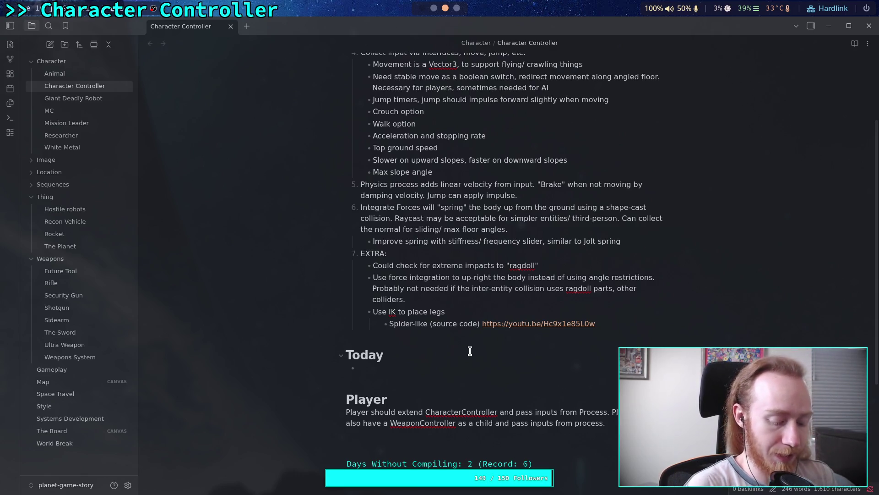
Add a Today checkbox task 'Test spring on moving and sloped platform'
text([)
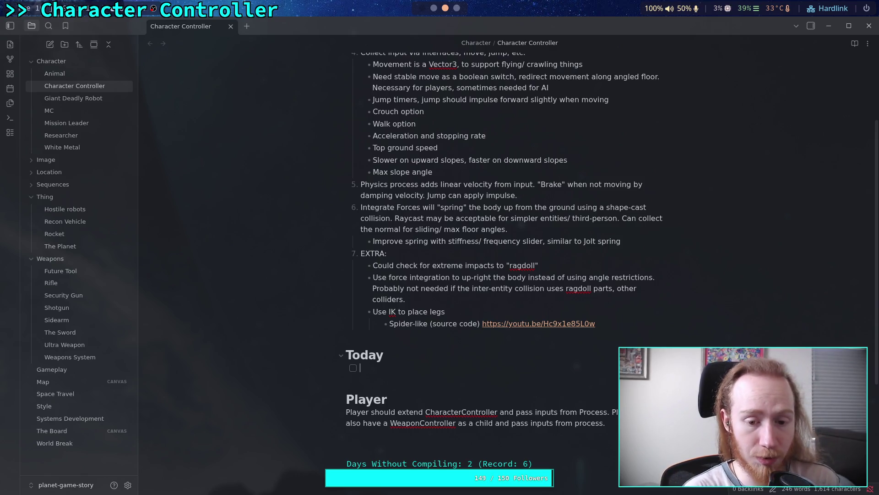
scroll(535, 306, down, 4)
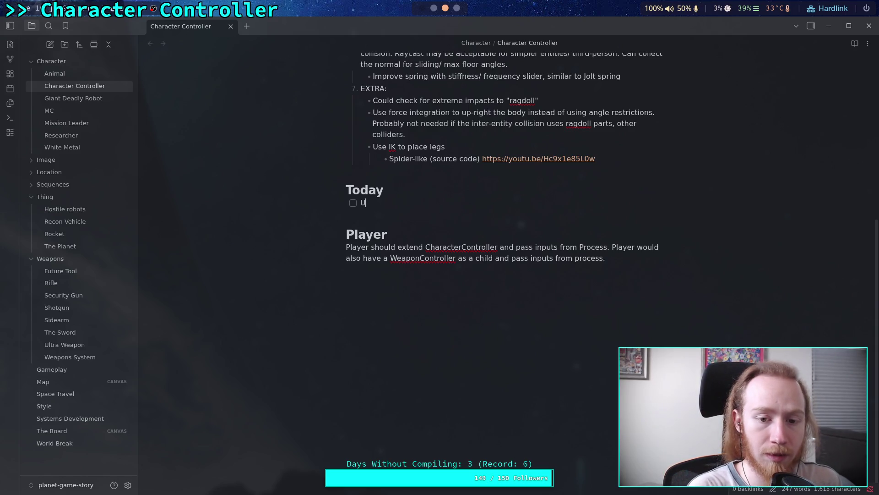
text(Chec)
text(x )
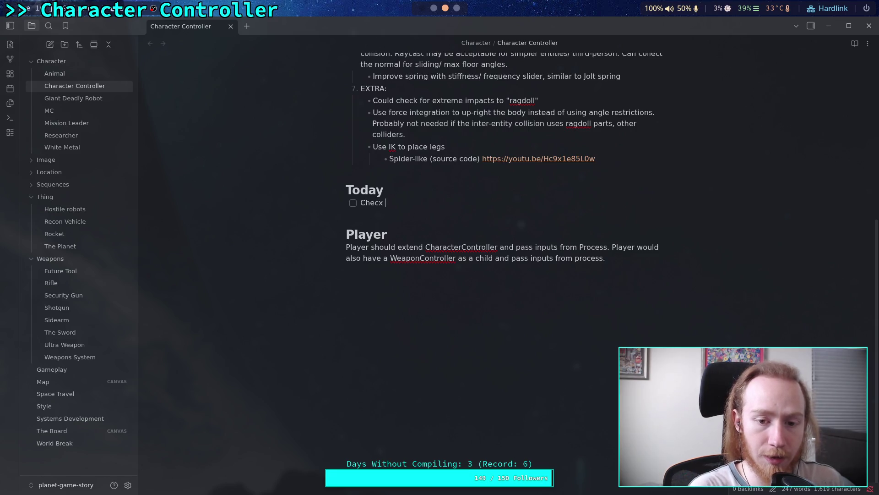
key(BackSpace)
key(BackSpace)
text(k all spring)
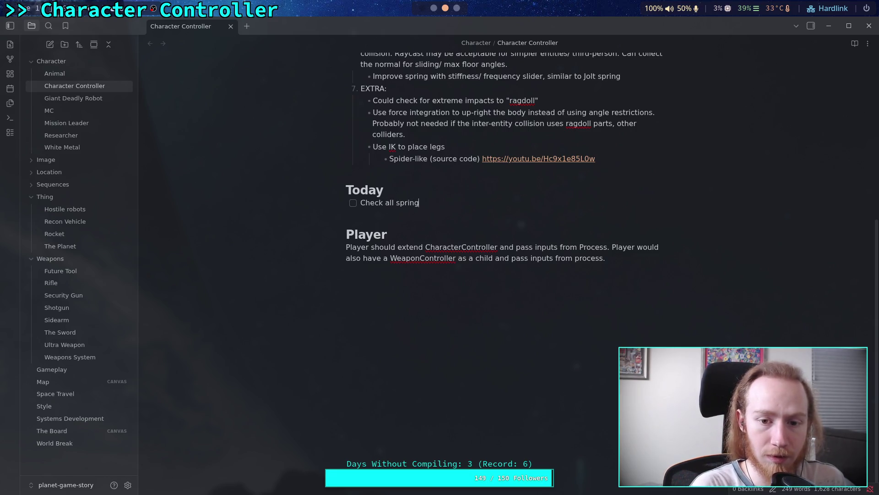
text( velocity ca)
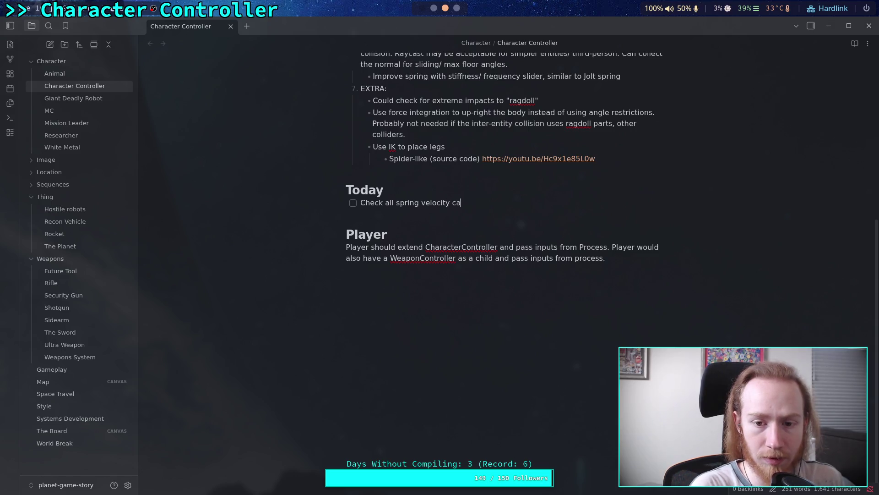
text(lcula)
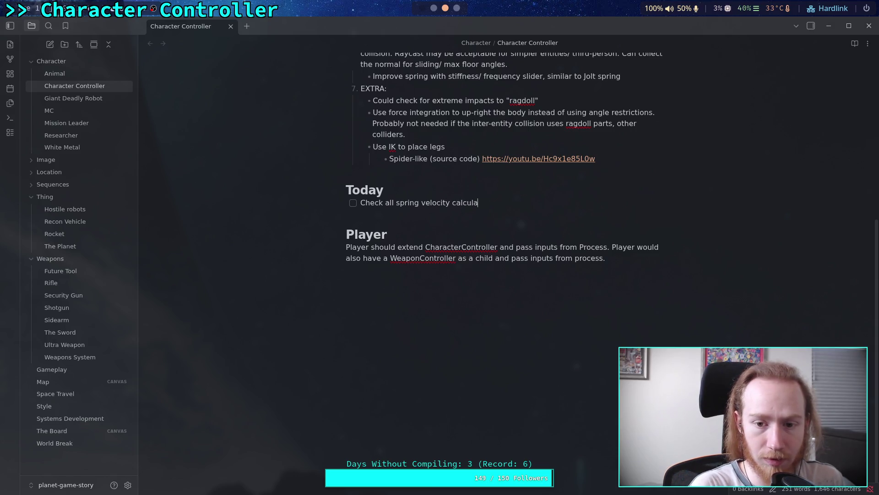
key(BackSpace)
key(BackSpace)
key(BackSpace)
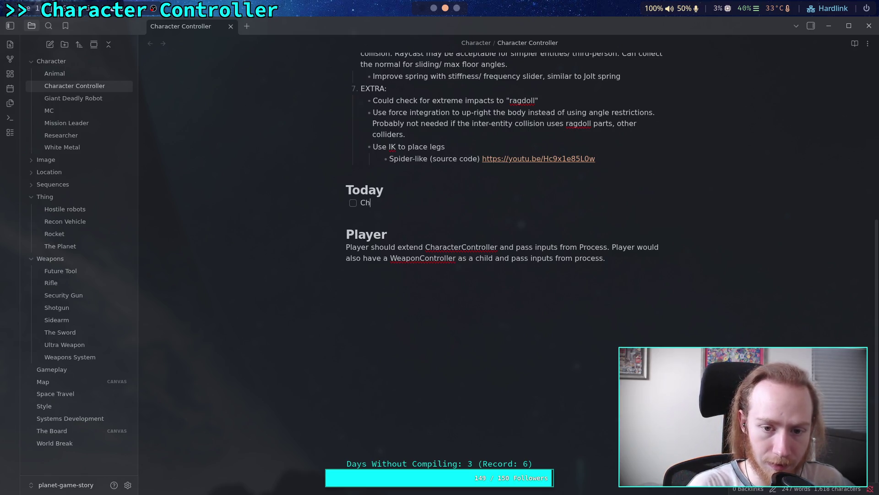
text(Test sp)
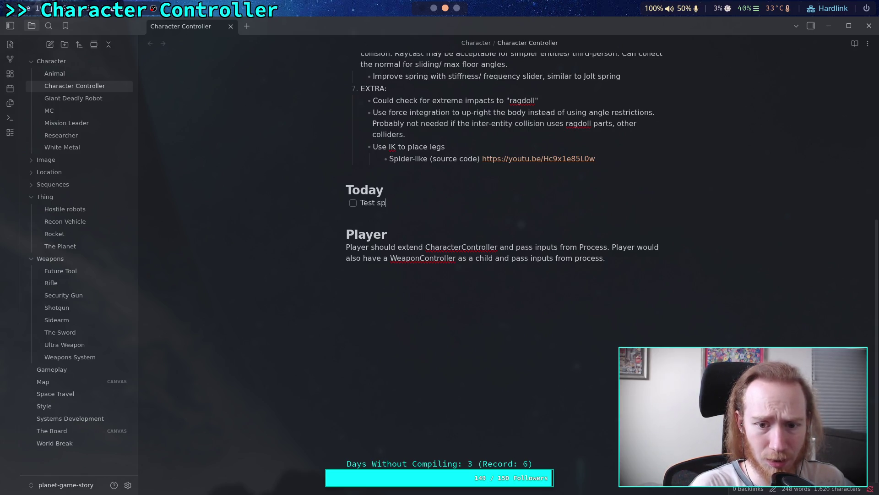
text(ring on moving )
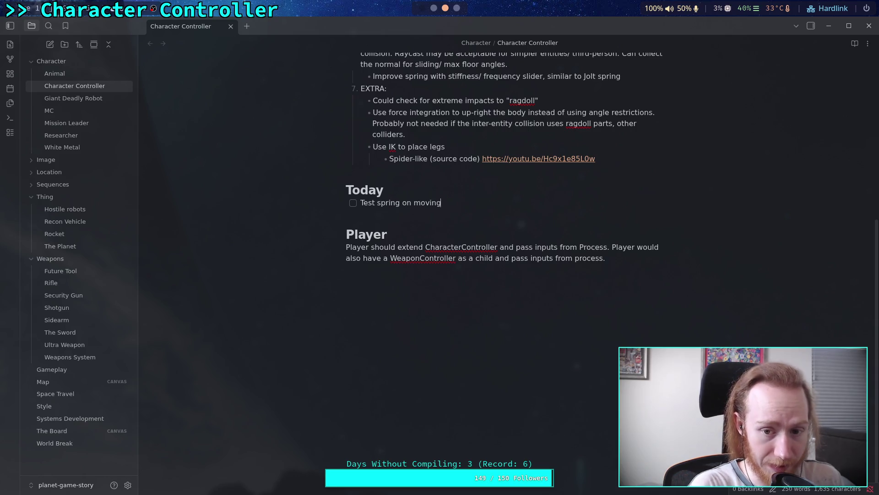
text(and sloped )
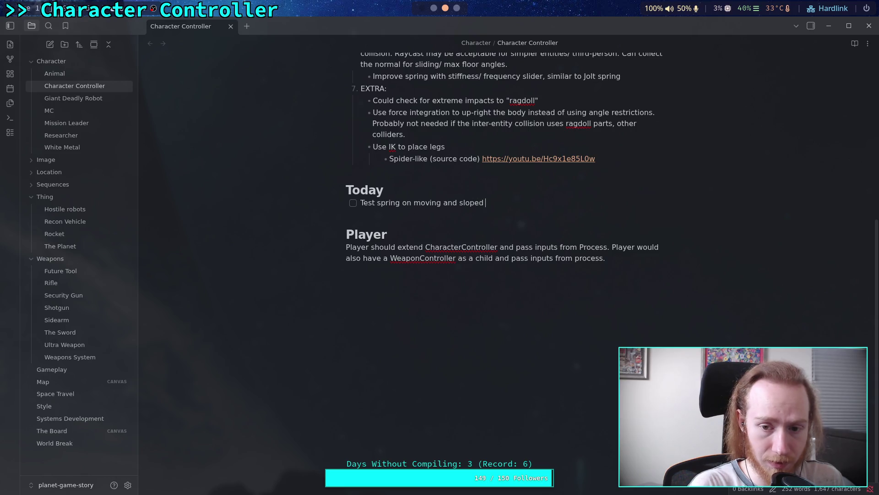
text(pla)
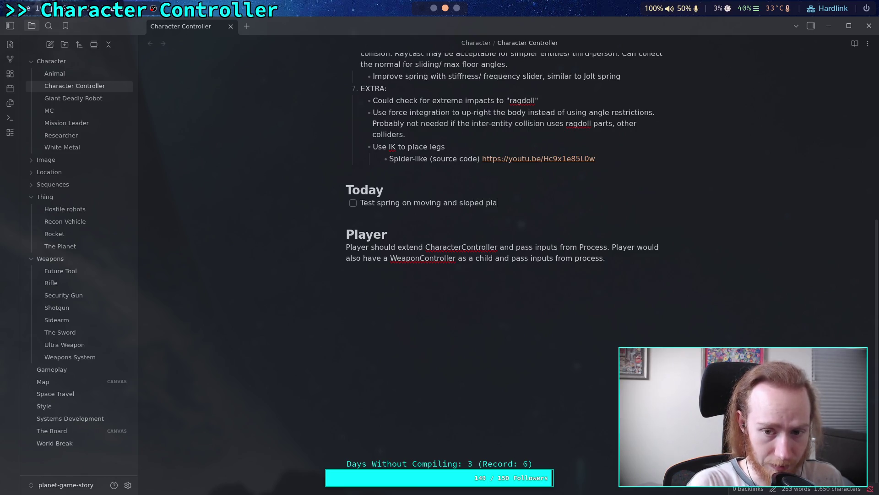
text(tform)
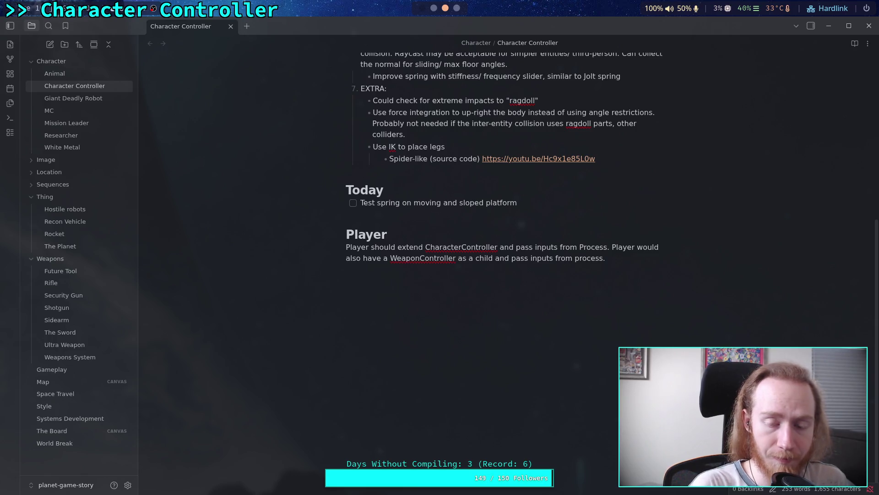
key(Return)
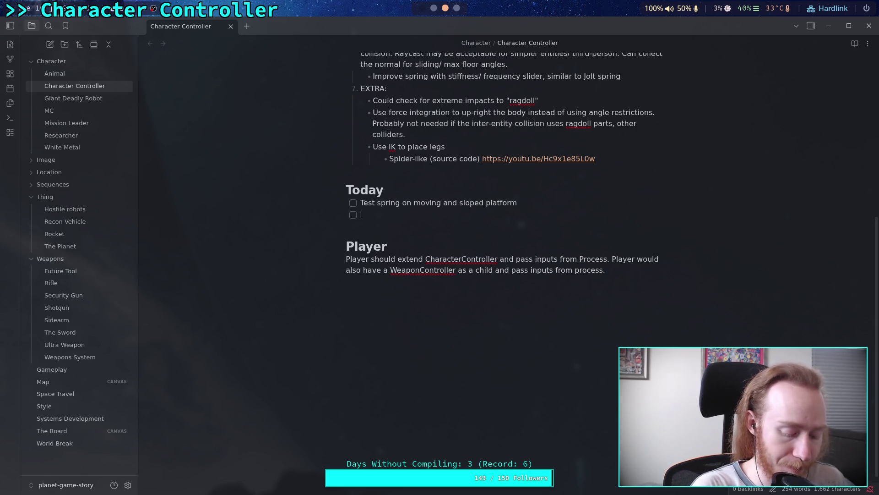
Add the follow-up note 'double check spring velocities' and start a new empty checkbox
key(BackSpace)
key(BackSpace)
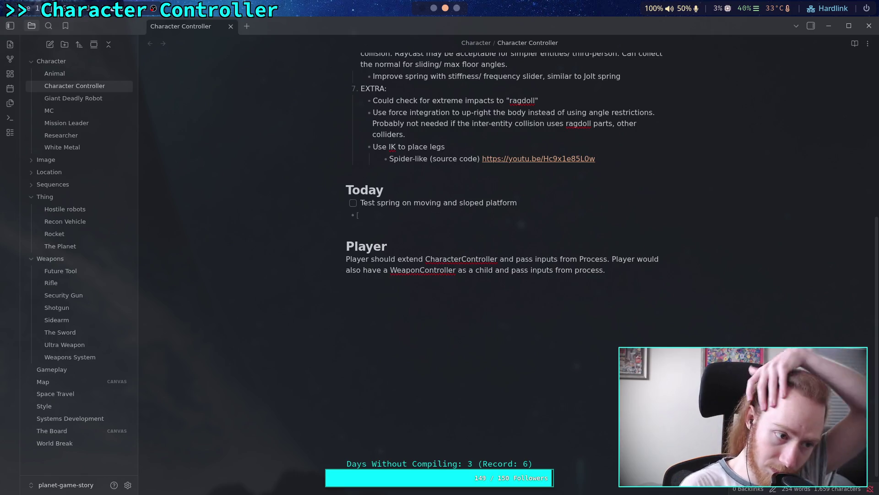
key(BackSpace)
key(BackSpace)
key(BackSpace)
text(,)
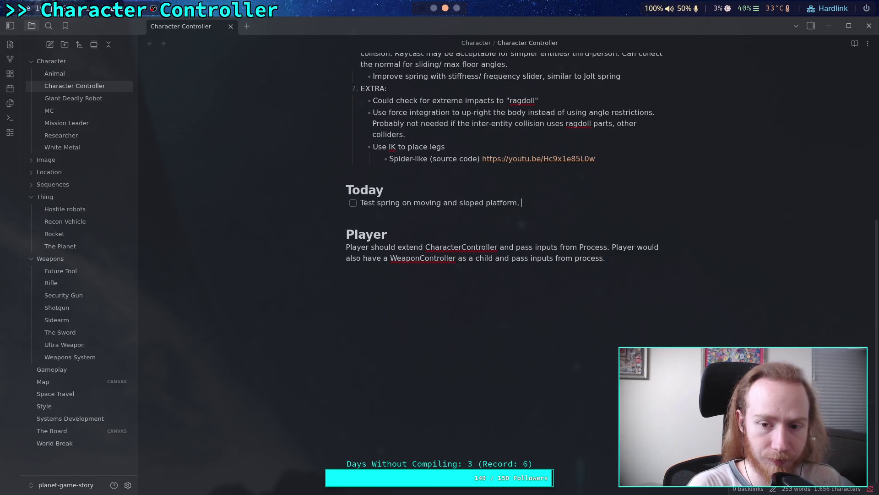
text(double check )
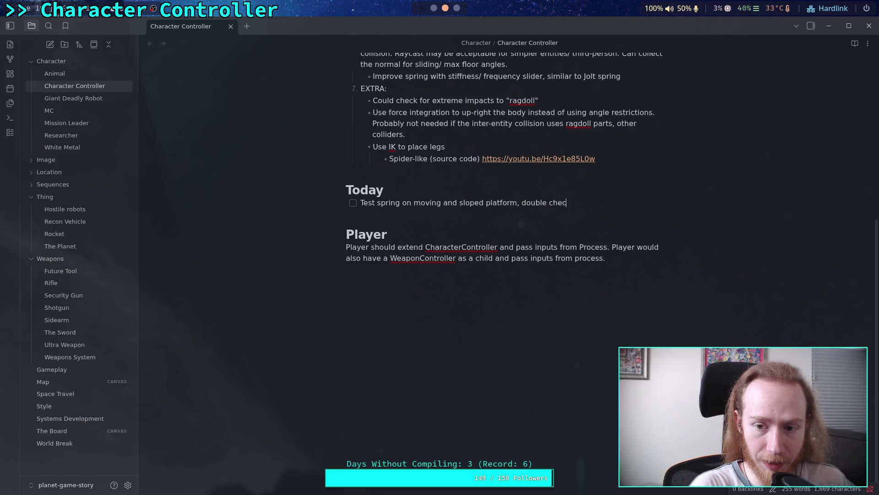
text(spring vel)
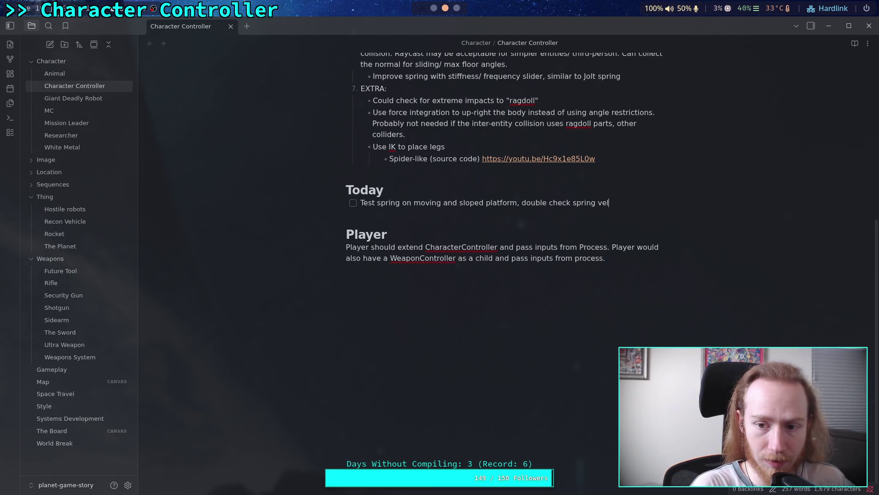
text(ocities)
key(Return)
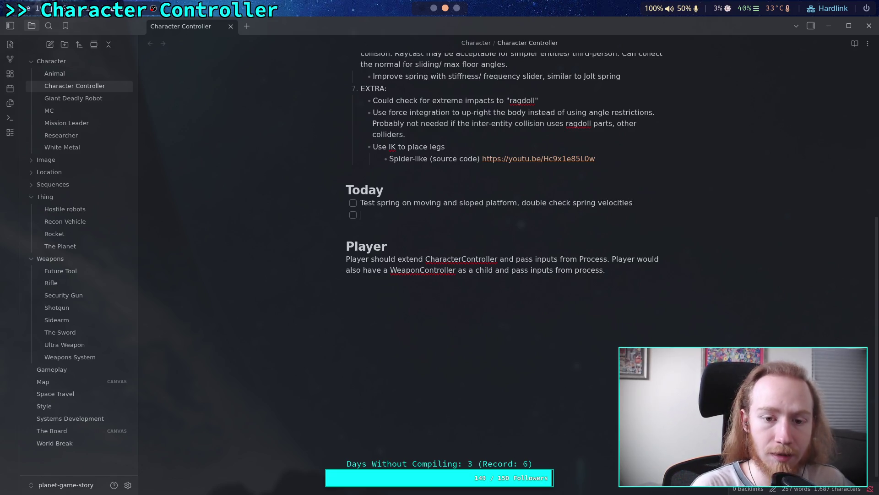
scroll(467, 264, up, 5)
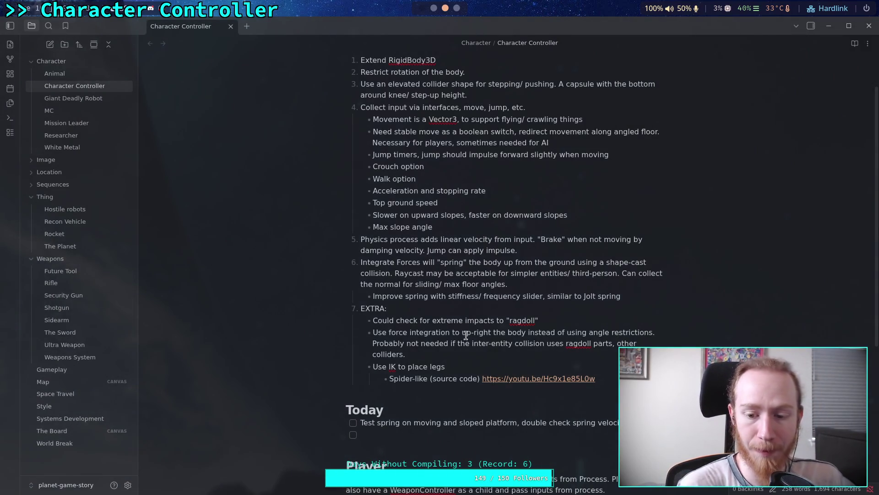
Scroll through the Character Controller plan, then switch to the character_base.gd code in Firefox
scroll(465, 335, down, 5)
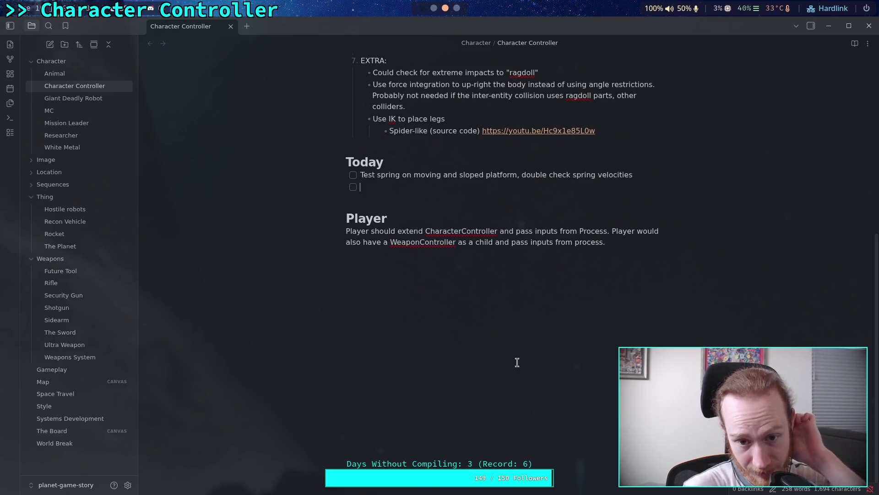
scroll(517, 362, up, 4)
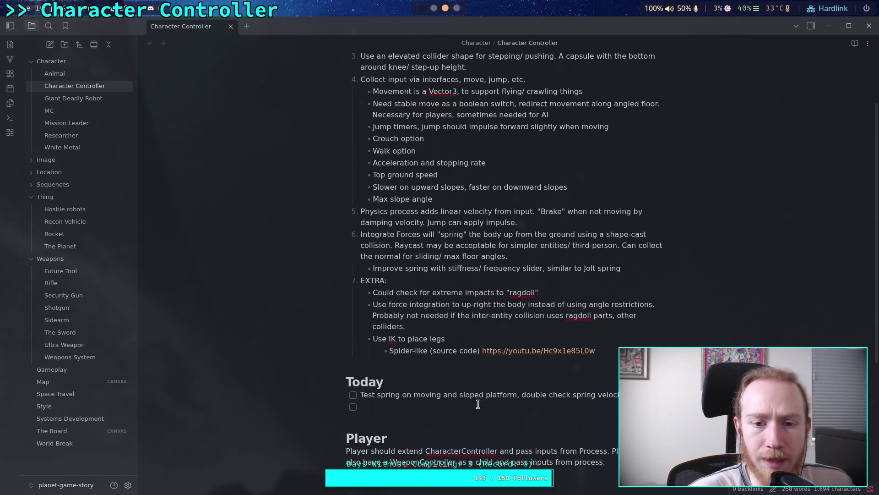
scroll(533, 394, down, 1)
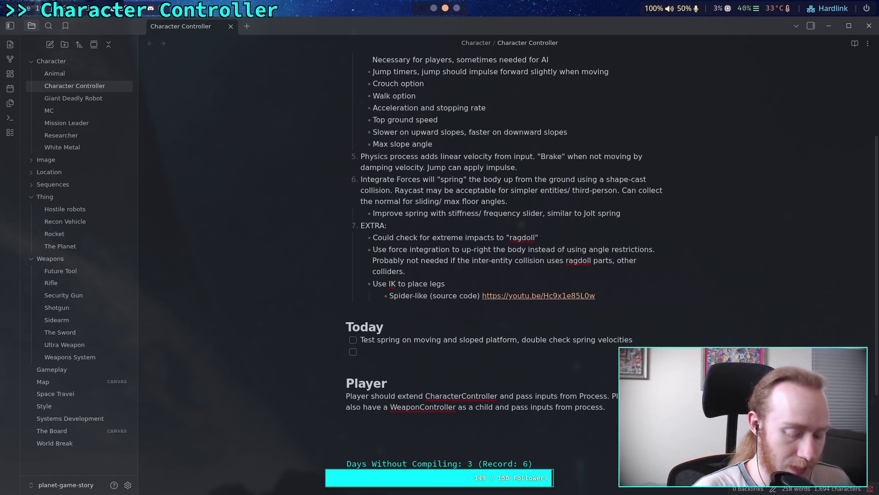
key(super+3)
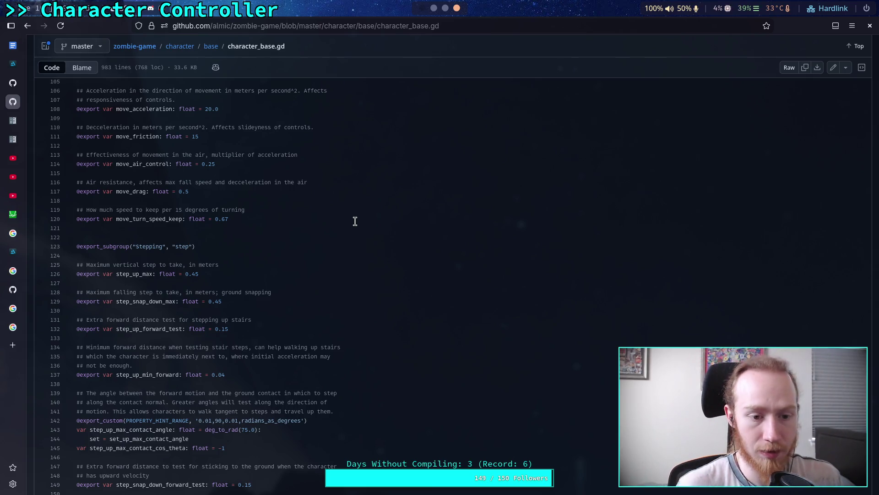
Scroll character_base.gd down to the # Friction block and highlight the ground friction lines
scroll(342, 210, down, 15)
scroll(333, 259, down, 18)
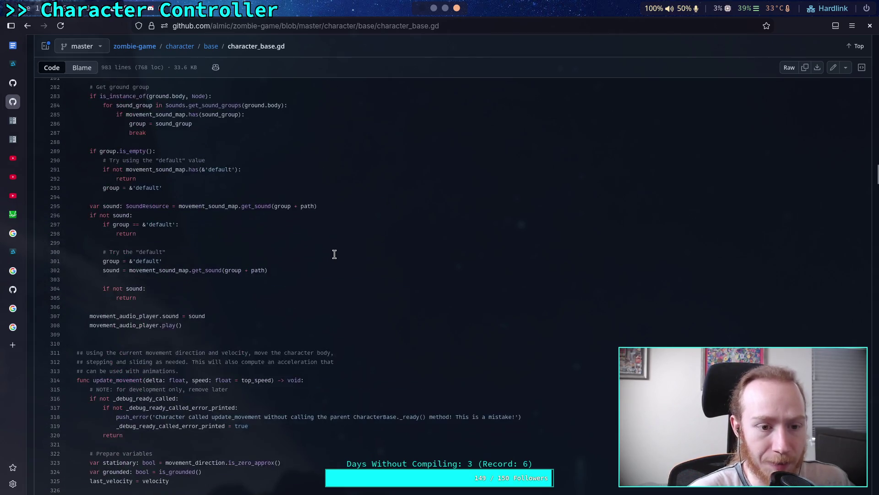
scroll(334, 254, down, 6)
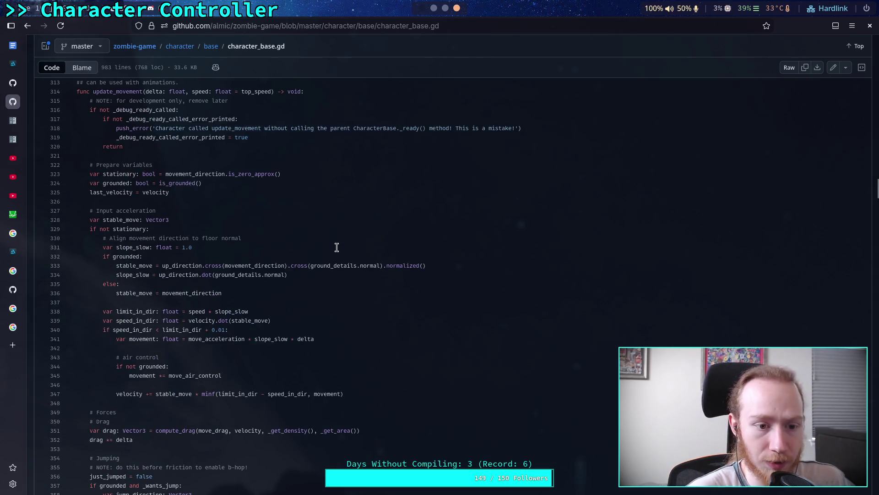
scroll(337, 247, down, 2)
scroll(337, 239, down, 2)
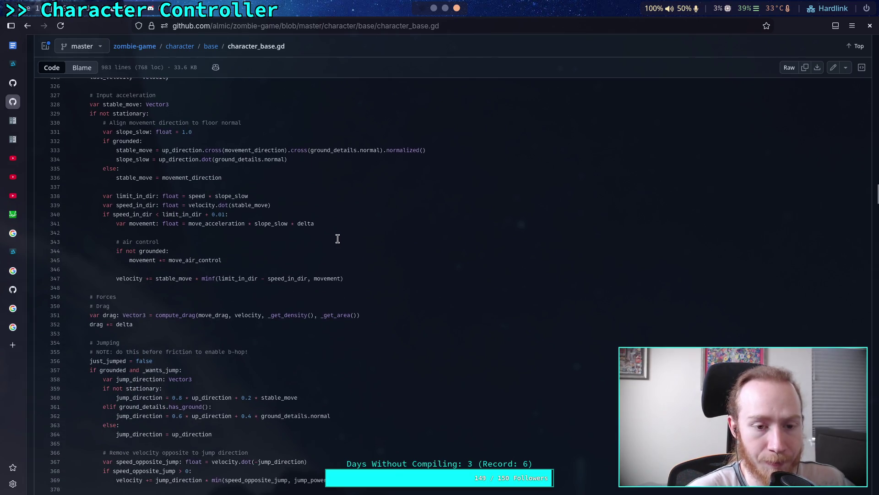
scroll(338, 238, down, 2)
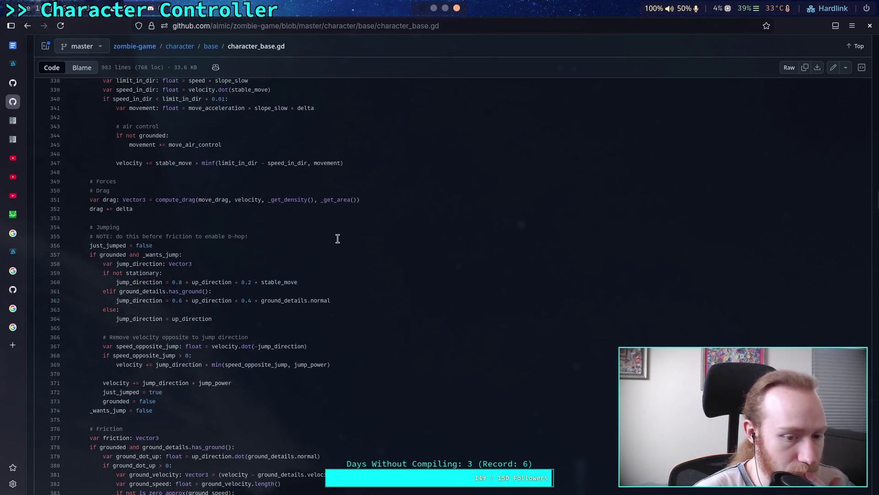
scroll(338, 239, down, 6)
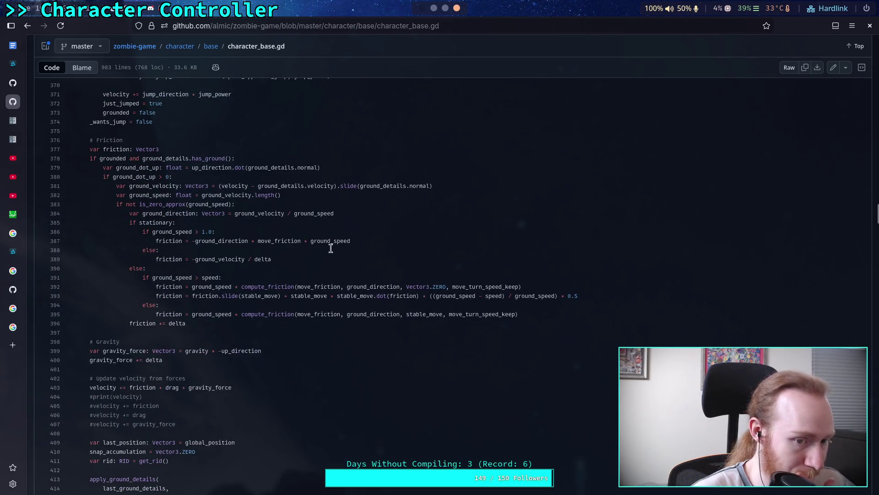
drag(223, 323, 131, 182)
click(280, 230)
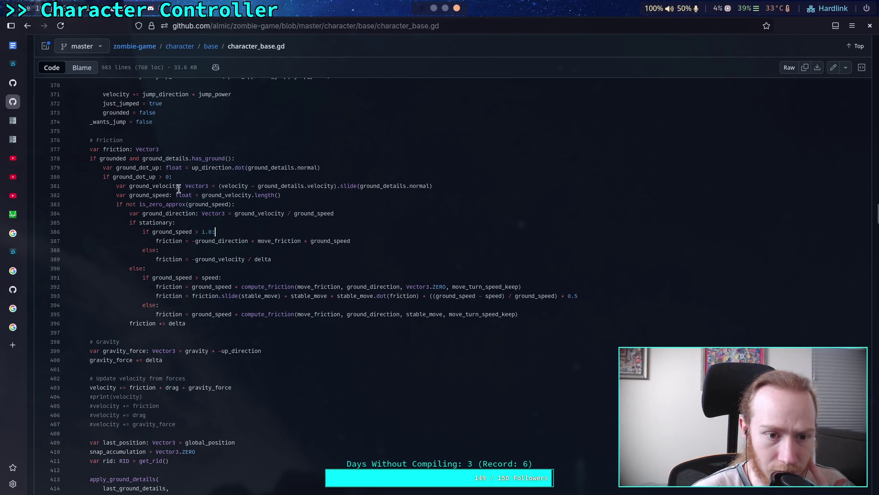
drag(142, 213, 196, 213)
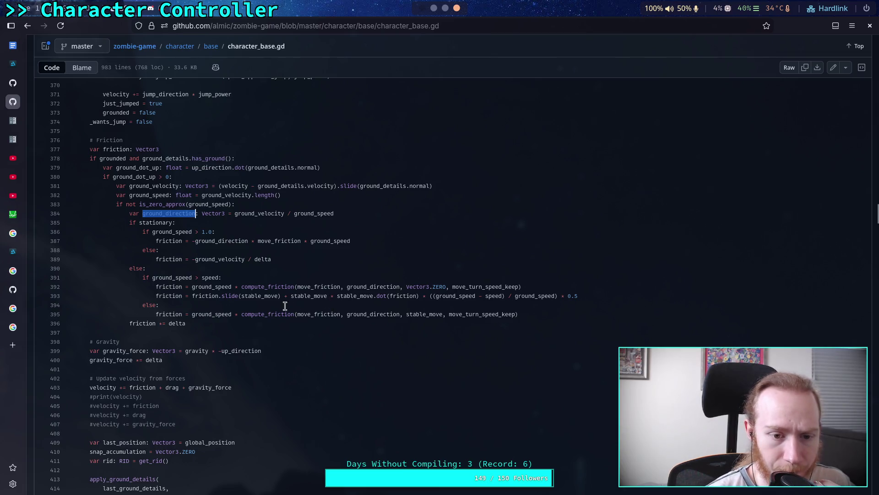
drag(241, 295, 278, 296)
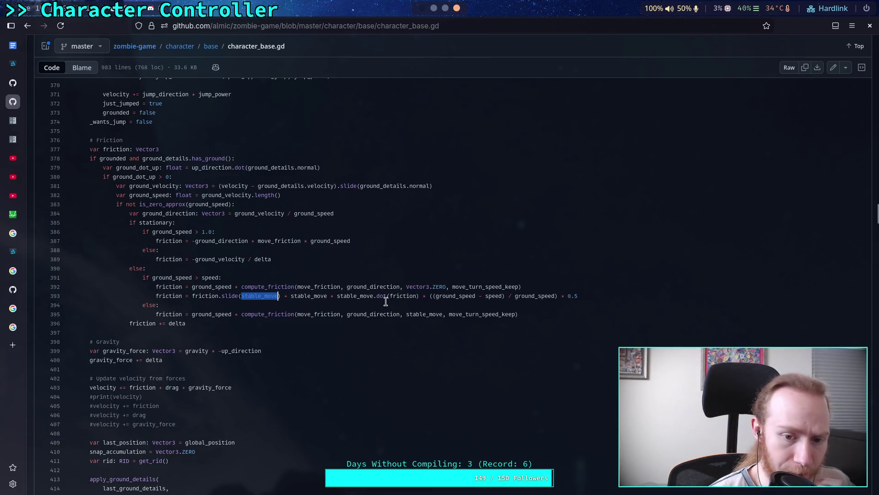
drag(179, 286, 430, 287)
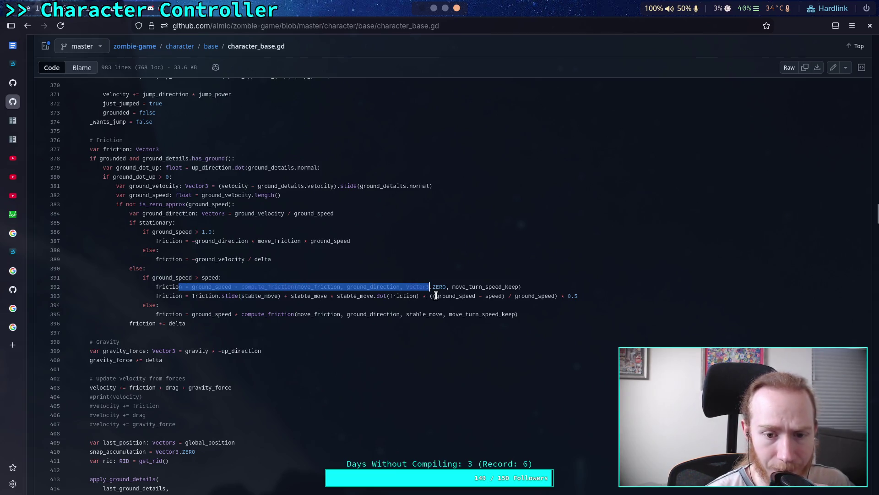
click(449, 296)
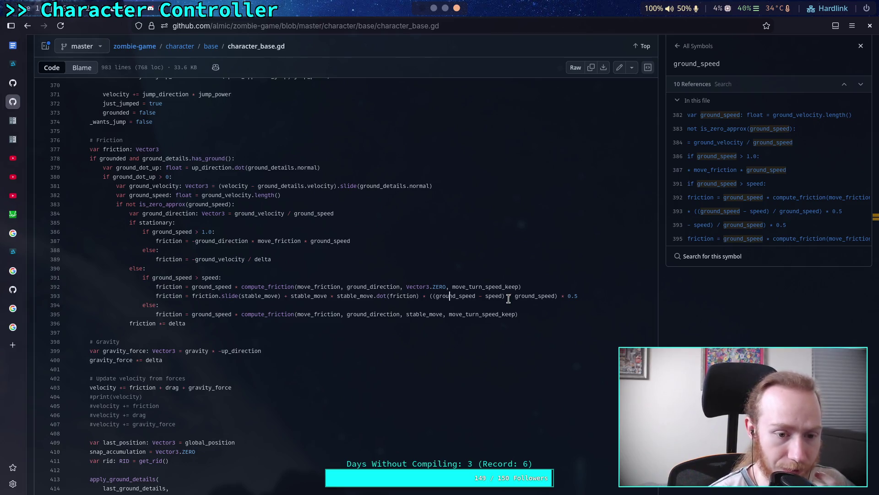
Inspect the friction slide formula and highlight move_friction in the compute_friction call
scroll(509, 299, down, 2)
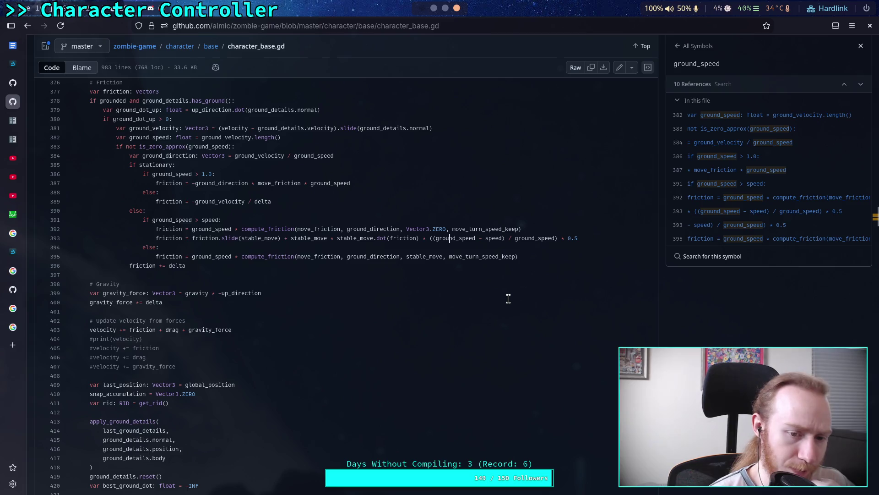
drag(585, 237, 237, 235)
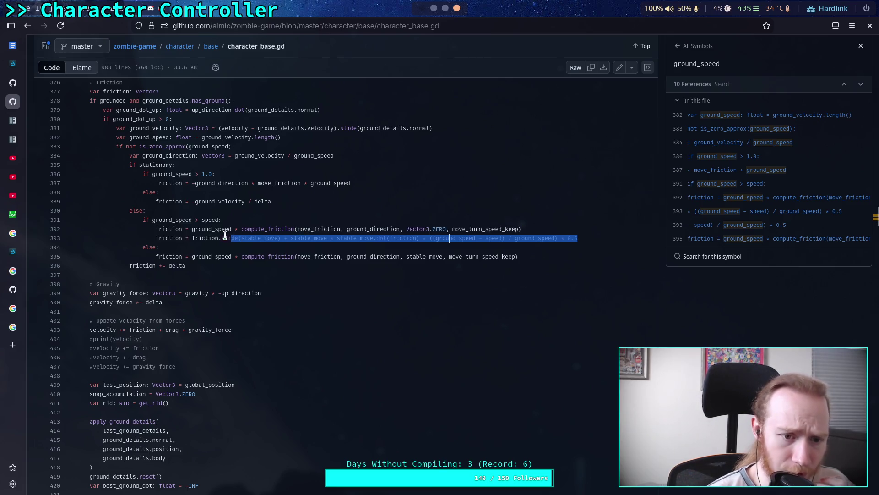
triple_click(237, 234)
click(212, 250)
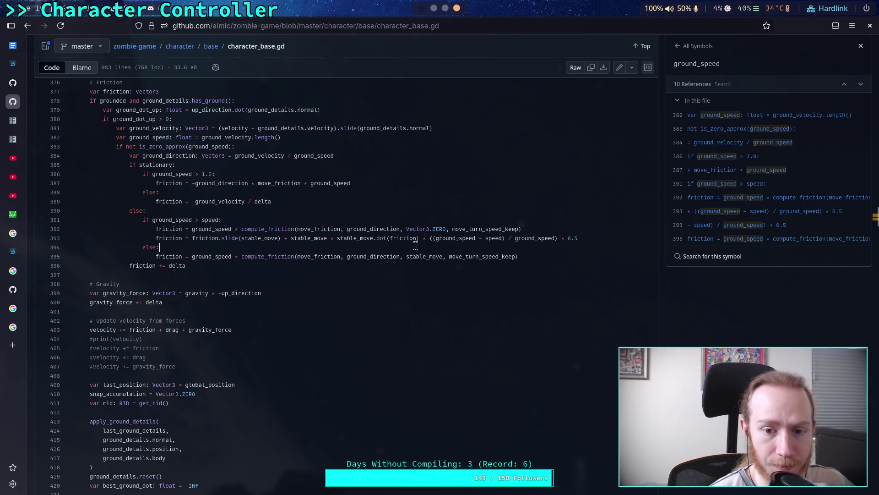
drag(298, 229, 344, 231)
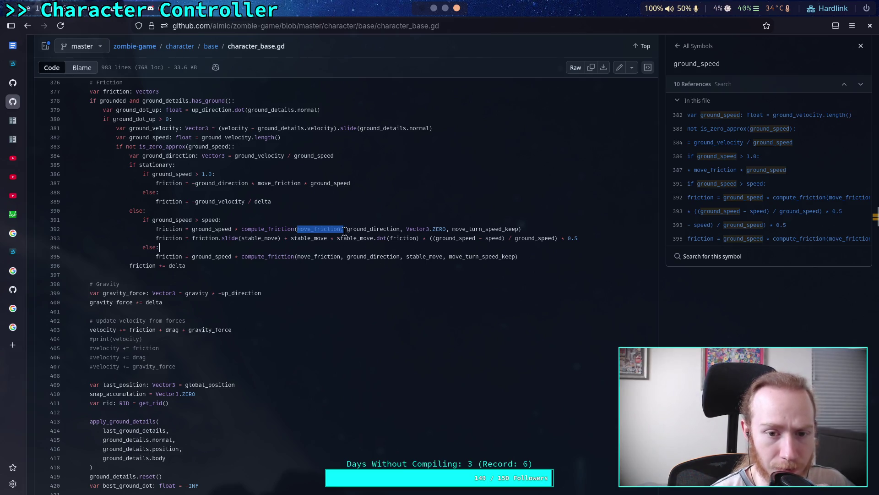
Highlight ground_direction, then list the 3 references to move_turn_speed_keep (float 0.67, line 120)
scroll(374, 239, up, 15)
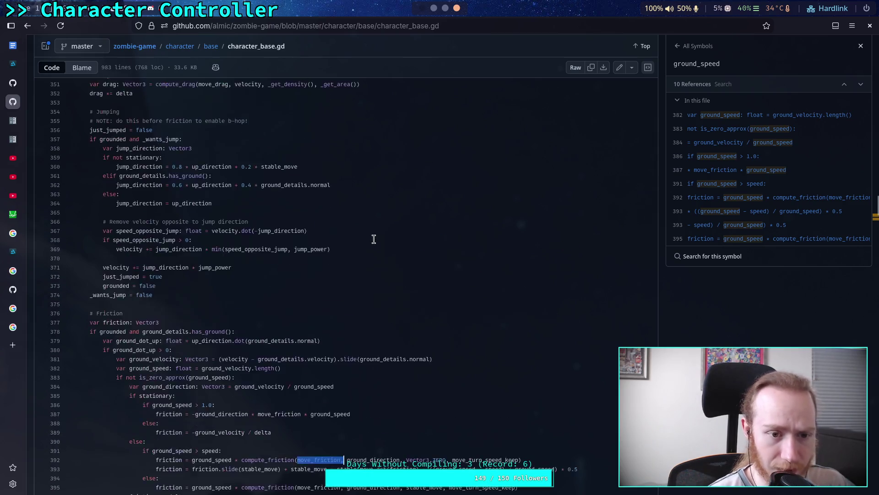
scroll(373, 239, up, 8)
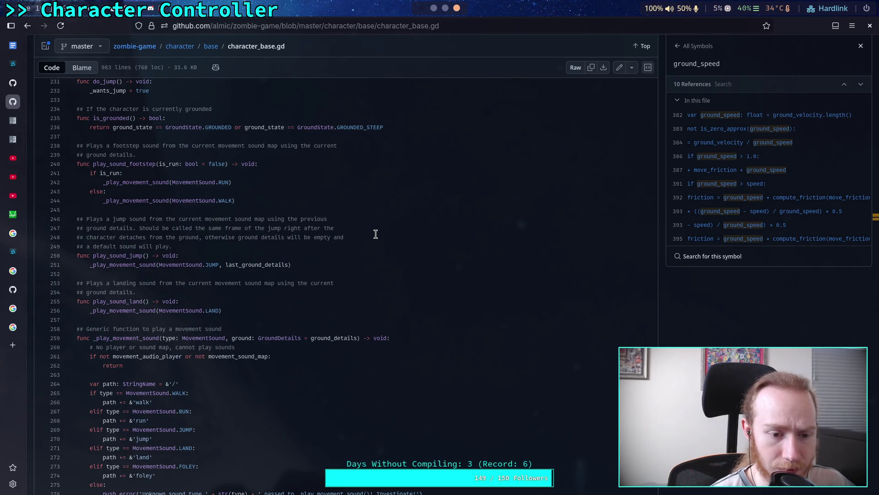
scroll(375, 231, up, 14)
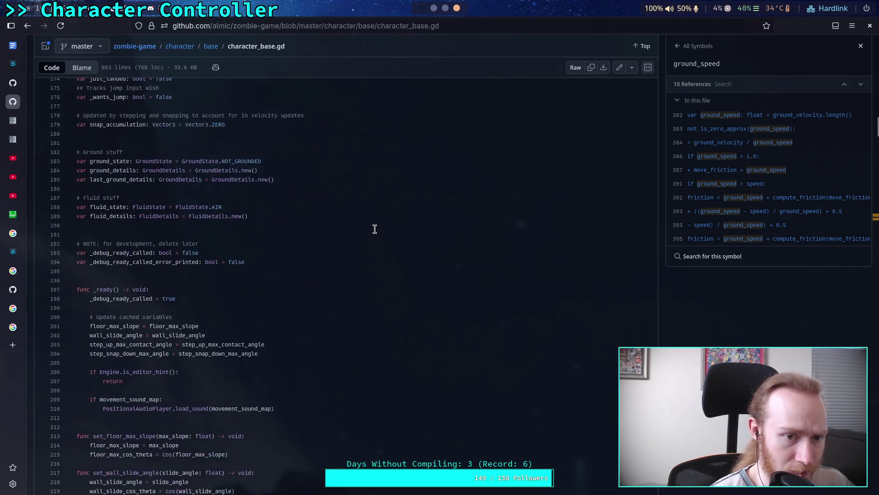
scroll(375, 229, up, 5)
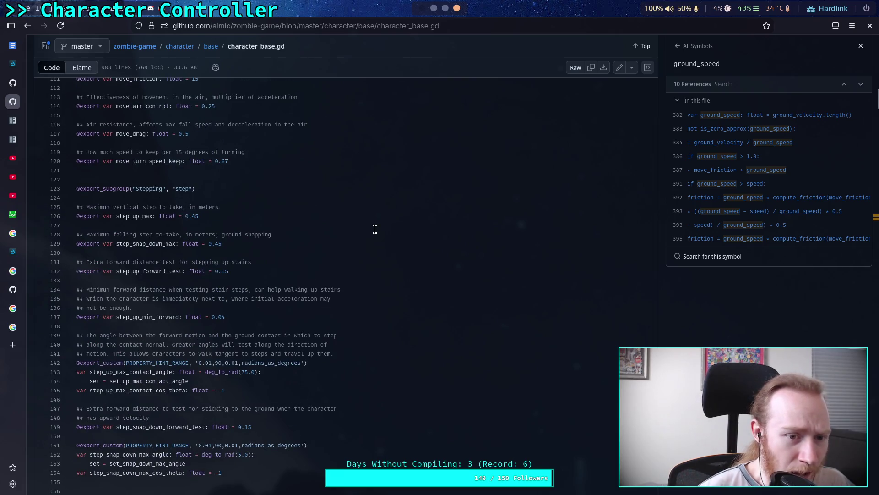
scroll(374, 229, up, 2)
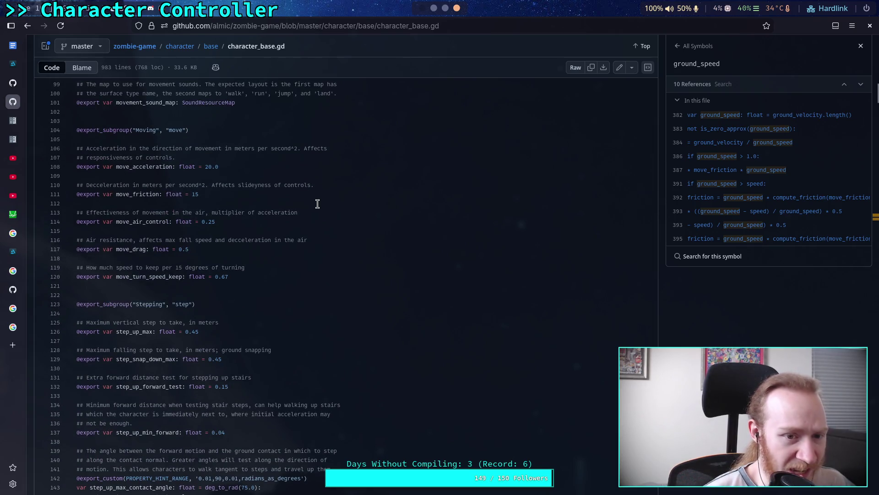
scroll(326, 209, down, 20)
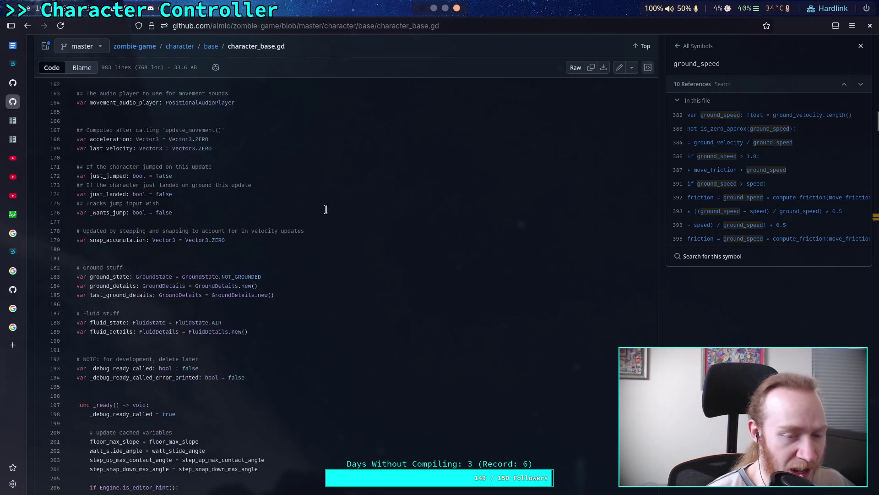
scroll(326, 210, down, 15)
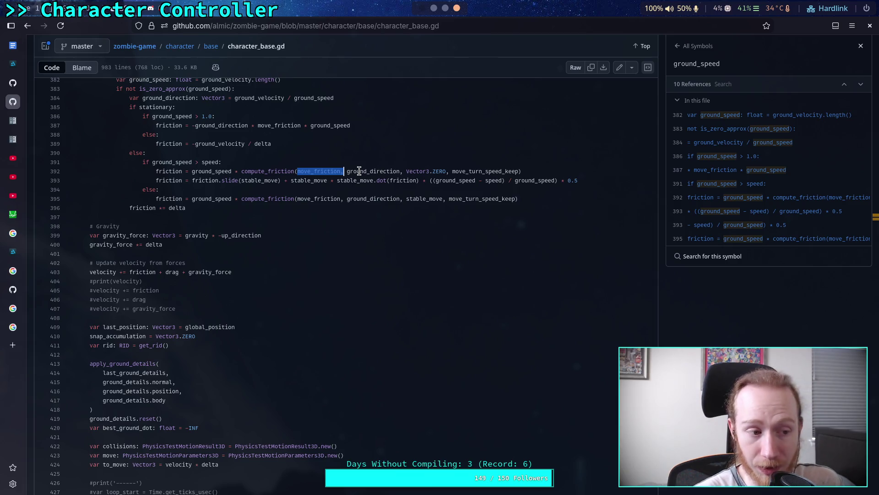
drag(347, 171, 446, 168)
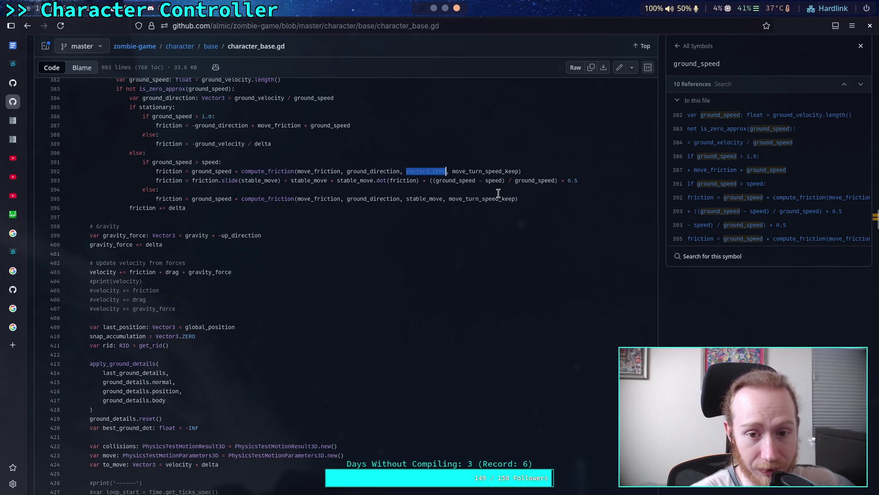
double_click(485, 173)
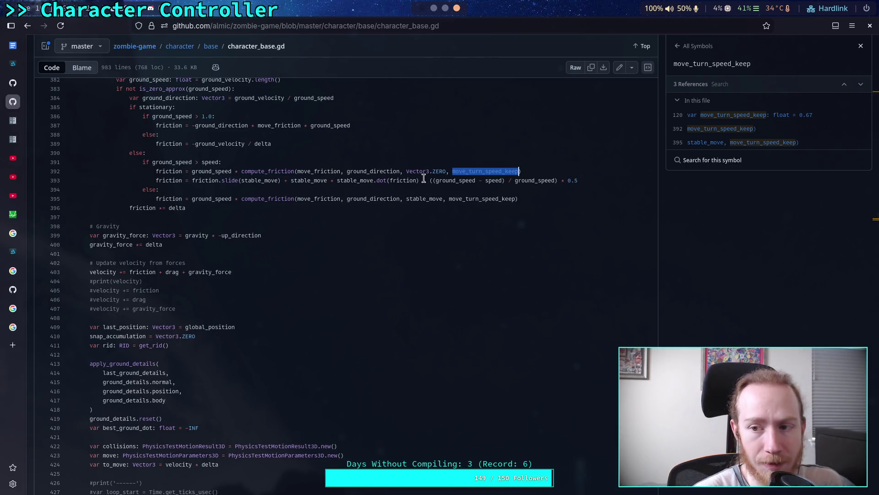
Scroll to compute_friction at line 616 and examine its counter-strafing keep adjustment
scroll(424, 178, up, 20)
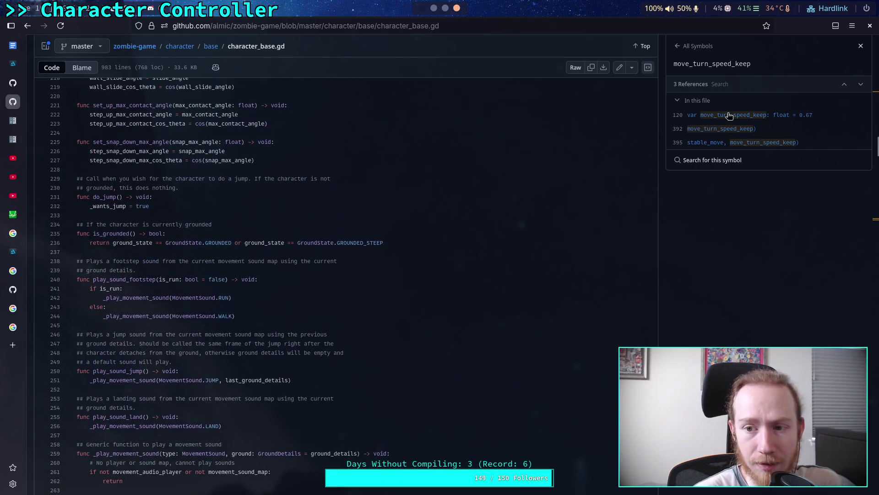
scroll(504, 248, down, 20)
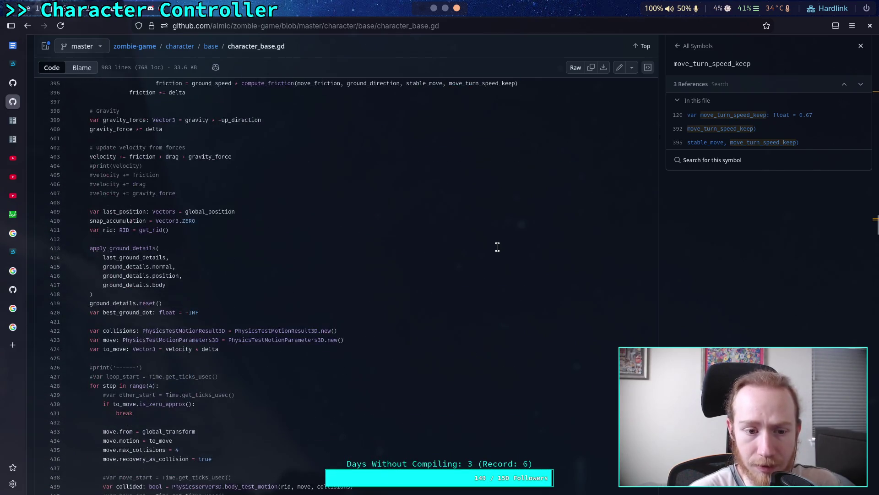
scroll(501, 239, down, 20)
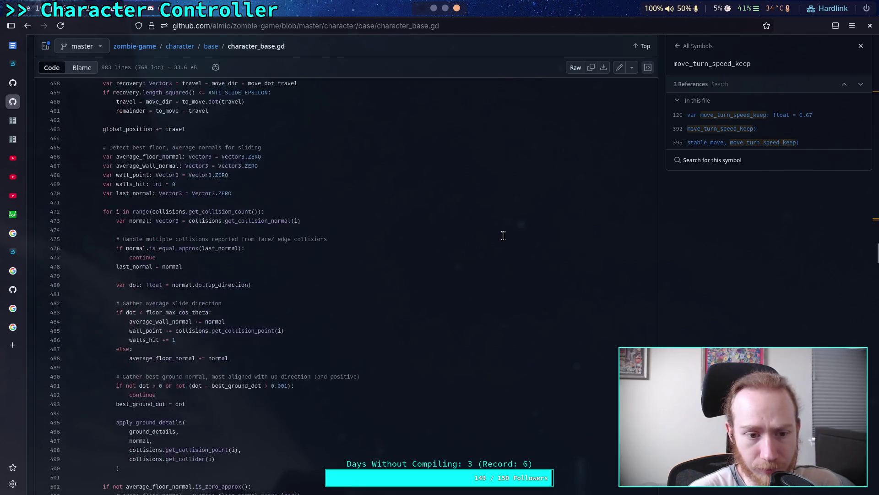
scroll(504, 234, down, 20)
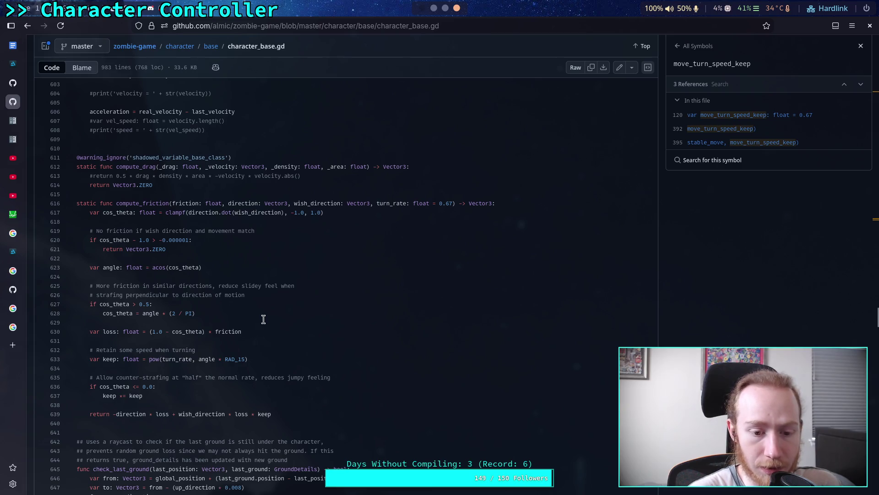
mouse_move(143, 397)
mouse_down()
mouse_move(83, 382)
mouse_move(90, 350)
mouse_up()
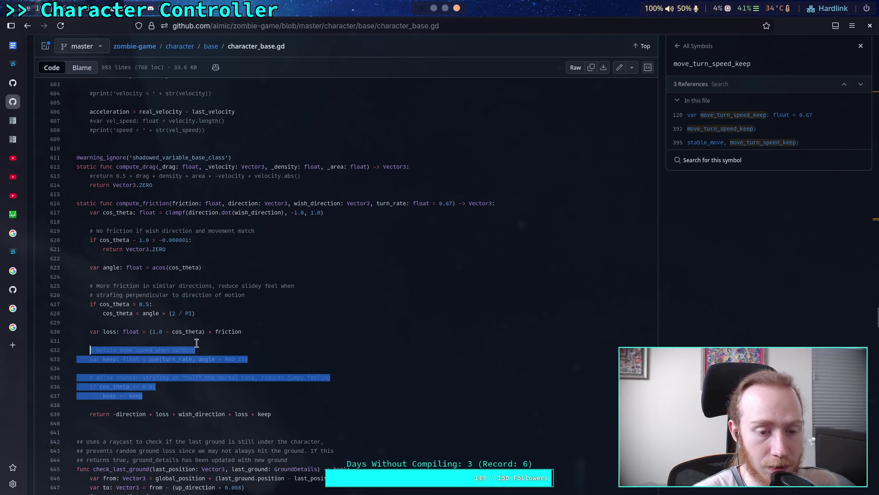
click(224, 255)
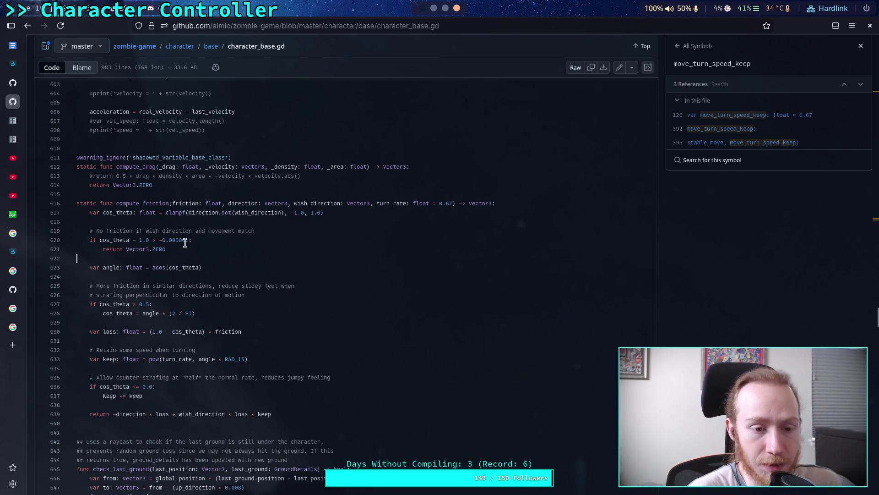
List the 26 ZERO references and highlight the direction dot product on line 617
click(164, 251)
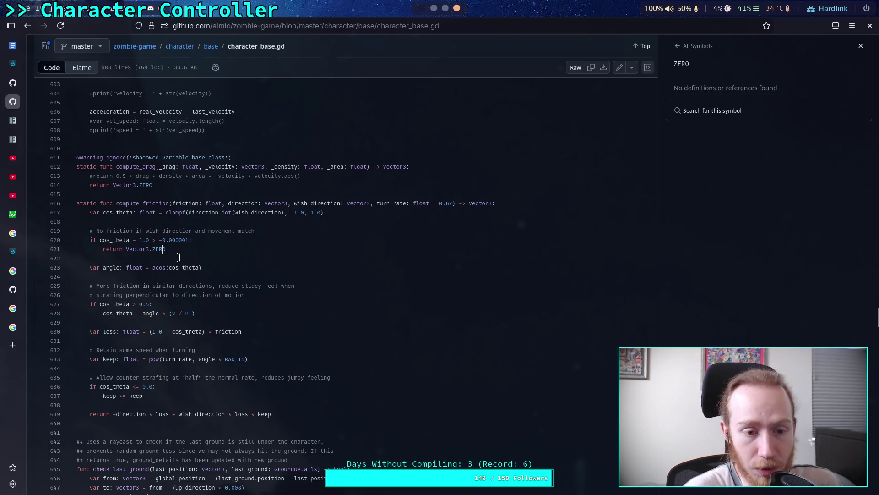
click(172, 258)
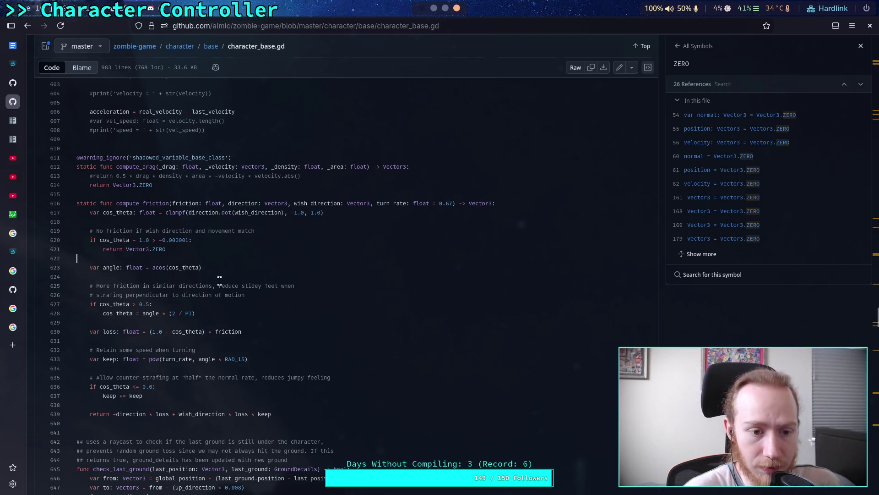
drag(188, 213, 287, 213)
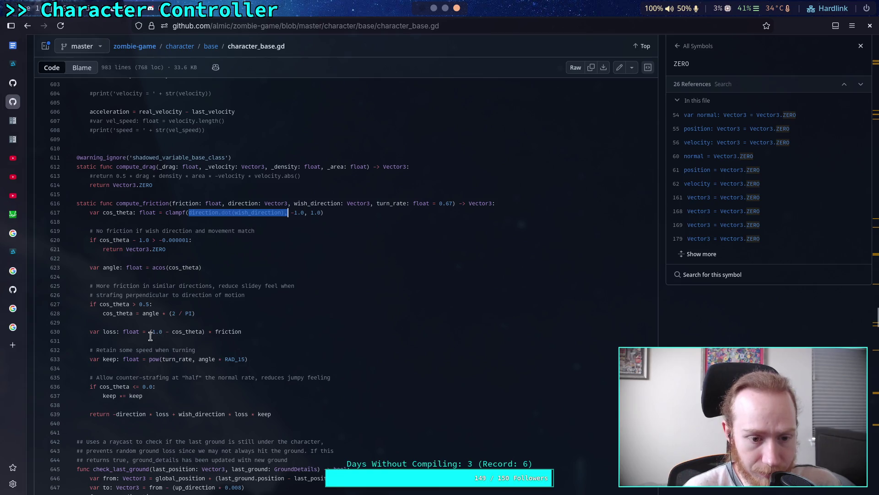
Highlight the loss formula's 1.0, the keep calculation on line 633, and the return's wish_direction term
mouse_move(152, 331)
mouse_down()
mouse_move(212, 332)
mouse_move(104, 313)
mouse_up()
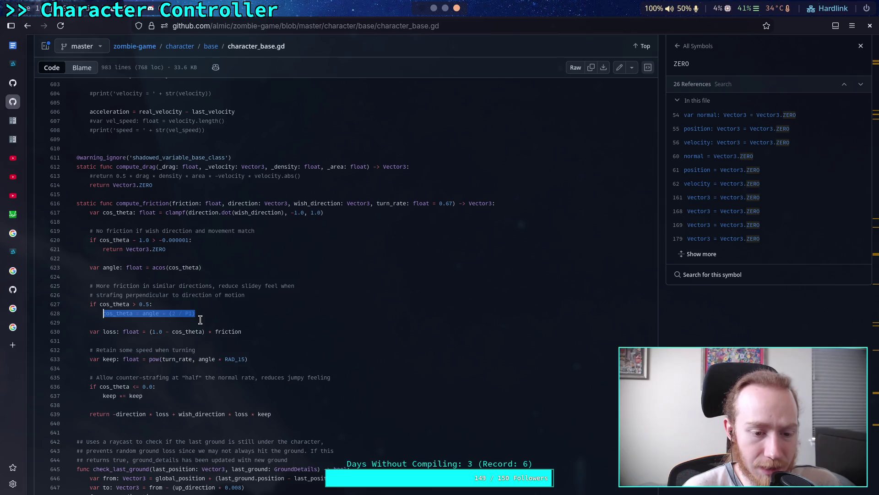
drag(256, 360, 126, 359)
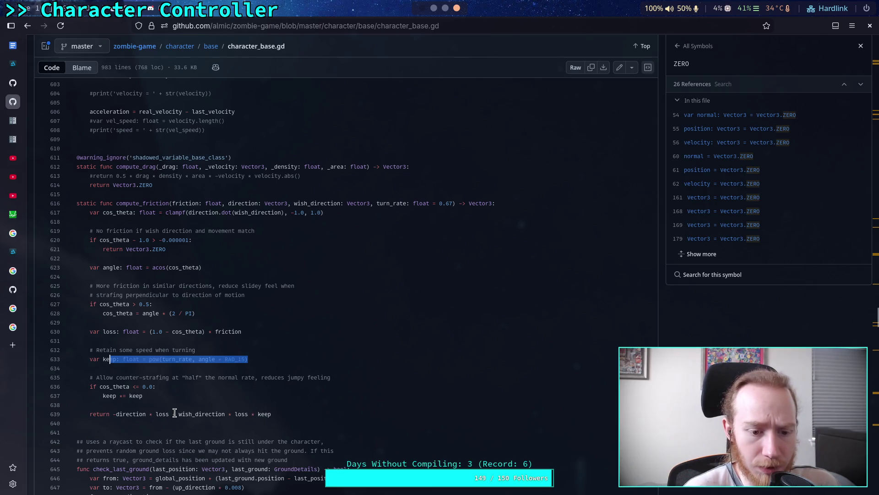
drag(179, 414, 275, 415)
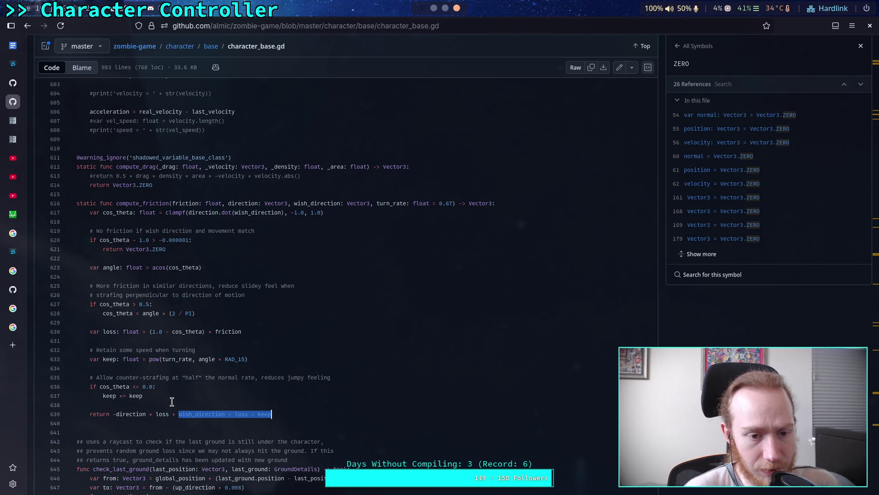
click(172, 401)
Review the friction code around blank line 634, then return to the empty Today task in Obsidian
scroll(174, 393, down, 4)
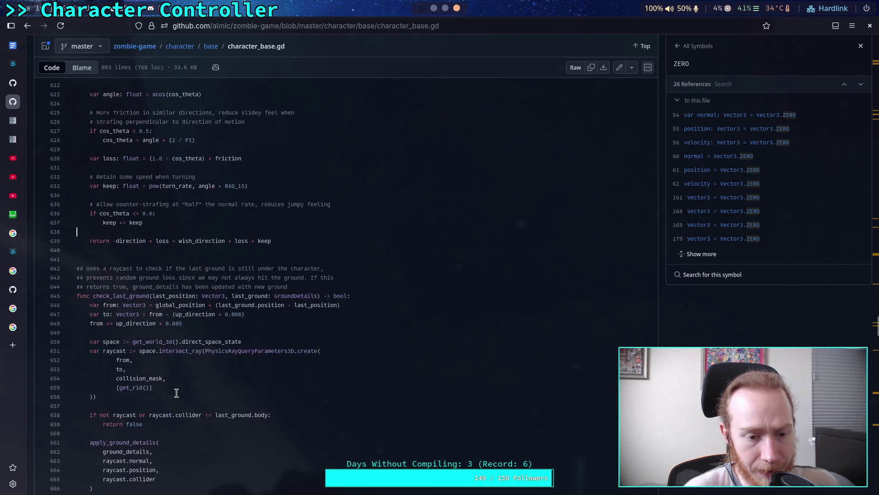
scroll(183, 382, up, 5)
drag(276, 468, 200, 403)
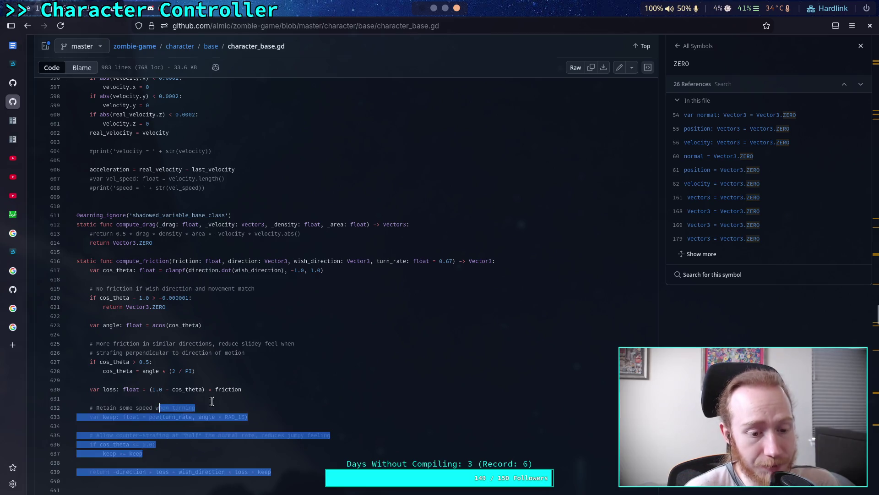
click(200, 405)
click(208, 424)
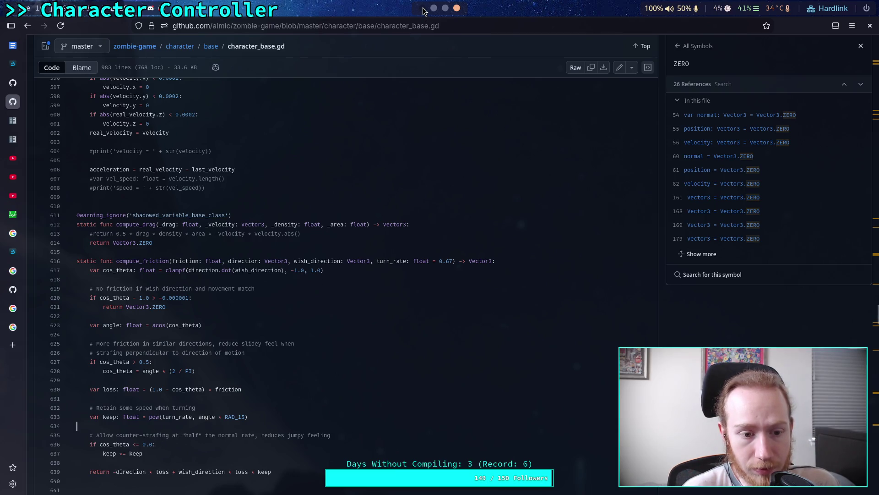
scroll(433, 9, up, 2)
scroll(440, 9, down, 1)
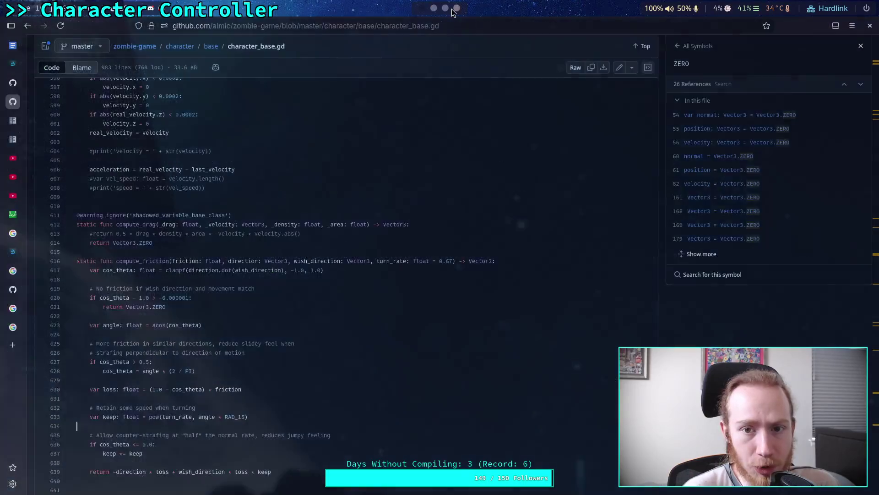
click(517, 352)
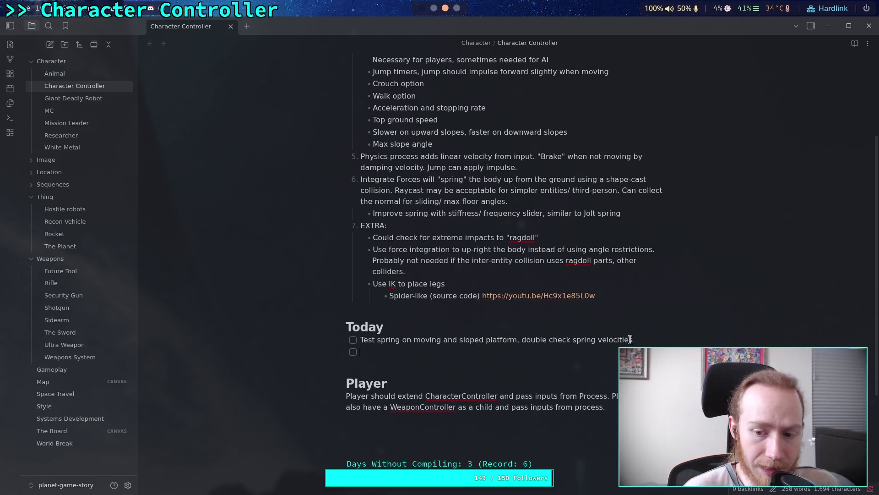
Fill the empty Today checkbox with 'Acceleration and max ground speed'
drag(632, 340, 362, 342)
click(433, 354)
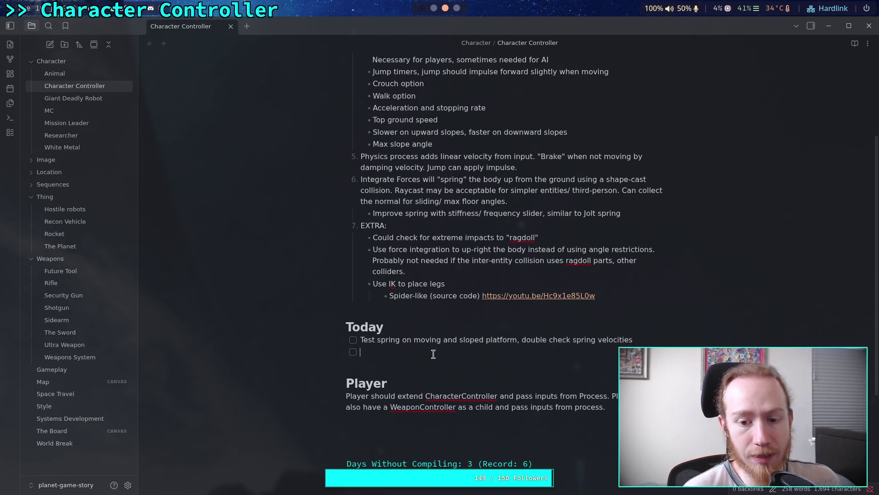
text(Slope)
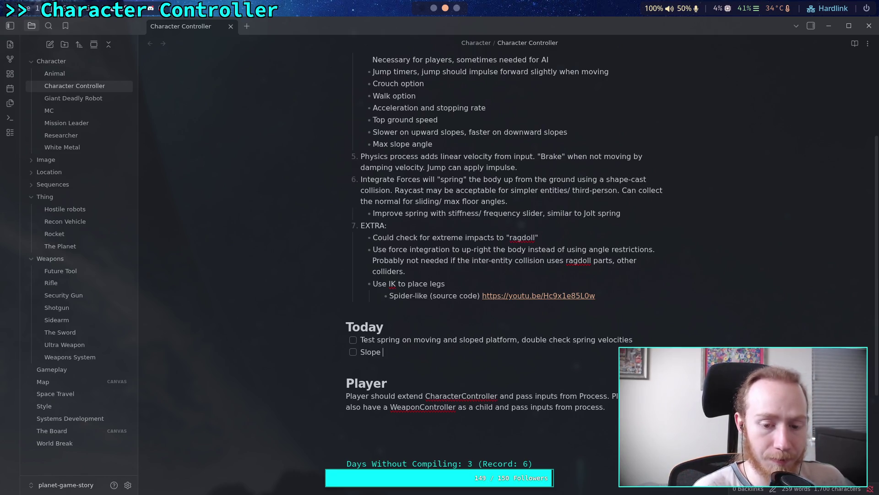
key(BackSpace)
key(BackSpace)
key(BackSpace)
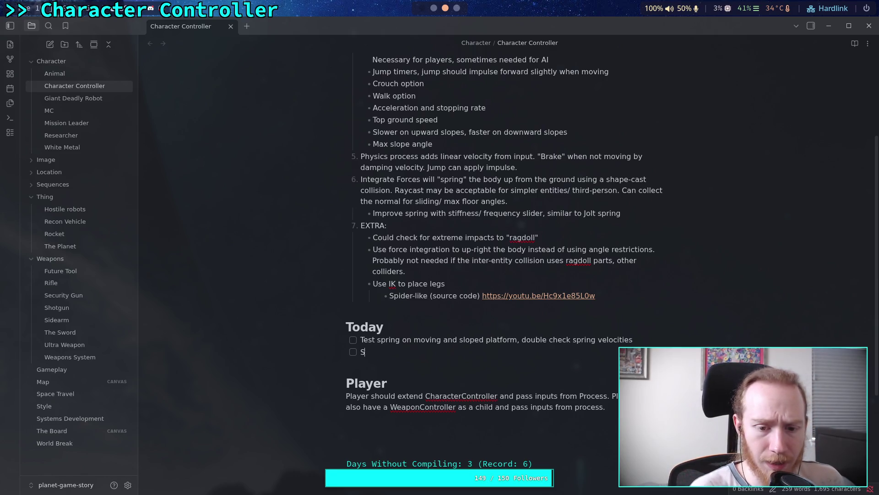
text(Acceleration and t)
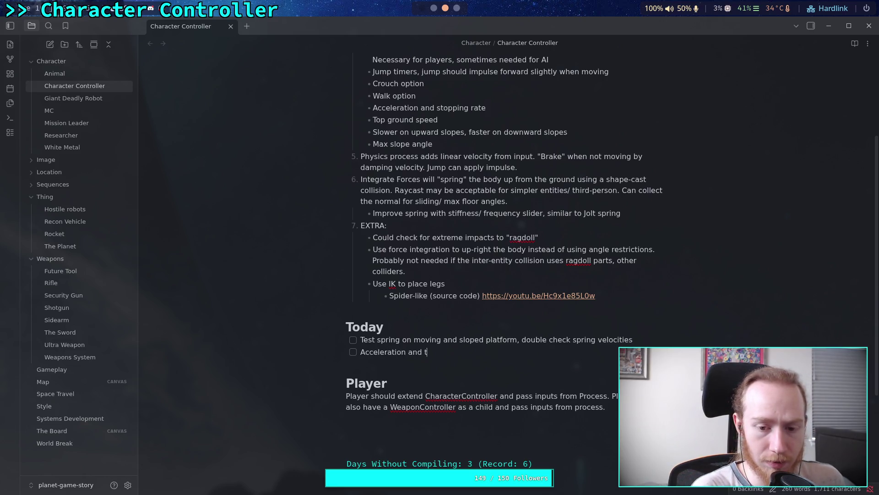
key(BackSpace)
text(max)
text(spe)
key(BackSpace)
key(BackSpace)
key(BackSpace)
text(ground speed)
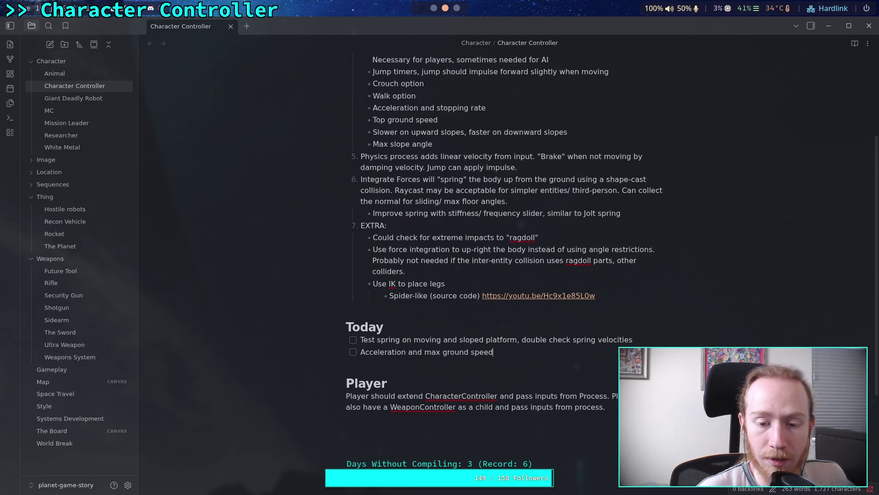
click(362, 336)
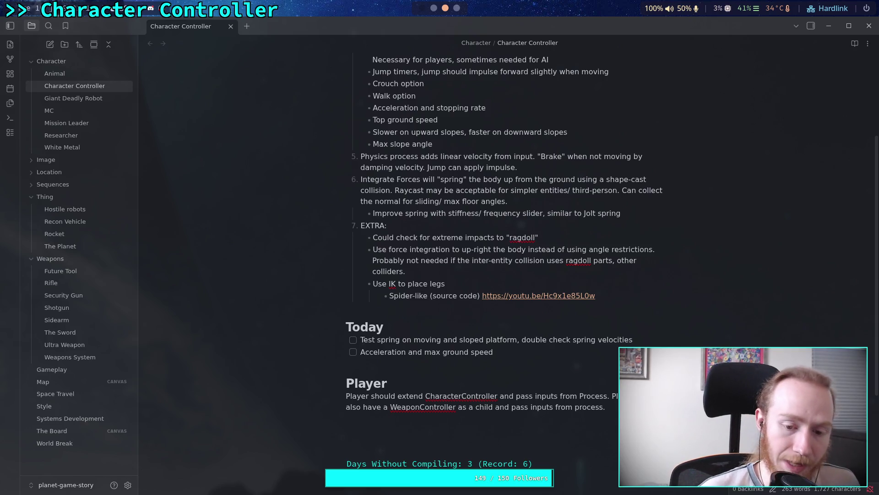
Insert a new top Today task 'Reorganize code to remove early returns, only branching'
key(Return)
text(Reorgani)
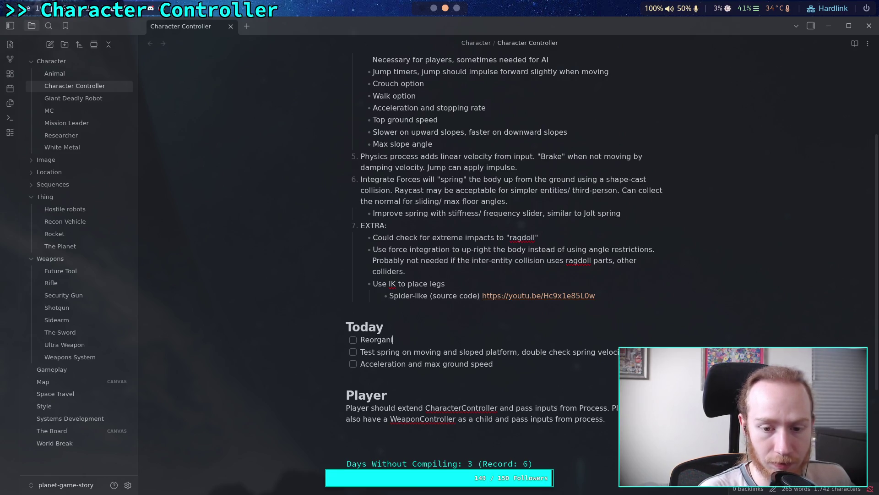
text(ze code so debug)
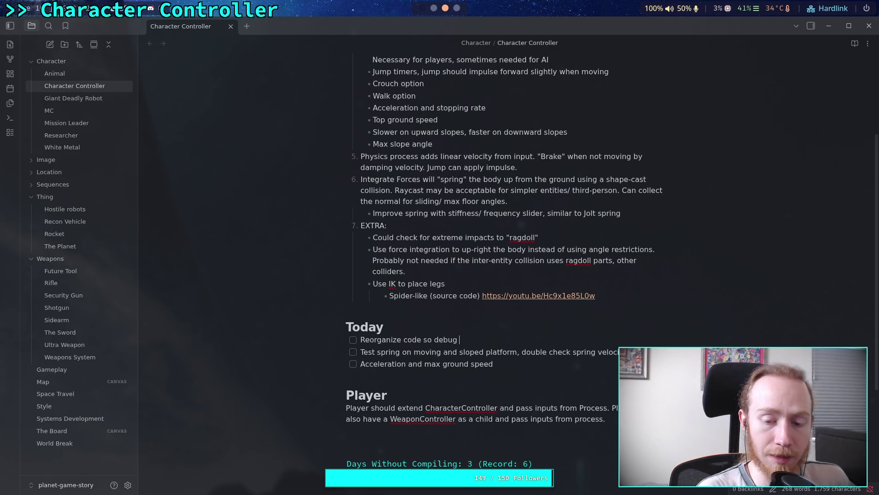
text( stuff can )
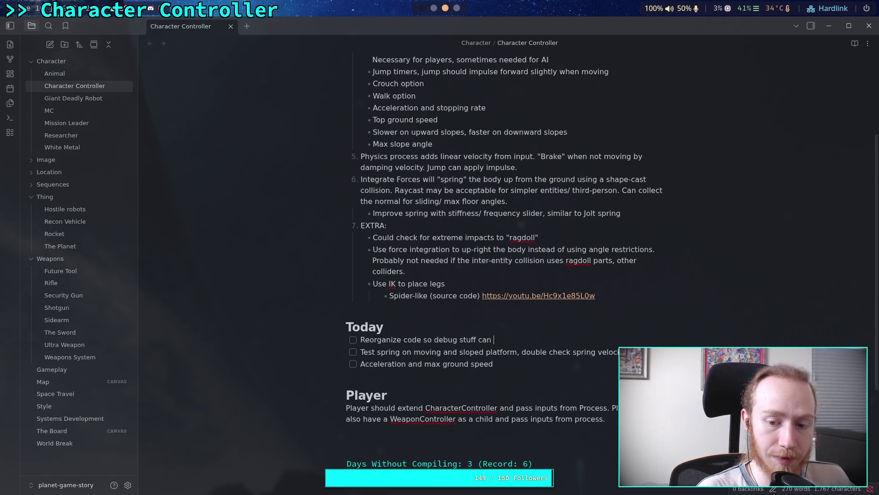
text(run)
key(BackSpace)
key(BackSpace)
key(BackSpace)
text(o calculations are)
key(BackSpace)
key(BackSpace)
key(BackSpace)
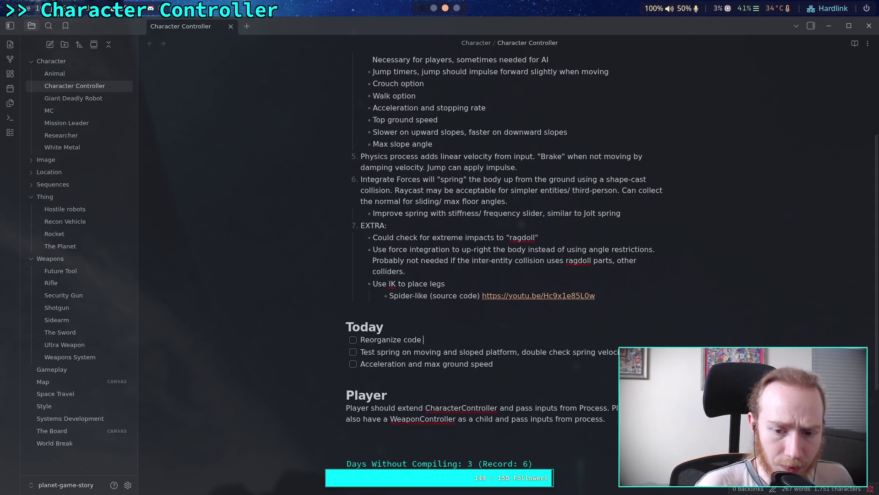
text(to remove )
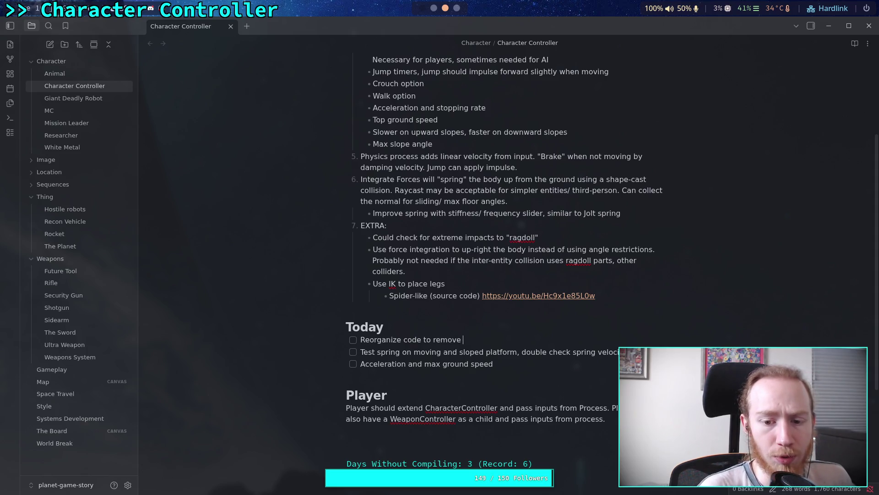
text(early returns)
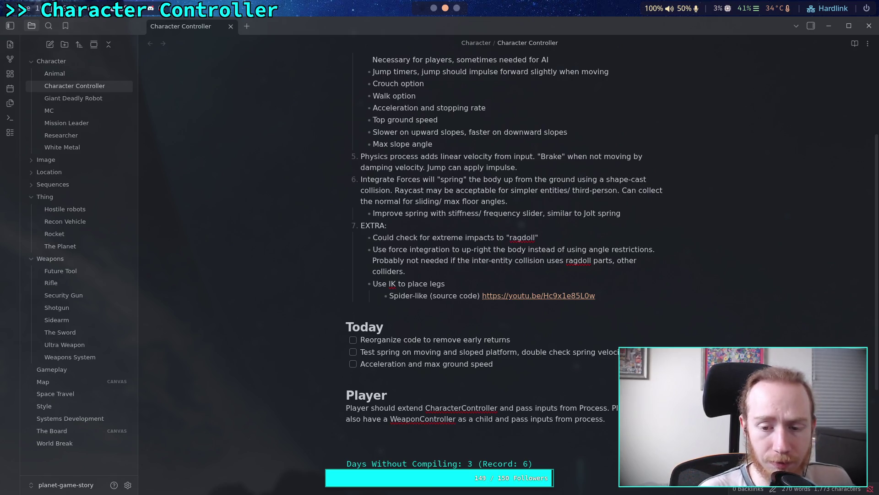
text(, )
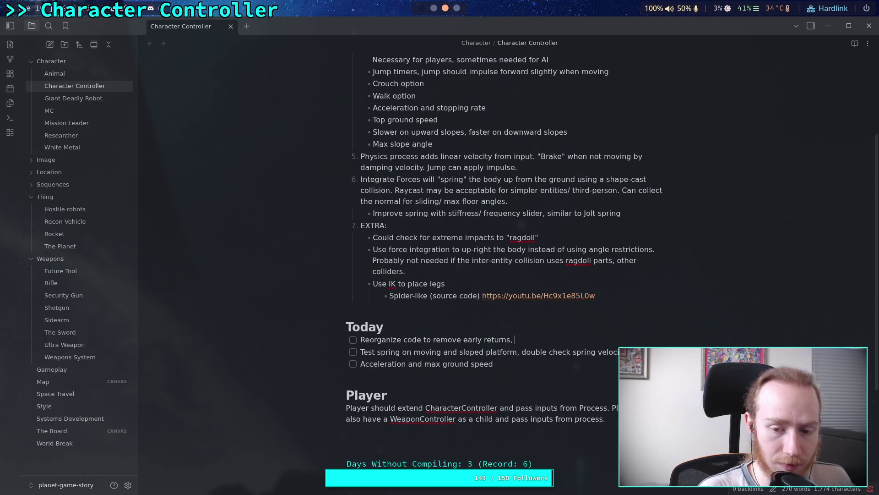
text(only bran)
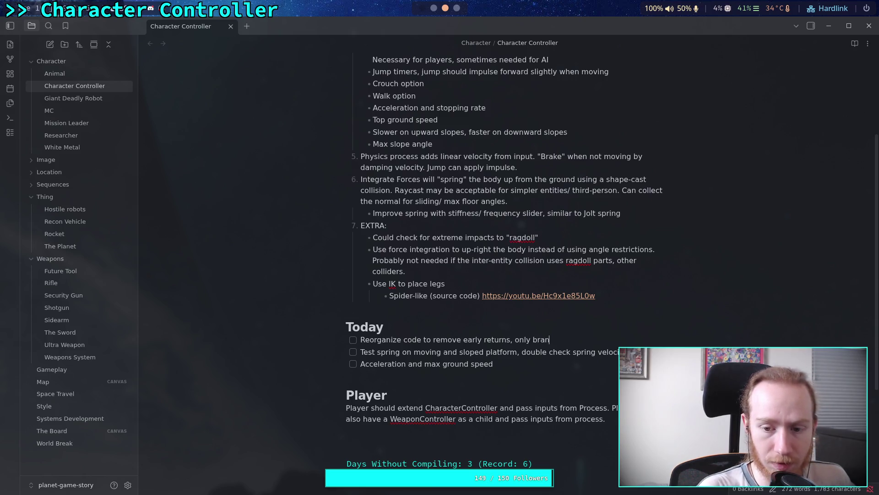
text(ching)
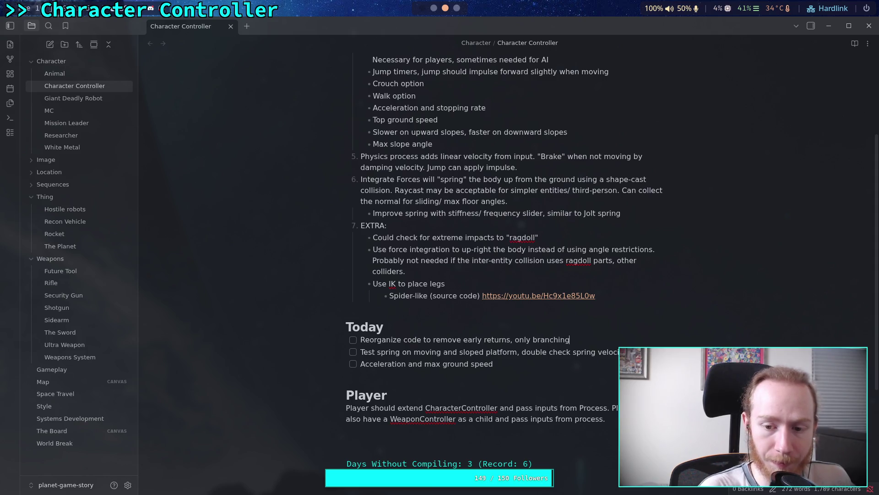
Extend that task with ', put debug stuff in proper order'
key(Return)
key(BackSpace)
key(BackSpace)
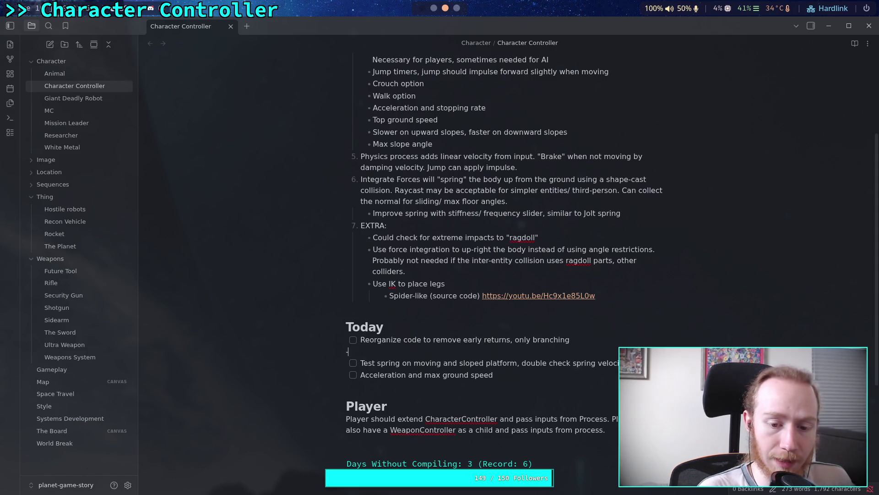
text(, )
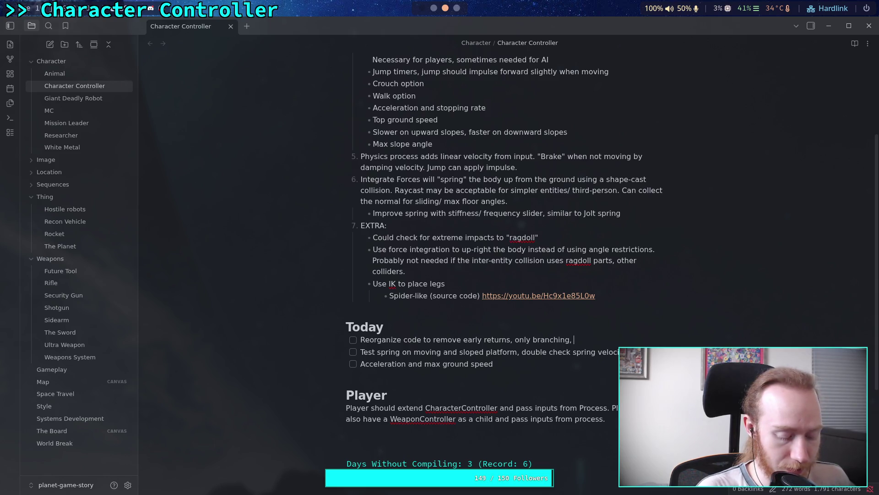
text(put debu)
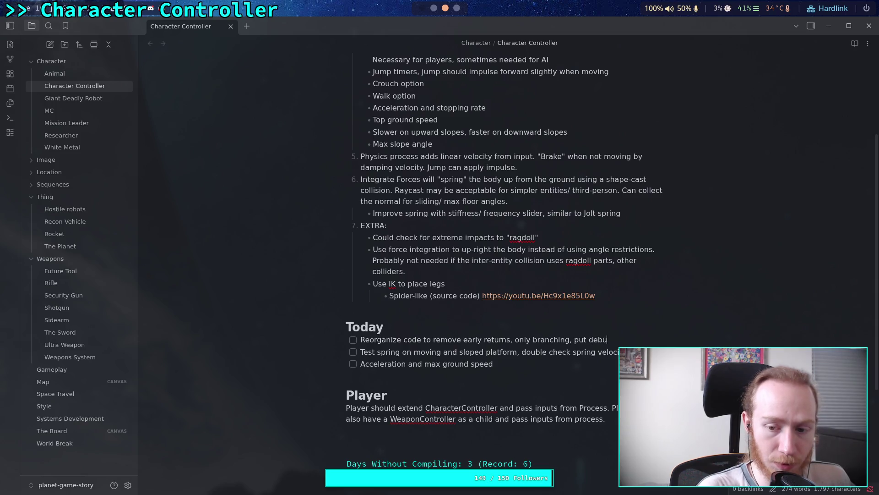
text(g stu)
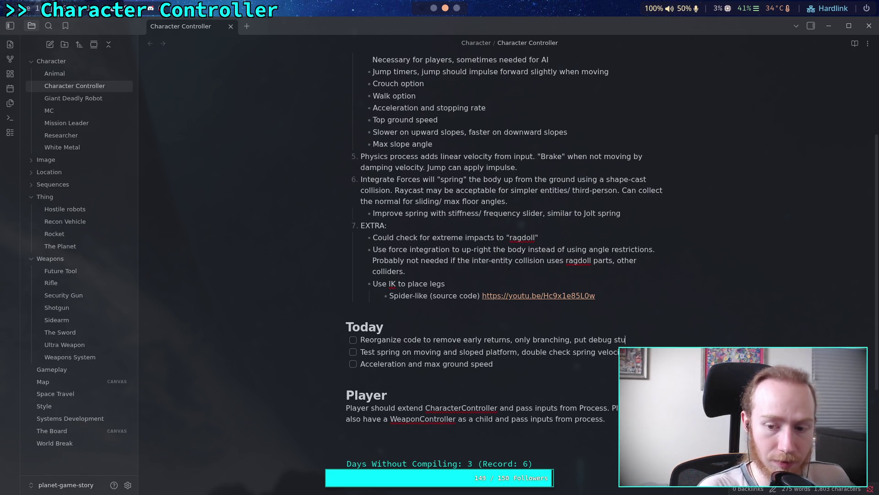
text(ff in propert)
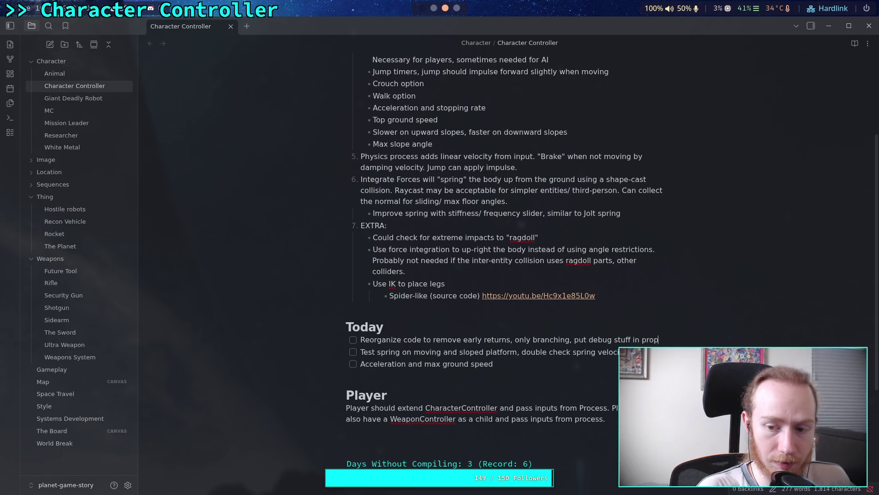
key(BackSpace)
text(order)
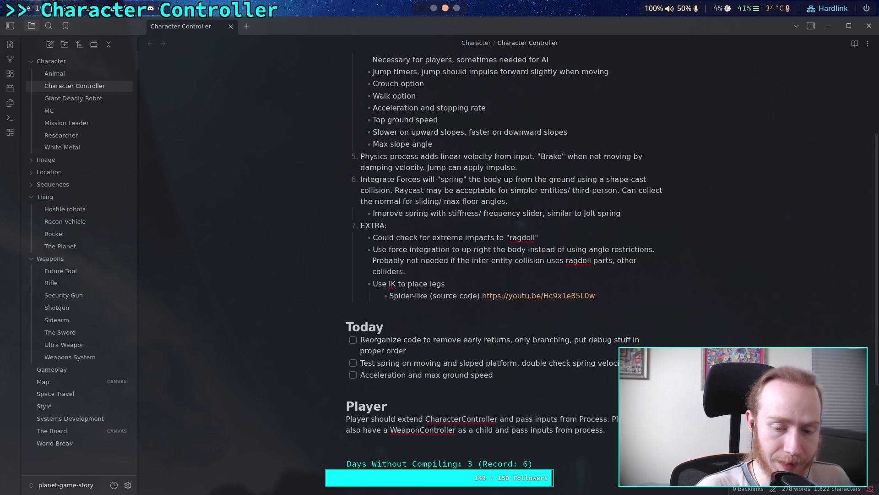
Append: apply all forces first, calculate movement acceleration, then subtract any amount over max ground speed
click(521, 376)
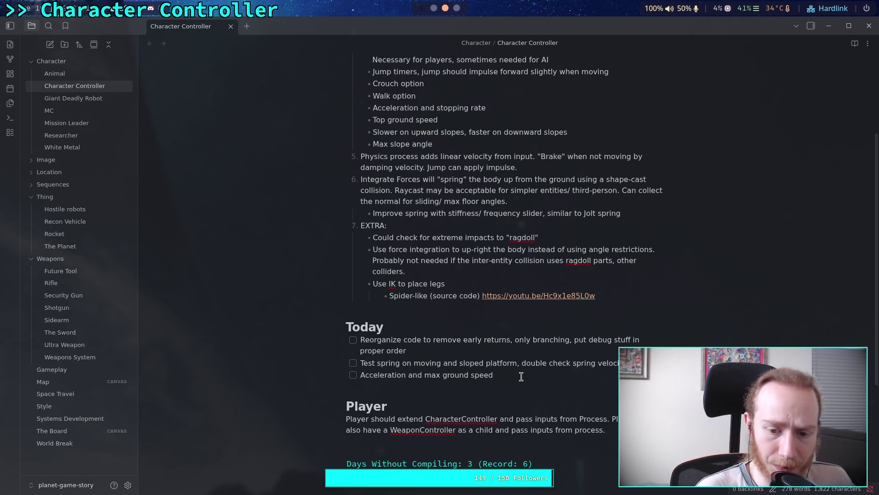
text(. )
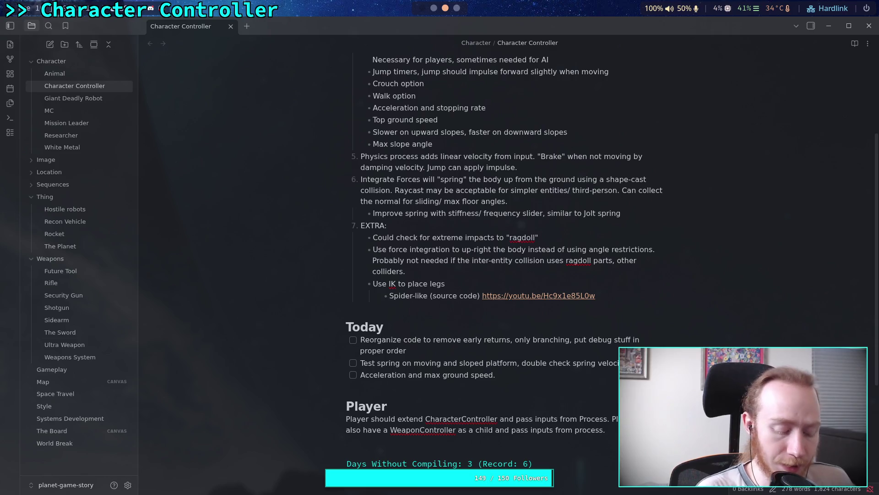
text(Apply al)
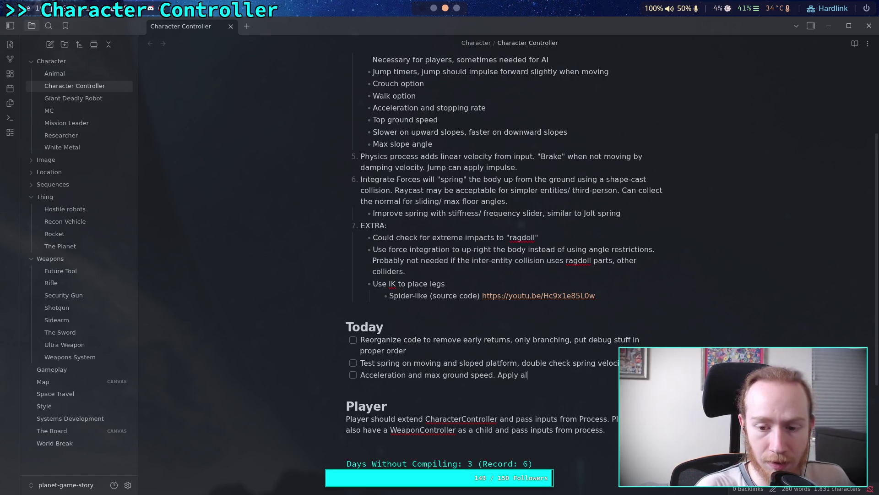
text(l reducti)
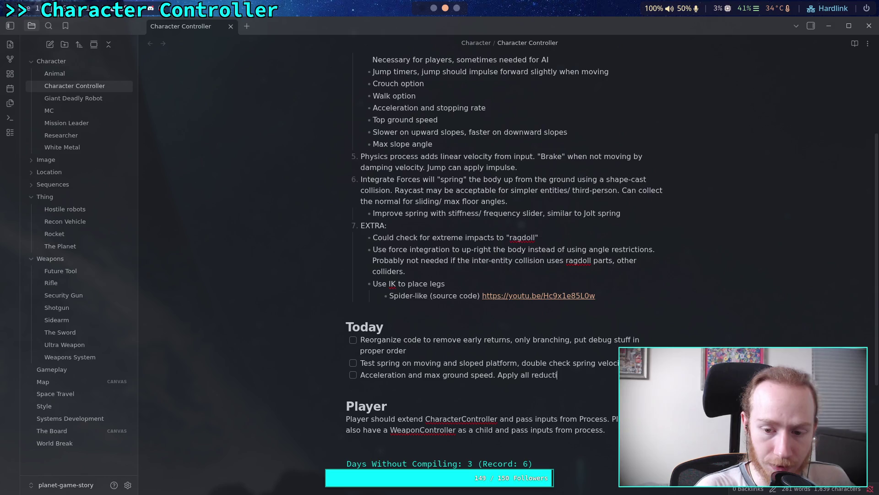
text(ons and mod)
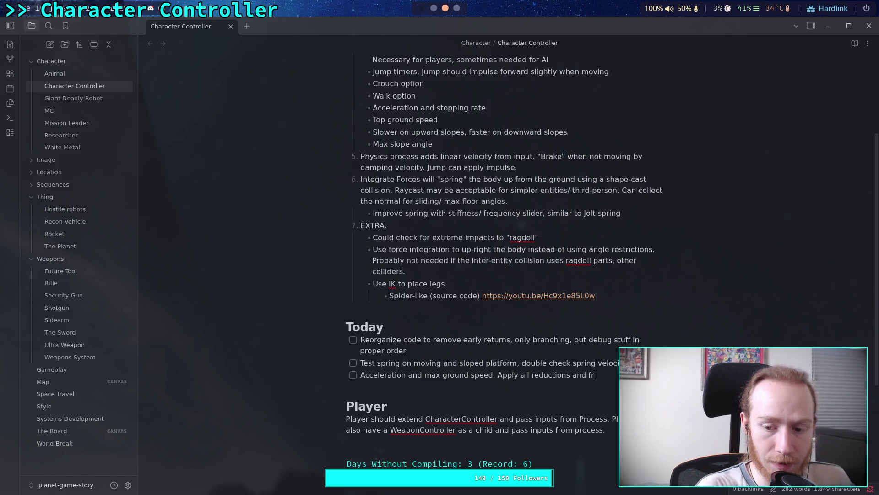
key(BackSpace)
key(BackSpace)
key(BackSpace)
key(BackSpace)
key(BackSpace)
key(BackSpace)
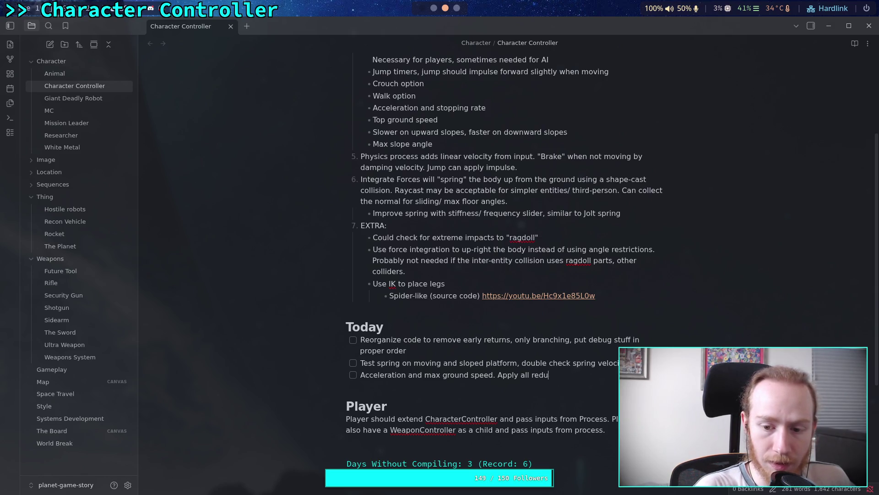
text(forces)
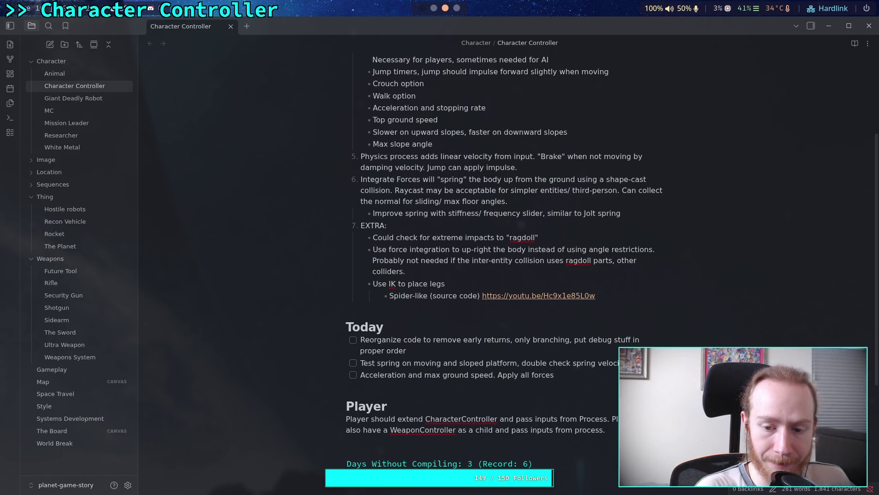
text(first to )
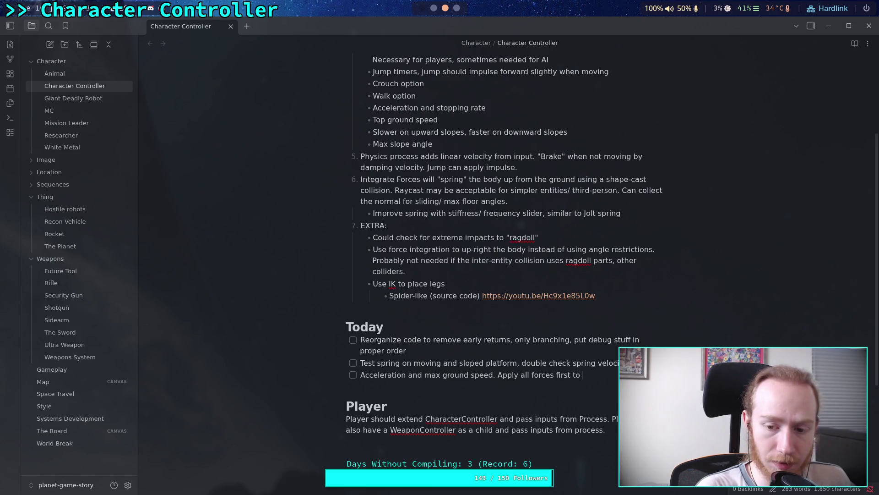
text(near veloc)
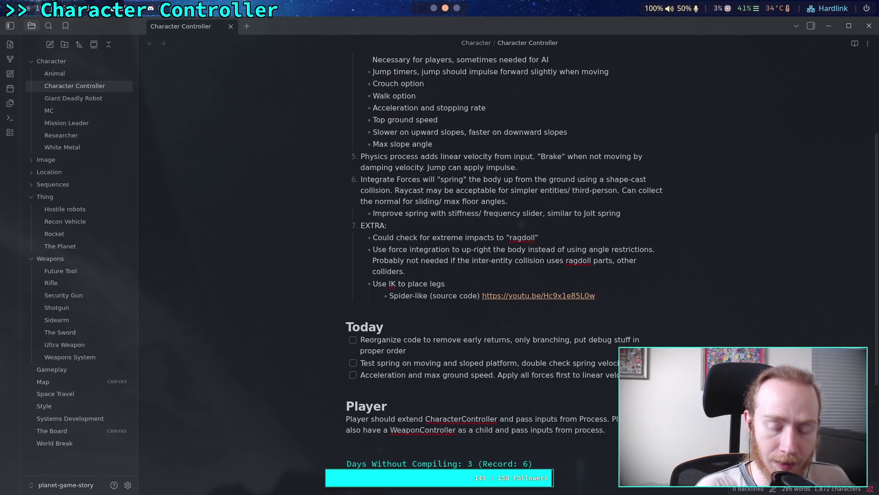
text(cal)
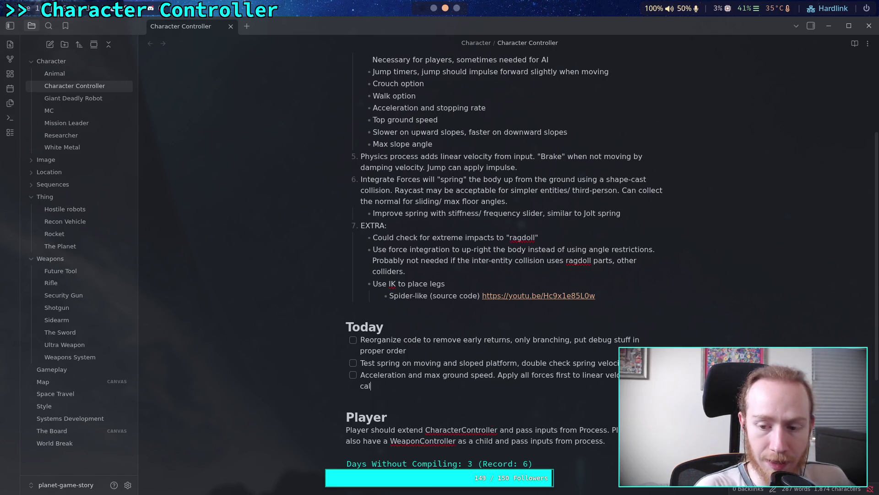
text(culate acceleration, then)
key(BackSpace)
key(BackSpace)
key(BackSpace)
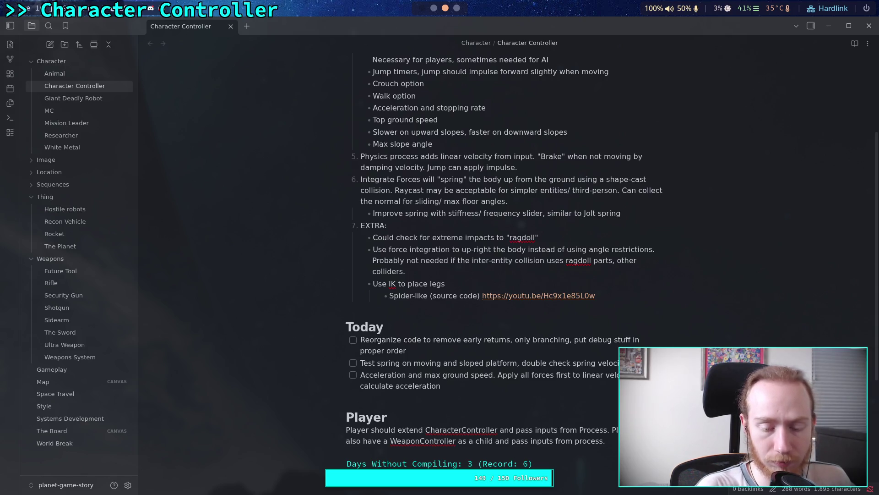
key(BackSpace)
key(BackSpace)
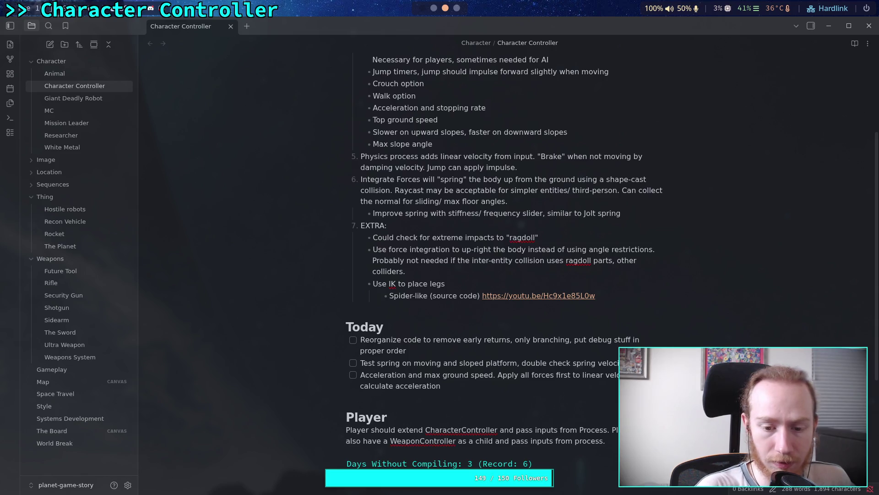
text(movement )
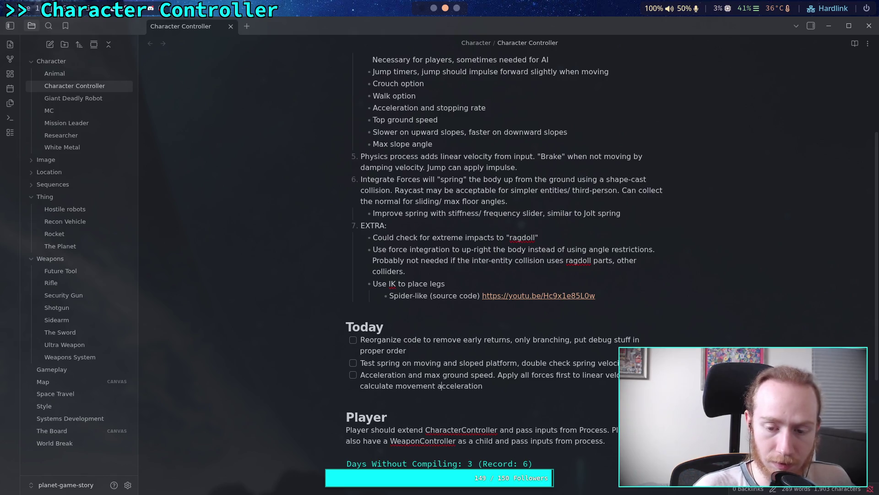
text(, the)
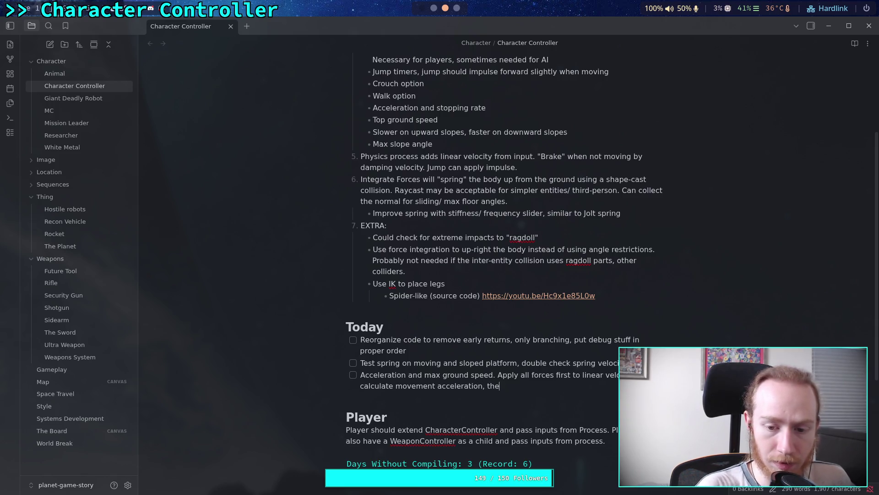
text(n rsubtract)
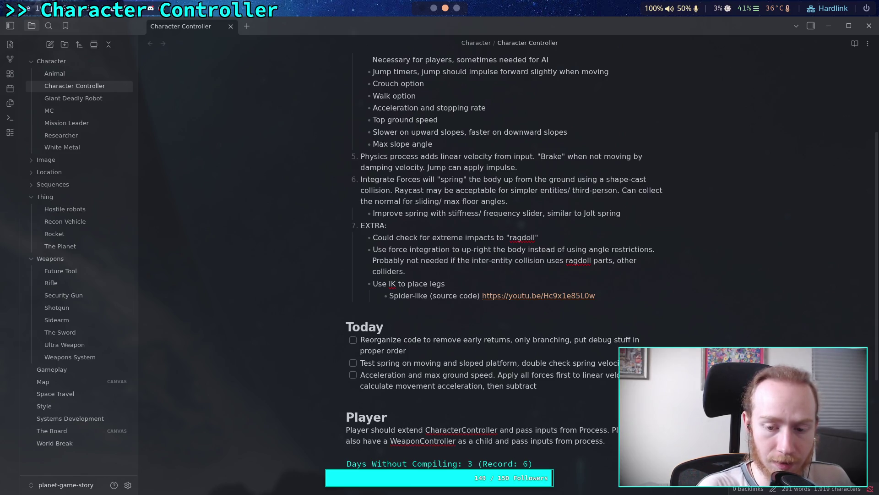
text(an)
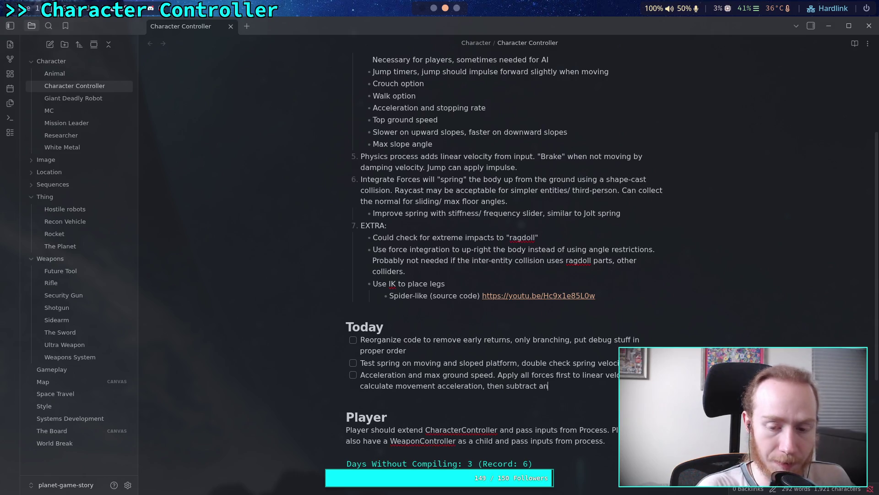
text(y amount that wou)
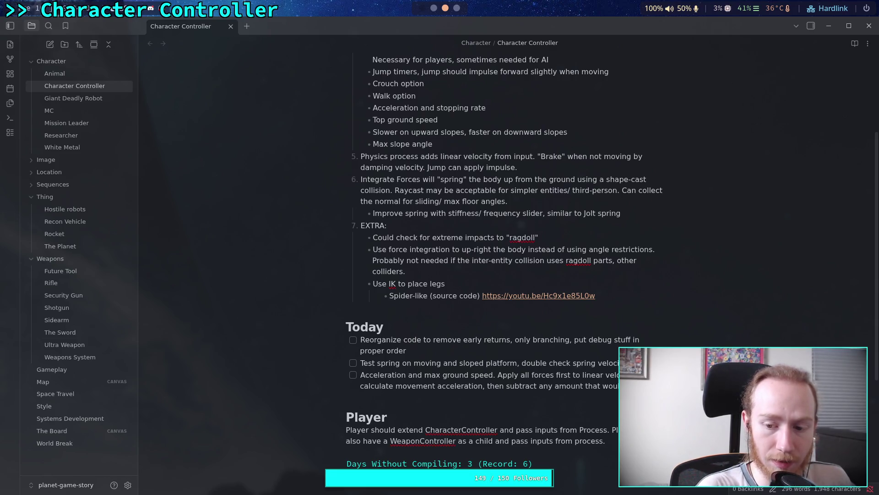
text(ldthe to)
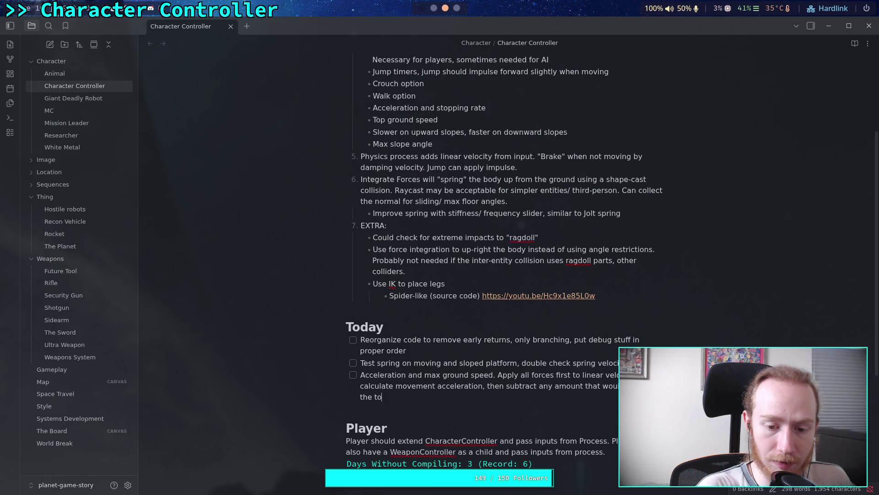
key(BackSpace)
key(BackSpace)
text(max g)
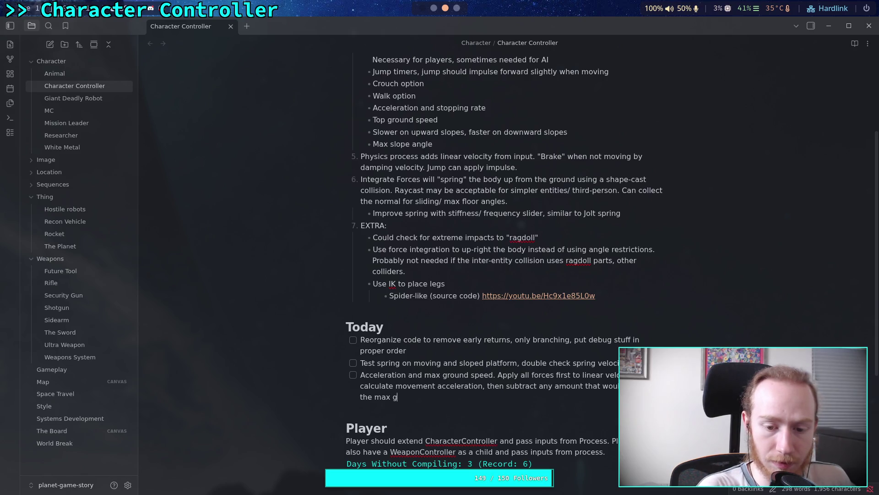
text(round spee)
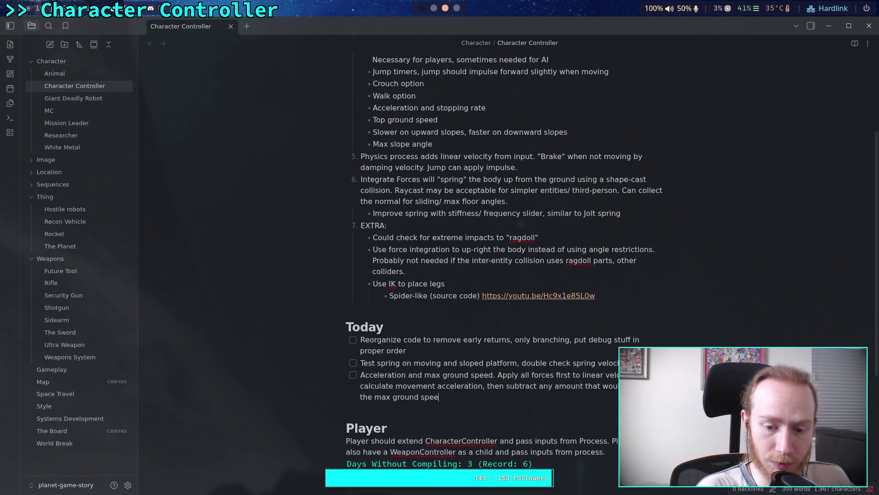
text(d.)
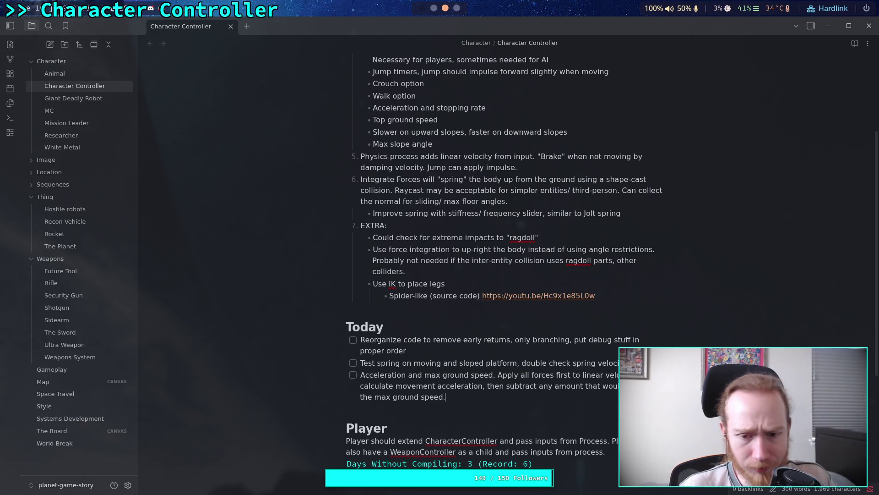
Append 'Make friction like gravity, ADD to results instead of subtr' to the first Today task, then add an empty to-do below
click(406, 350)
text(. )
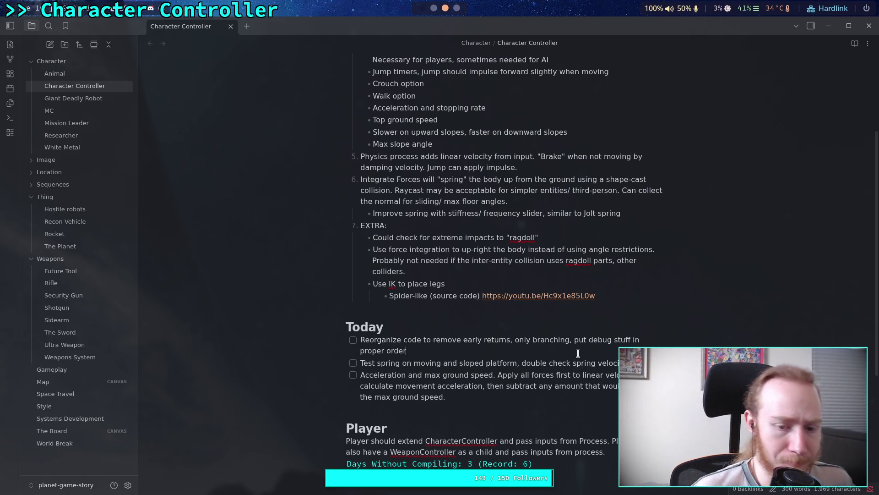
text(Make friction like )
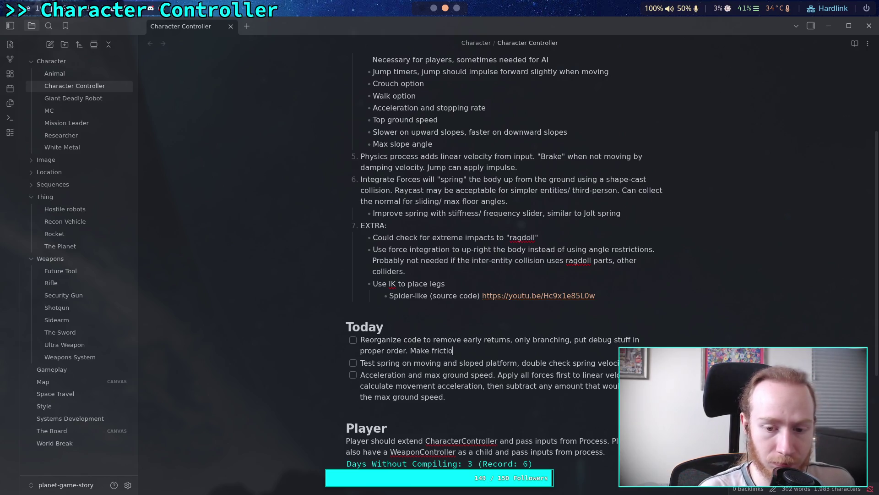
text(gra)
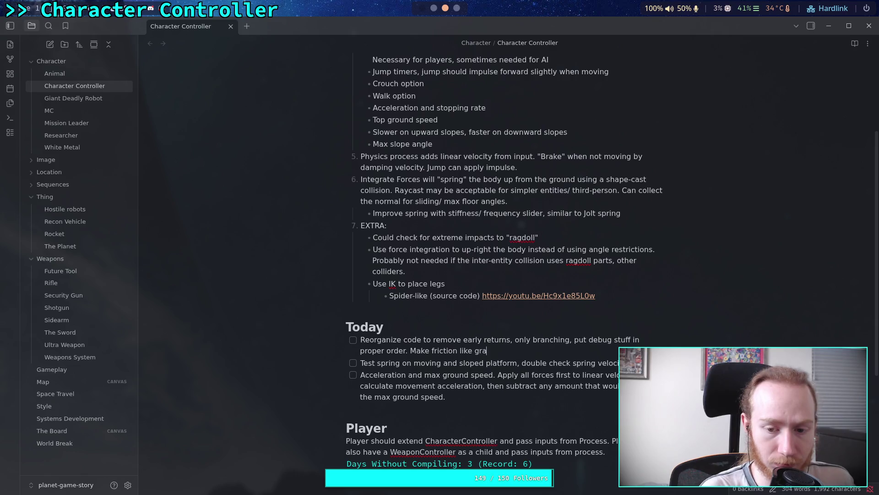
text(vity, )
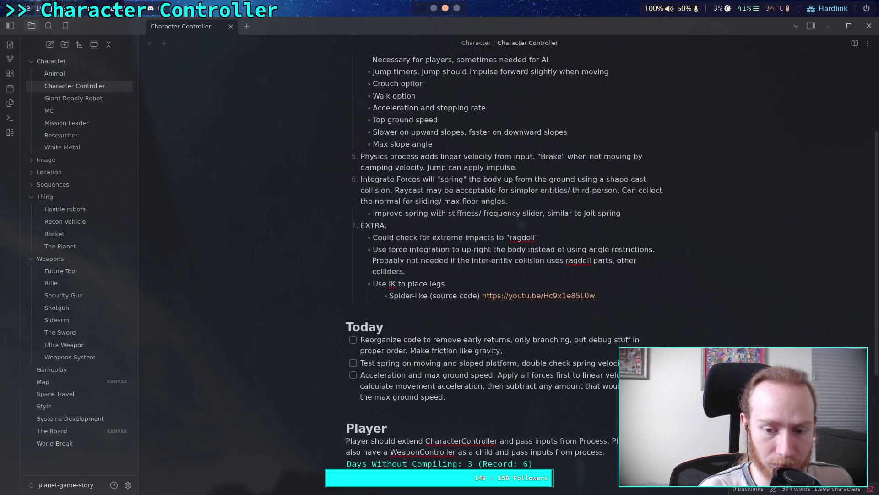
text(ADD to )
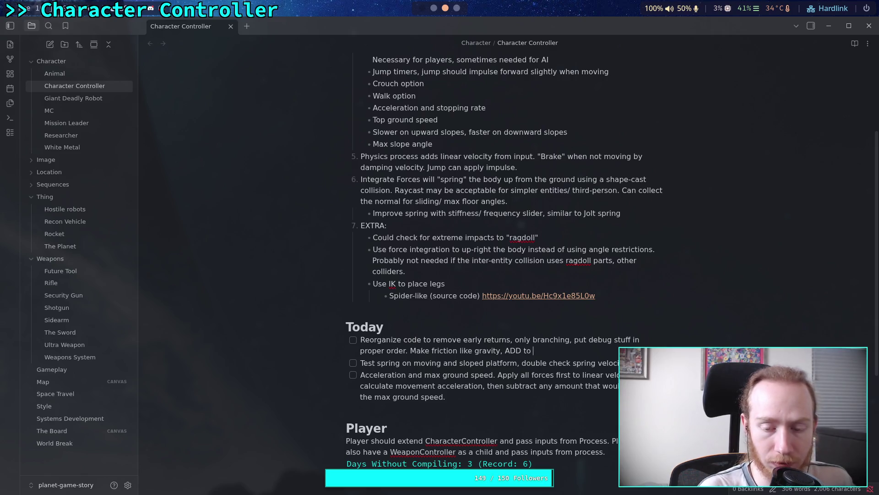
text(result)
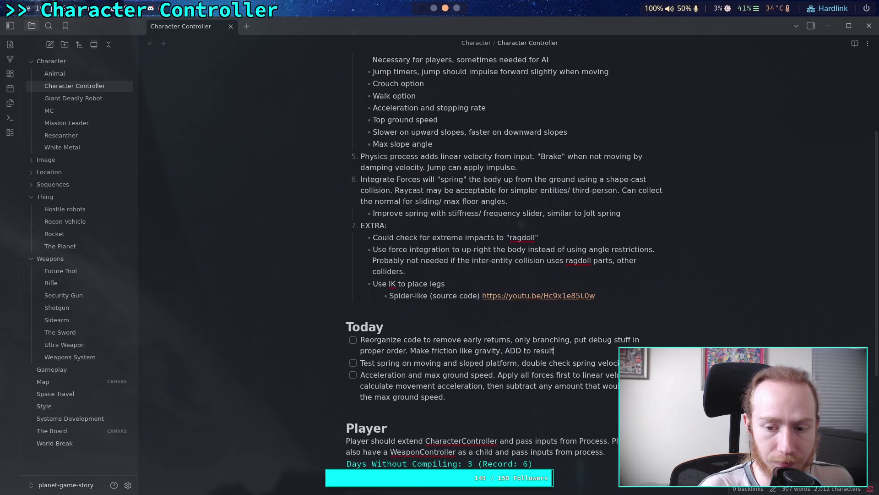
text(s instea)
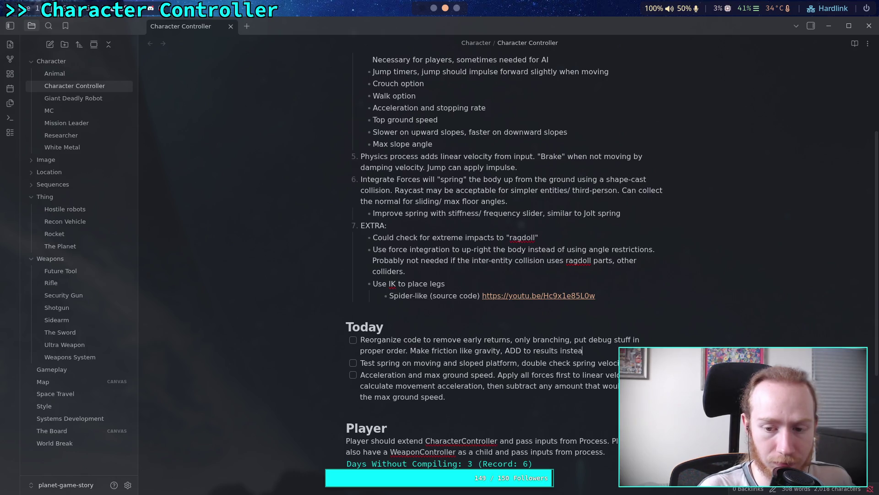
text(d of subtr)
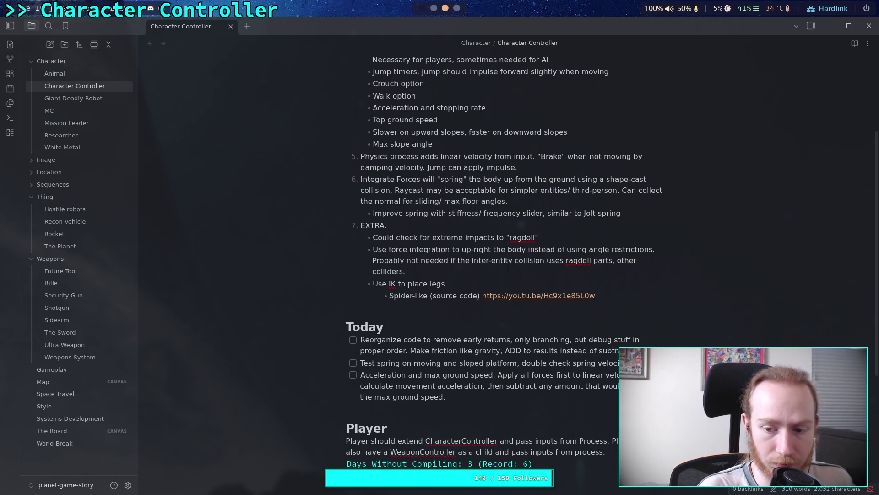
click(551, 397)
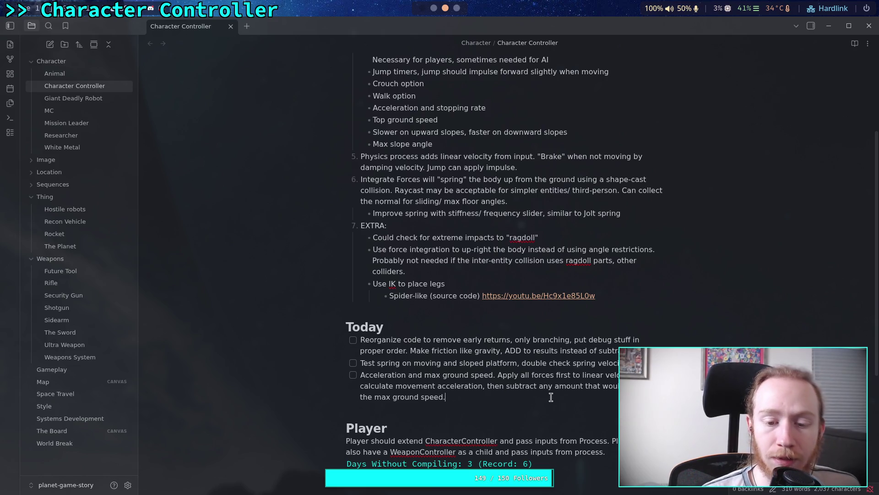
key(Return)
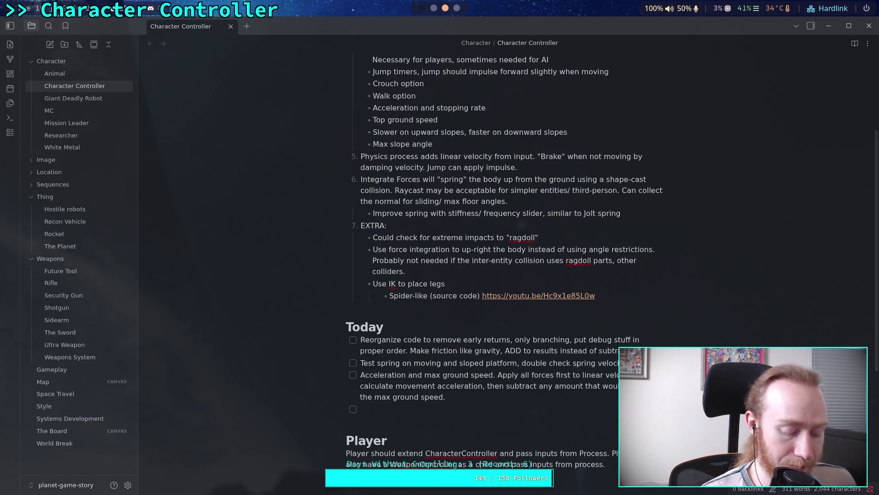
Add 'Slope speed reductions' and 'Turning friction' to-dos to the Today checklist
text(Slope)
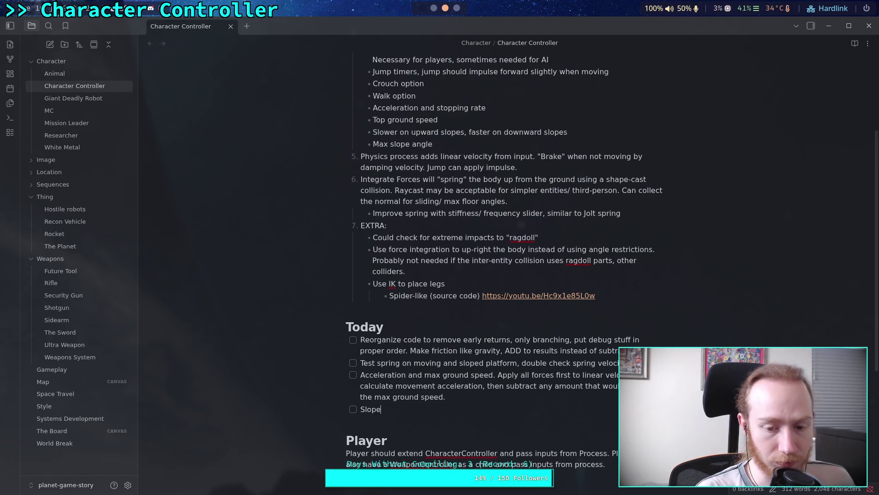
text( speed )
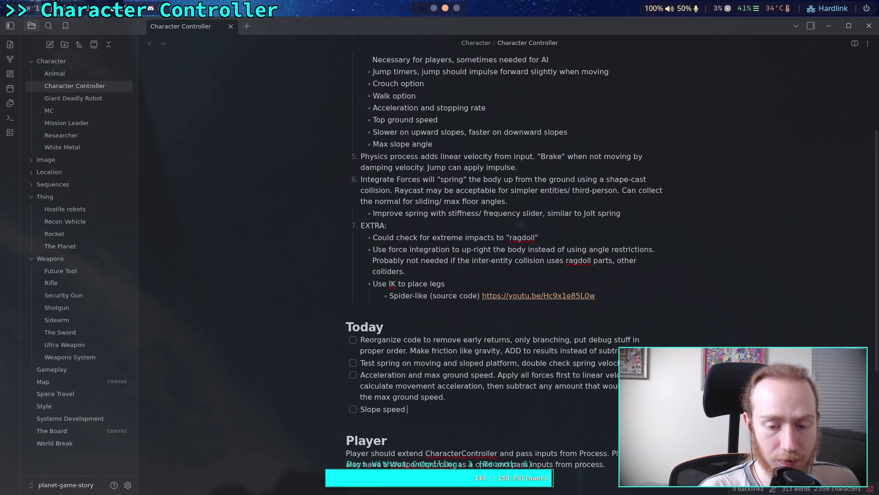
text(reductions)
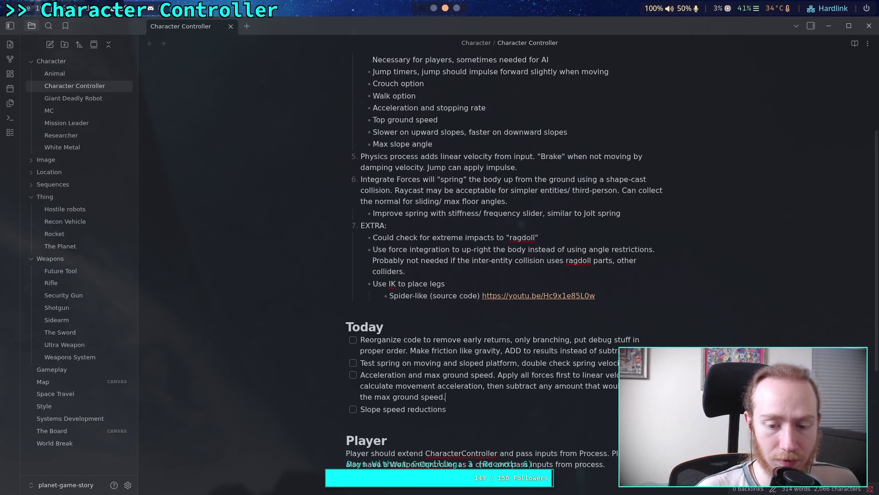
key(Return)
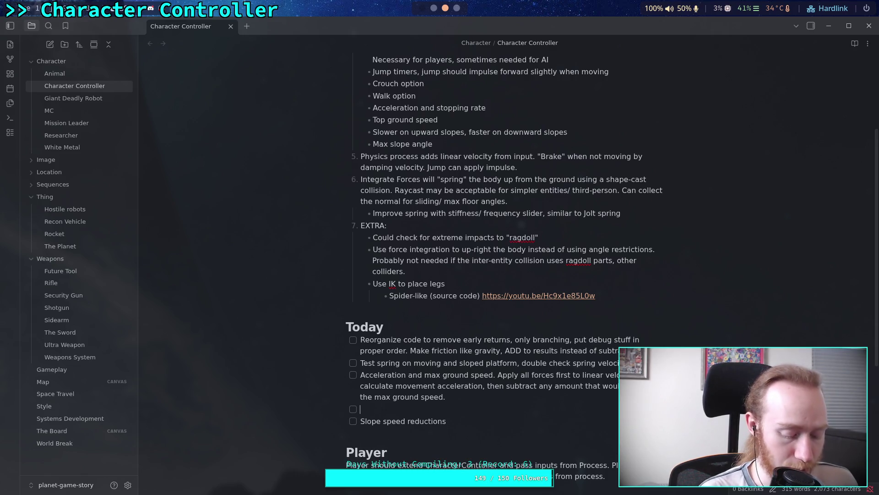
text(Fri)
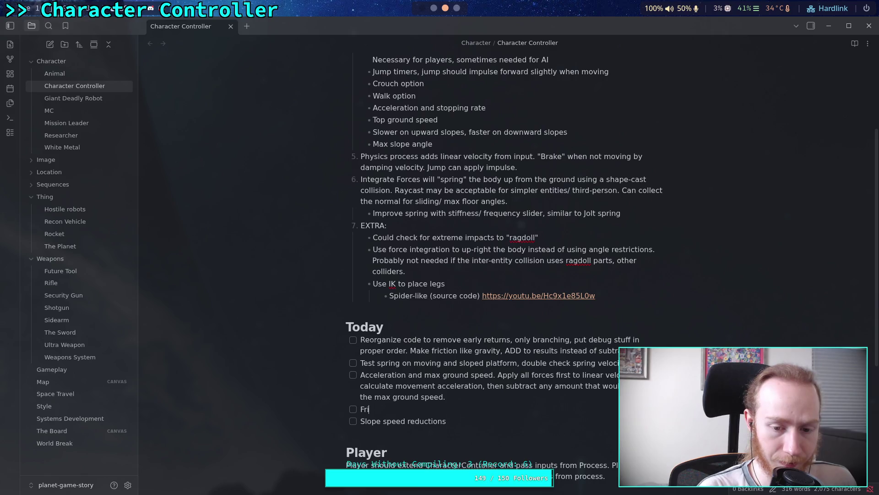
text(ction for )
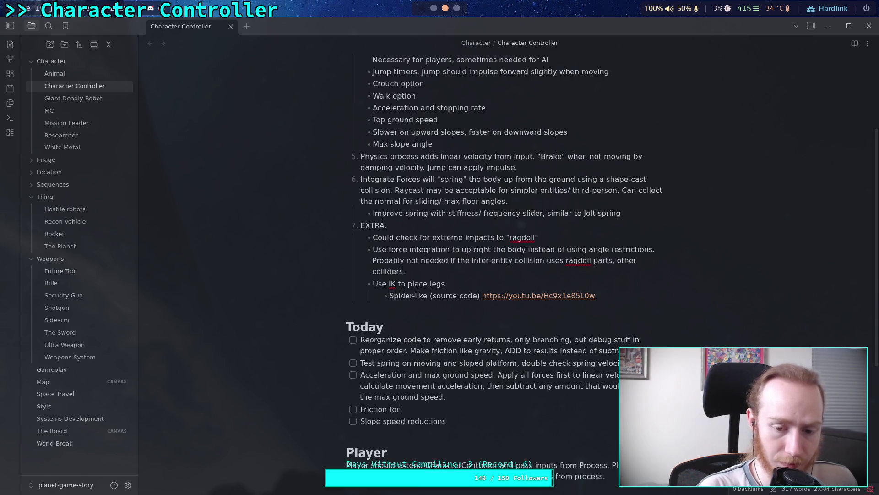
text(turnin)
key(BackSpace)
key(BackSpace)
key(BackSpace)
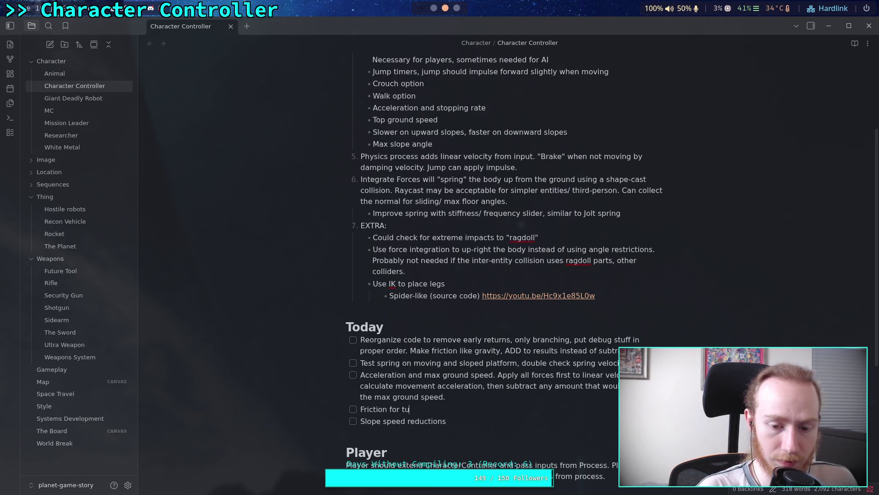
key(BackSpace)
text(T)
key(BackSpace)
text(urni)
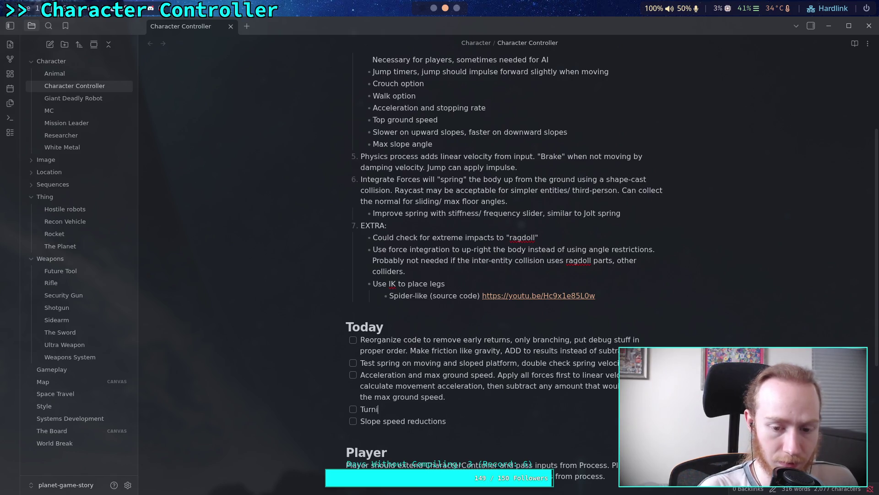
text(ng friction, )
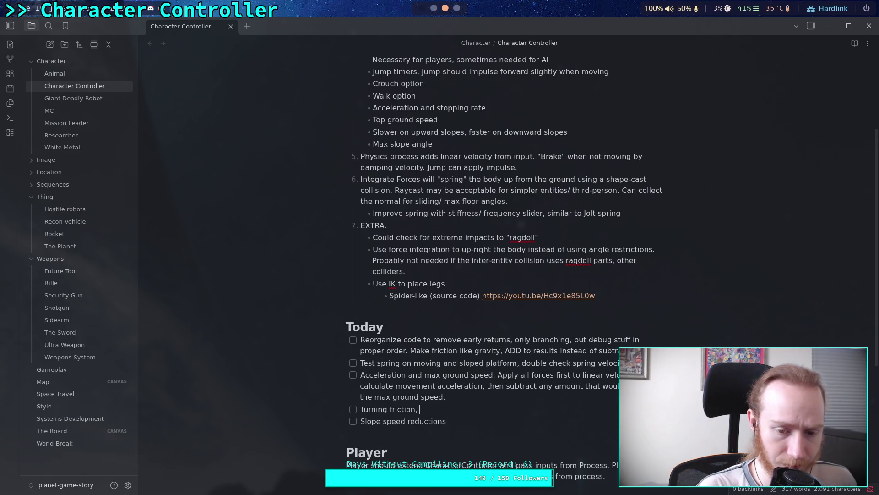
key(BackSpace)
key(BackSpace)
Extend the tasks with 'and parameters' and '/ strafing', add a '???' item, then go to the terminal
text( and )
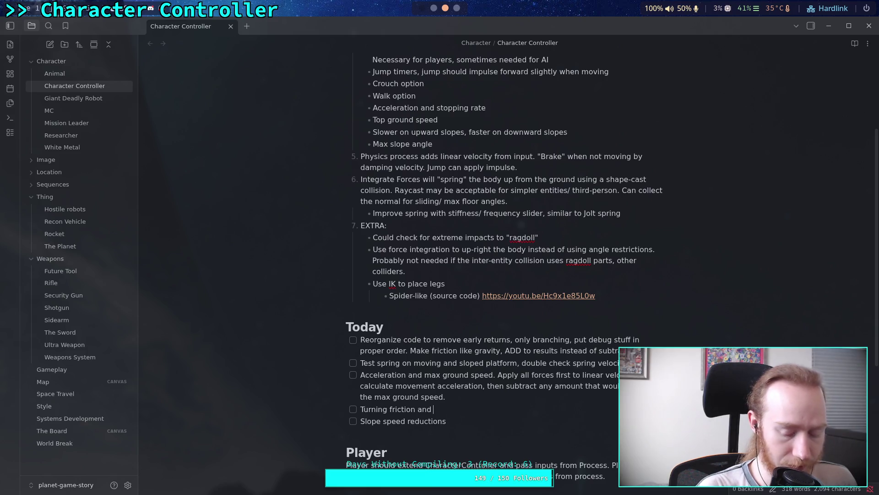
text(parameters)
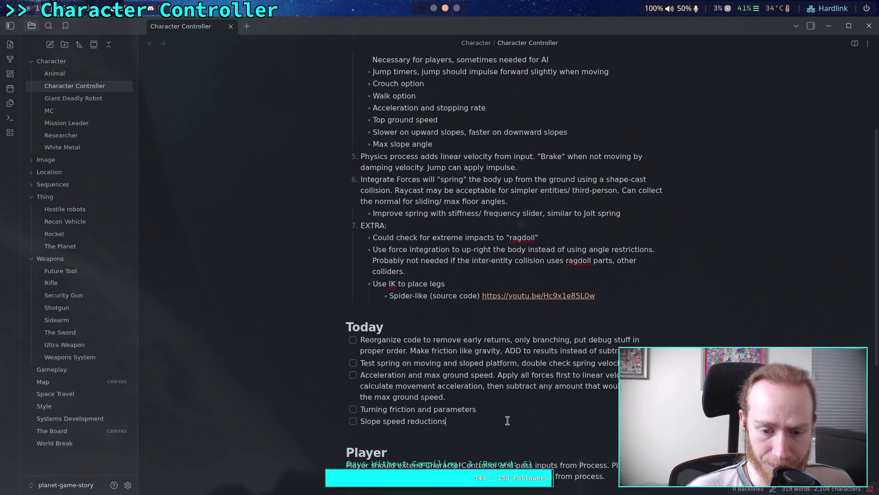
text(and )
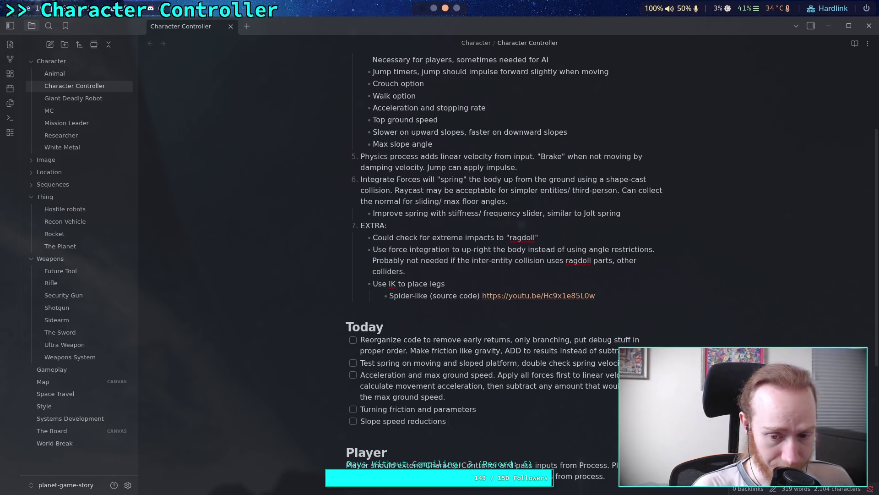
text(parameters)
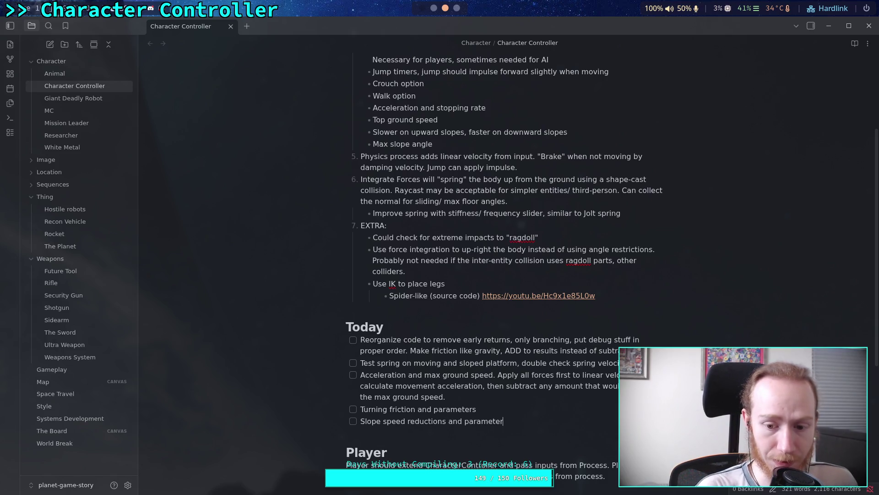
key(Return)
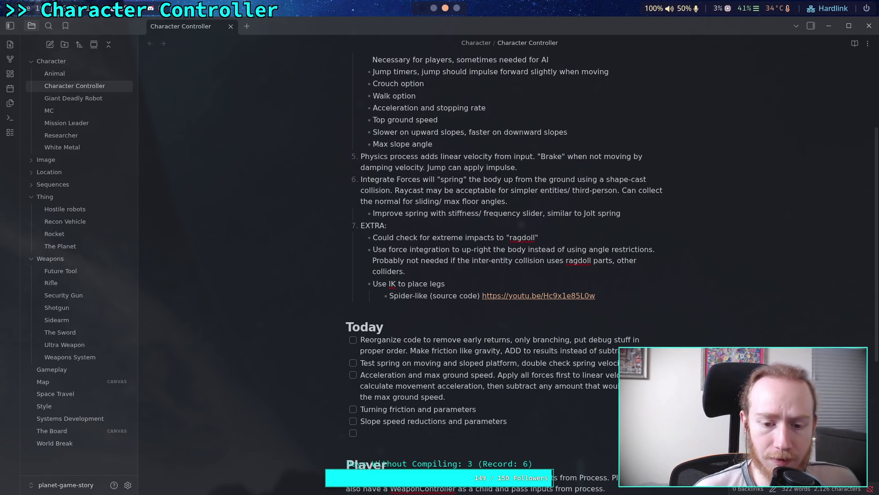
text(/ strafing)
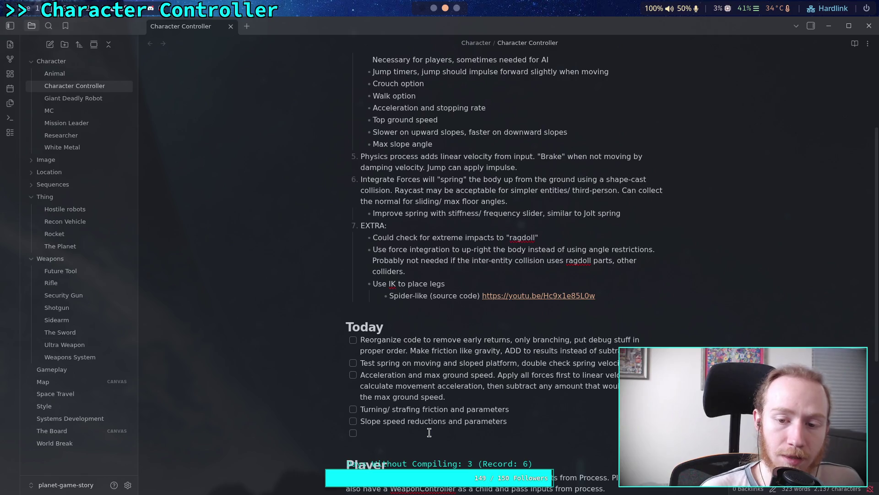
text(???)
click(487, 398)
click(493, 448)
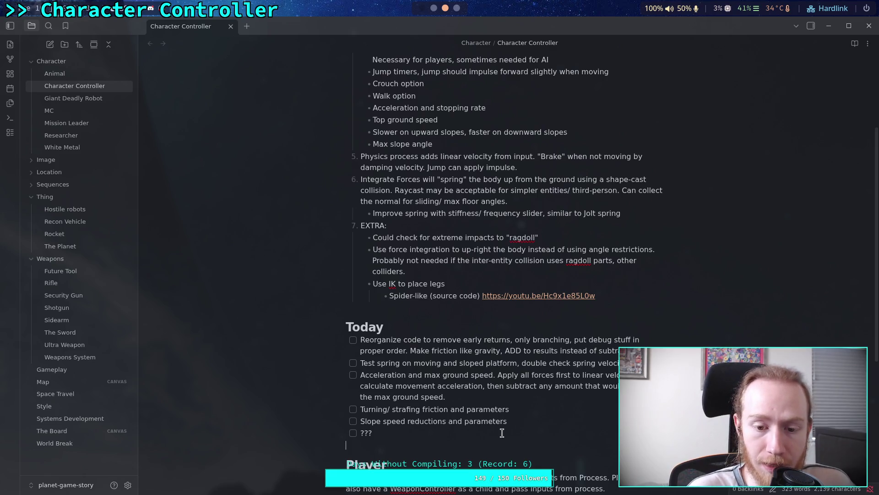
click(434, 8)
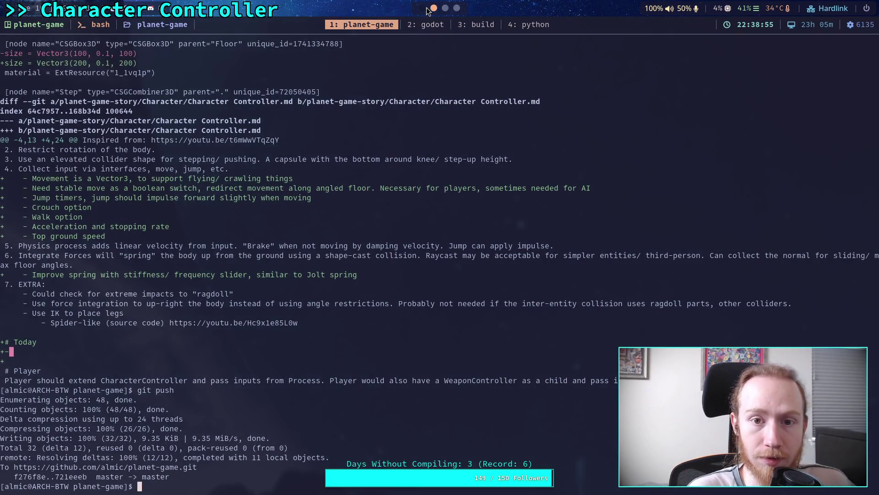
Open the Planet Game project in Godot's Project Manager, then return to the GitHub character_base.gd page
click(456, 8)
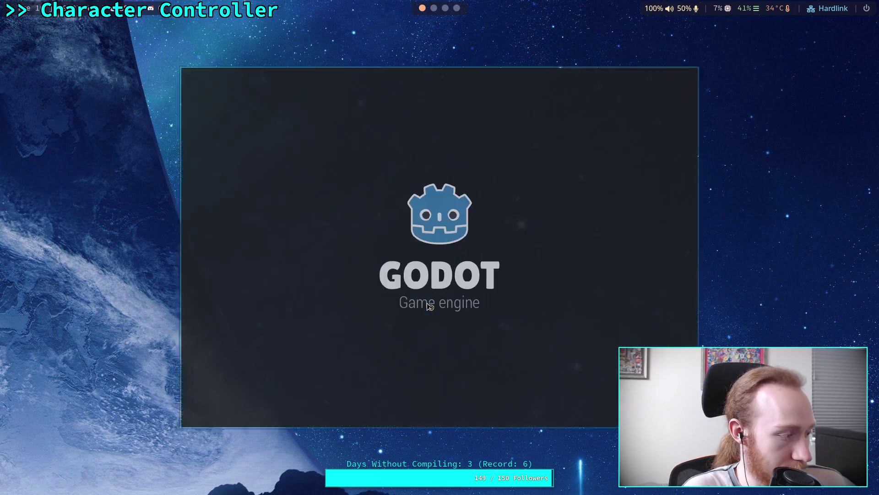
click(637, 121)
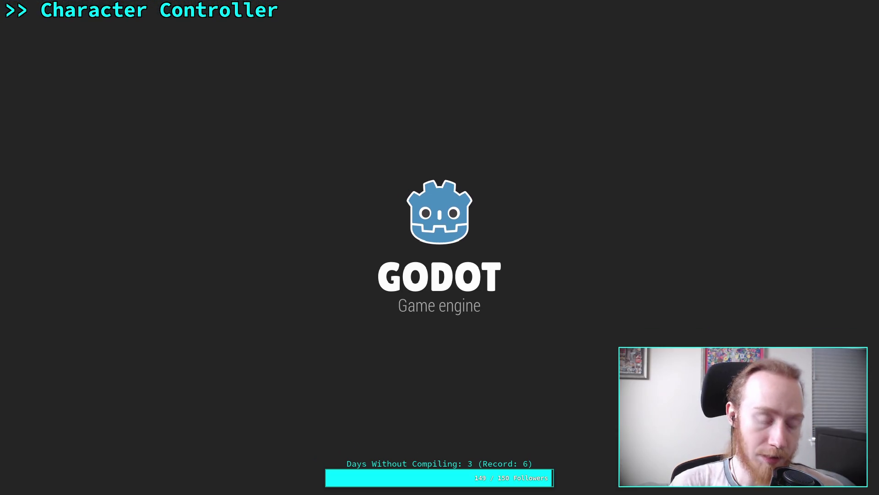
key(super+3)
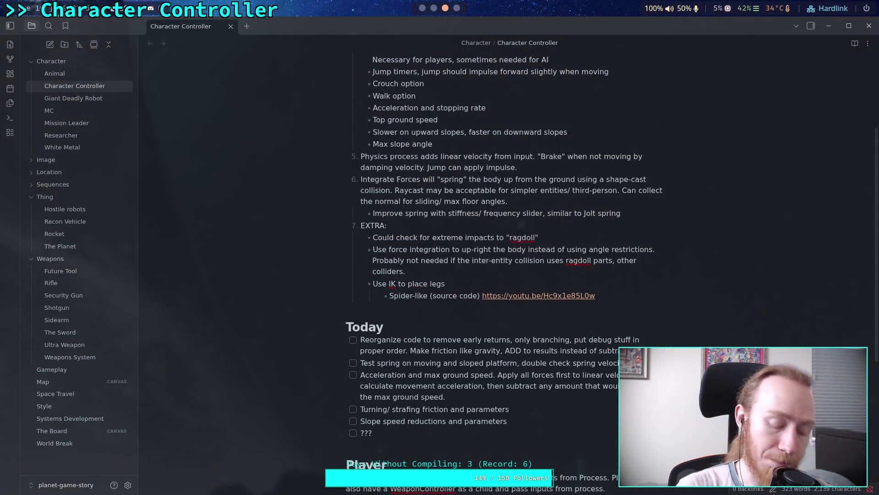
key(super+1)
Inspect the debug-ready error block in update_movement and its _debug_ready_called_error_printed references
scroll(296, 295, up, 10)
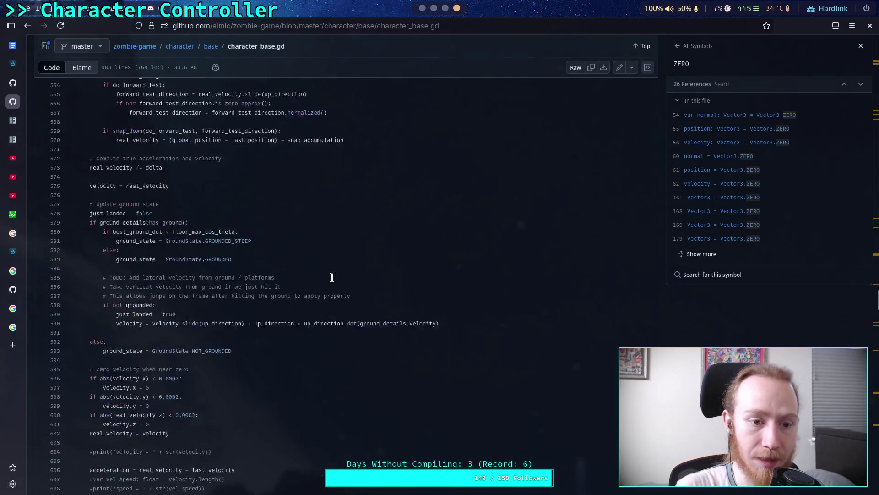
scroll(296, 296, up, 20)
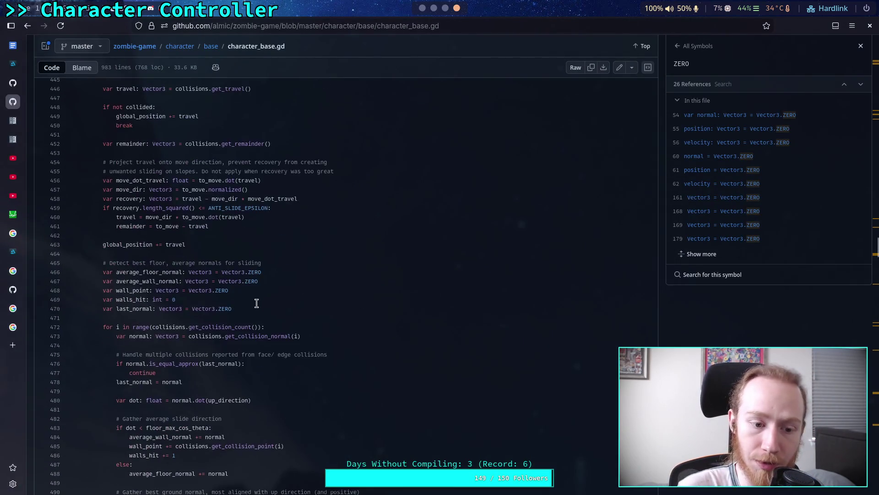
scroll(255, 303, up, 15)
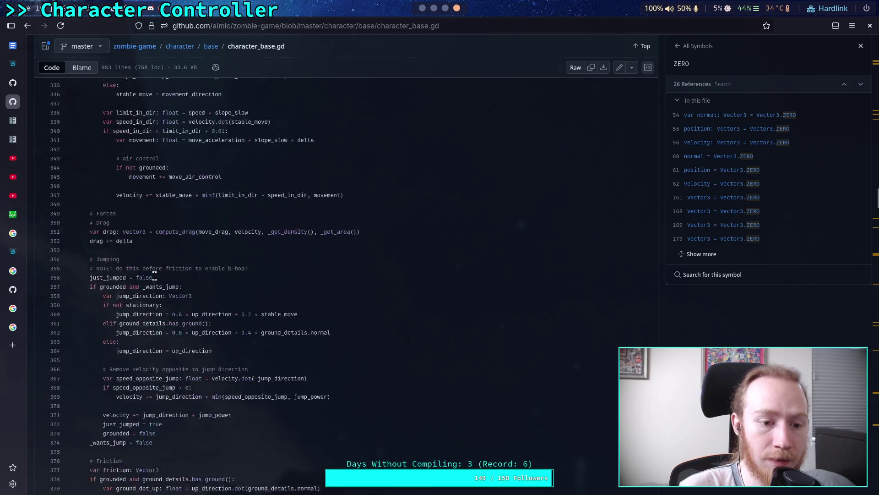
scroll(138, 158, up, 5)
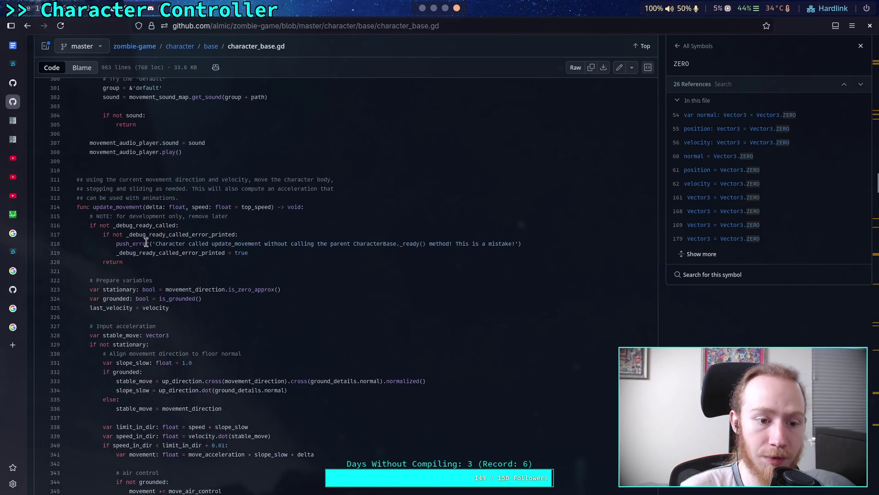
drag(132, 260, 105, 246)
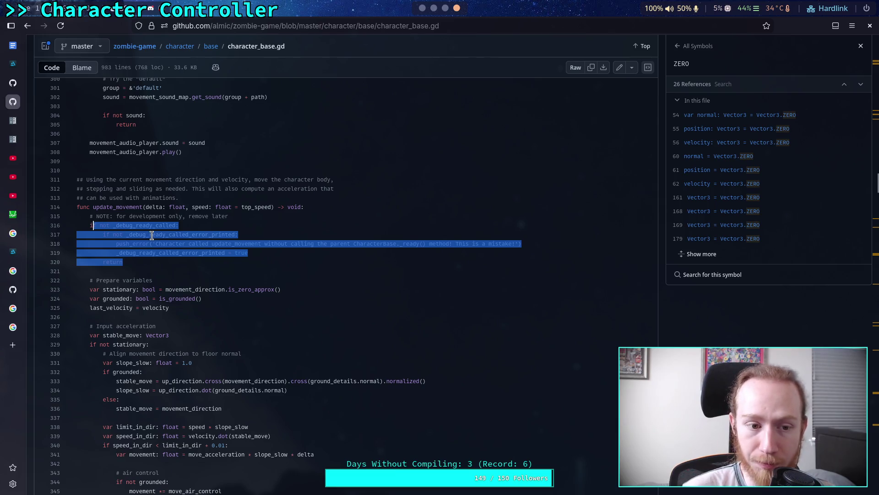
click(133, 252)
Look up the references to delta further down character_base.gd
scroll(141, 261, down, 3)
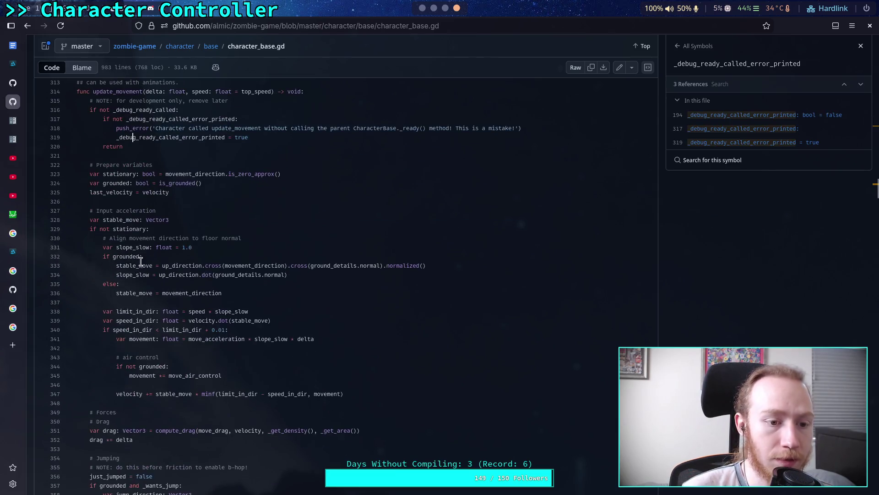
scroll(141, 260, down, 4)
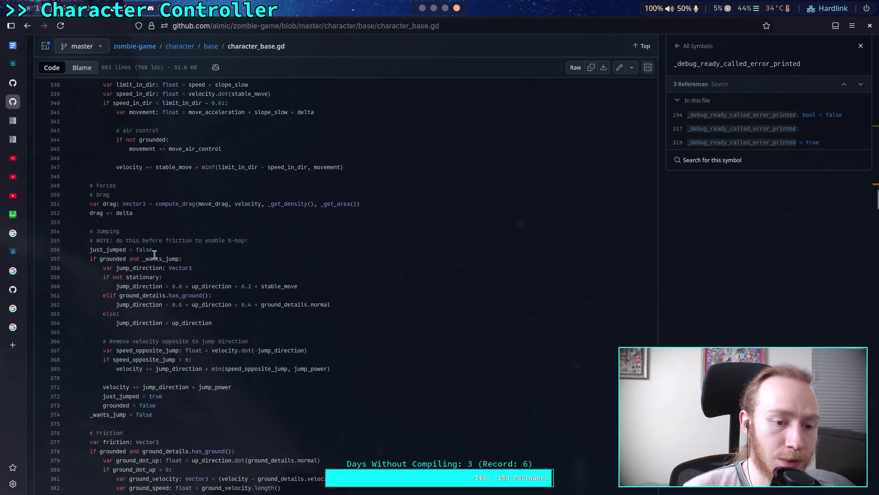
scroll(155, 255, down, 4)
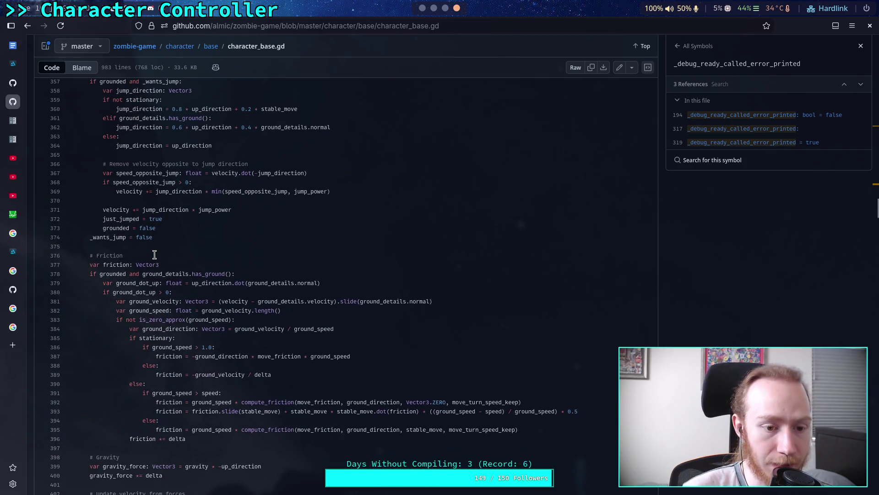
scroll(154, 255, down, 4)
drag(90, 101, 123, 128)
click(171, 266)
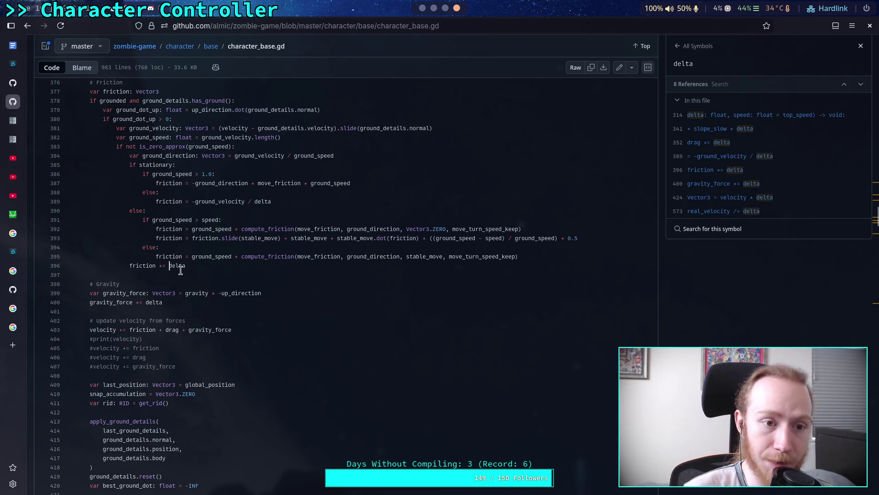
Review the velocity recalculation after snapping down and the references to snap_down
scroll(180, 268, down, 3)
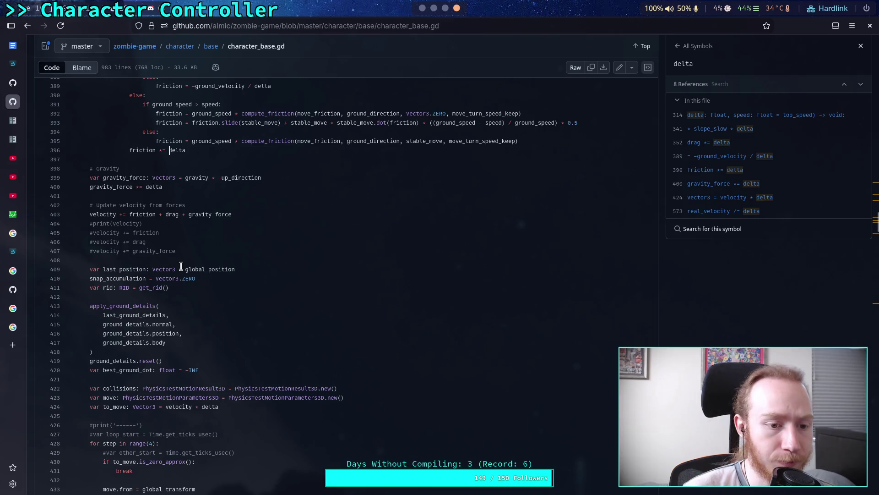
scroll(181, 266, down, 5)
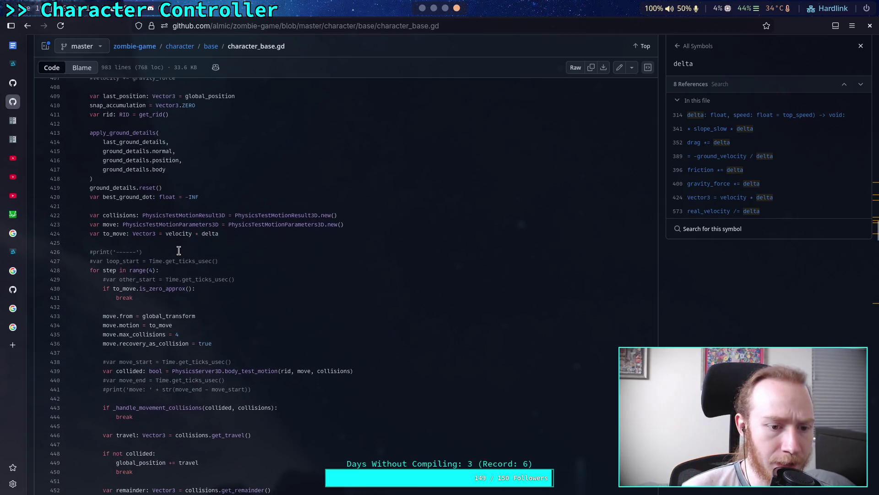
scroll(180, 238, down, 20)
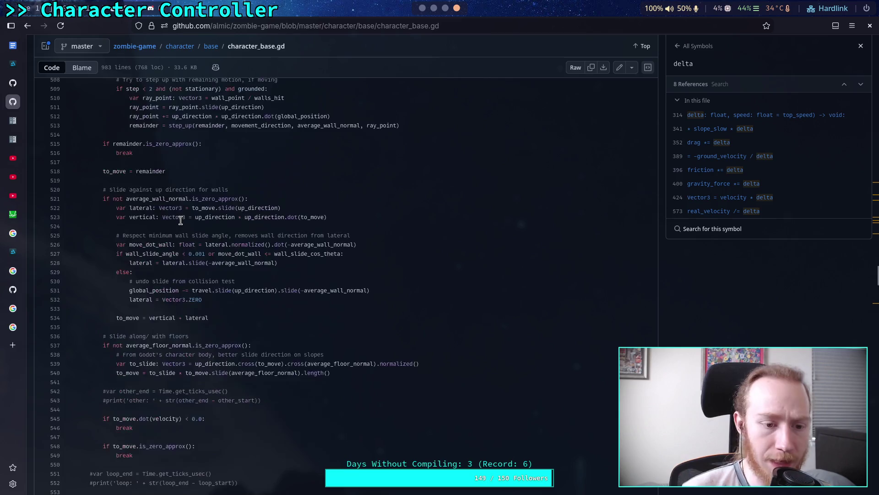
scroll(181, 220, down, 2)
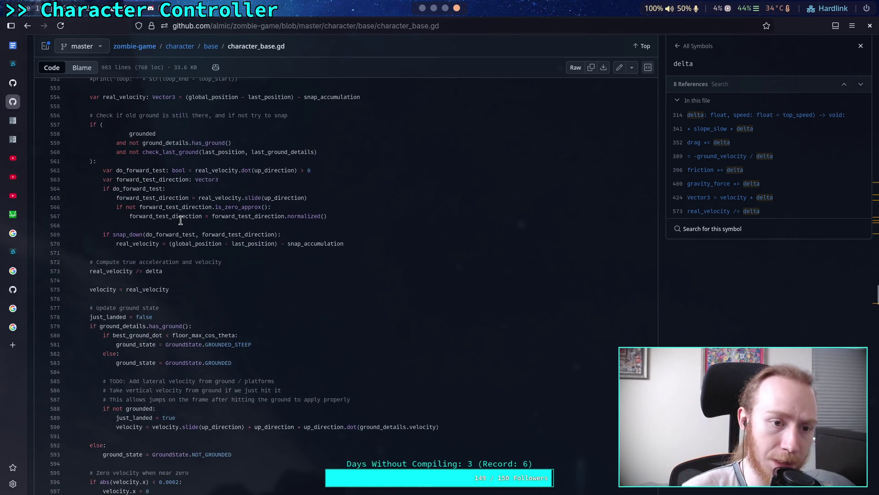
scroll(181, 220, down, 10)
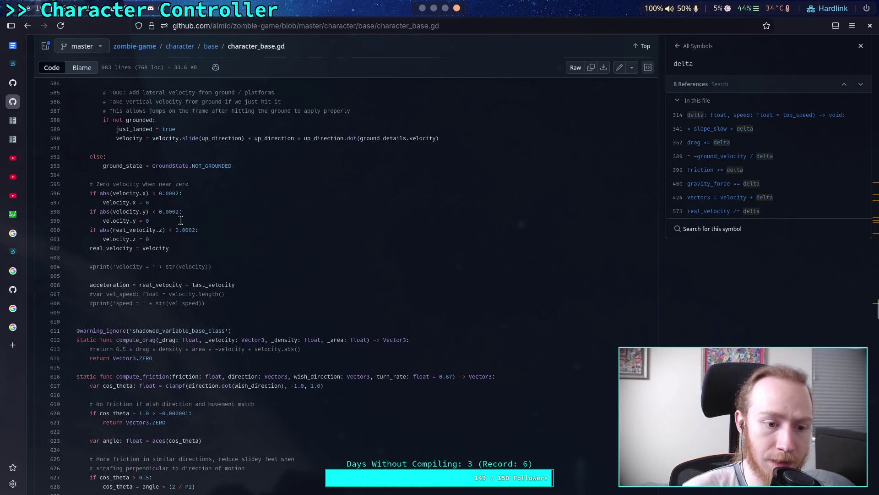
scroll(181, 220, up, 10)
drag(228, 243, 231, 259)
click(128, 234)
Read the near-zero velocity clamping lines, then return to the Godot editor
scroll(193, 275, down, 8)
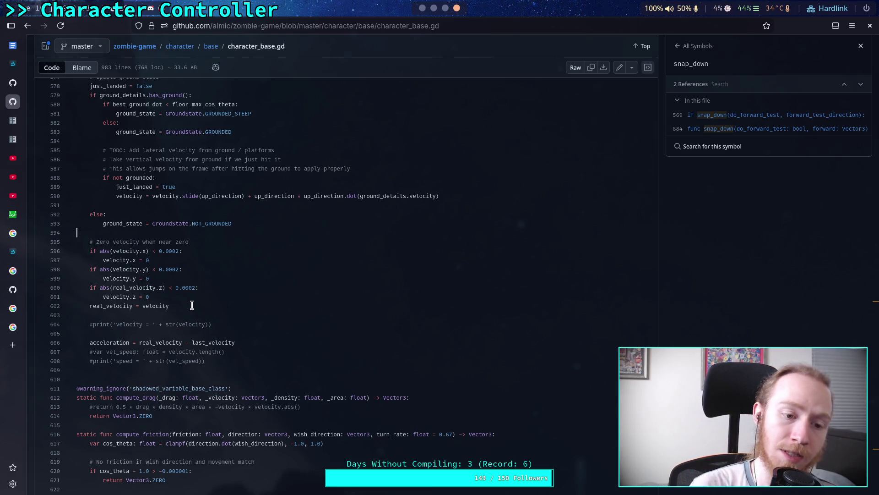
drag(198, 288, 78, 234)
click(223, 285)
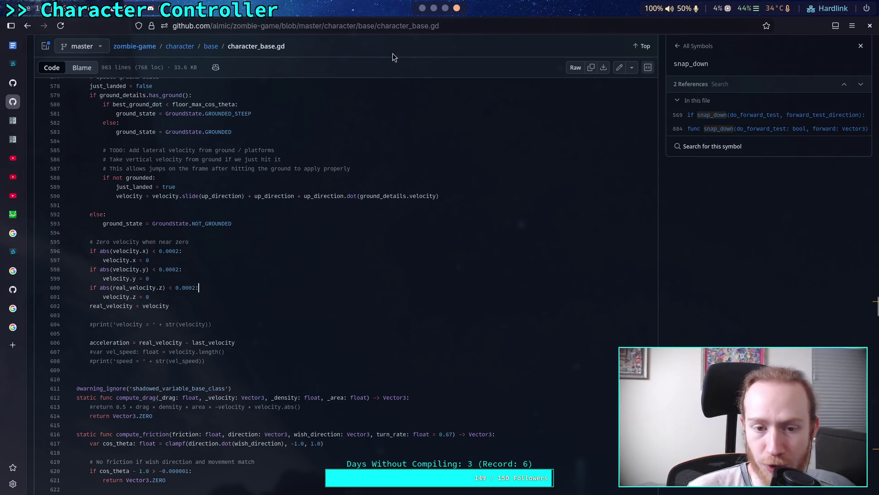
click(426, 6)
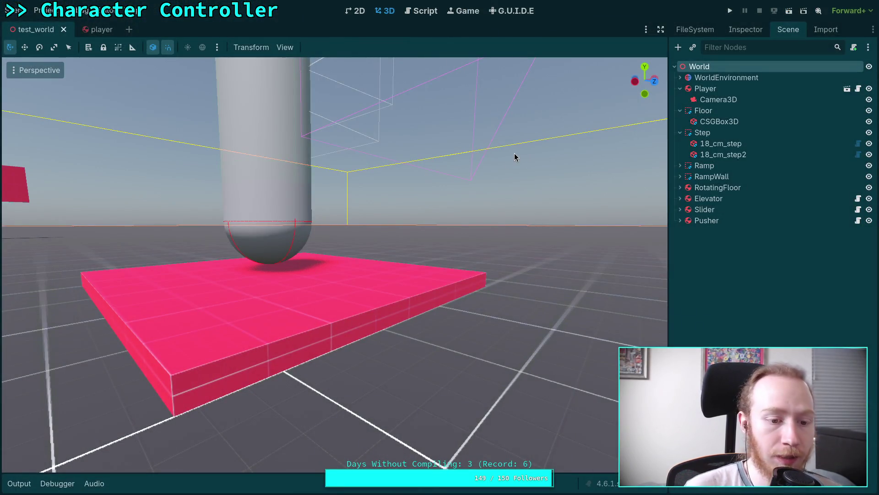
Run test_world, walk onto the yellow disc and along the blue staircase, then stop the game
mouse_move(306, 225)
mouse_down()
mouse_move(275, 238)
mouse_move(297, 239)
mouse_up()
click(732, 11)
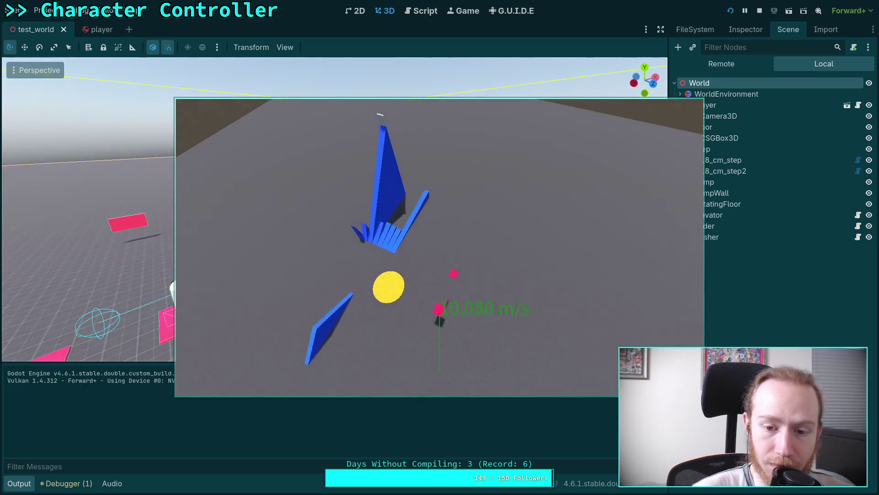
key(w)
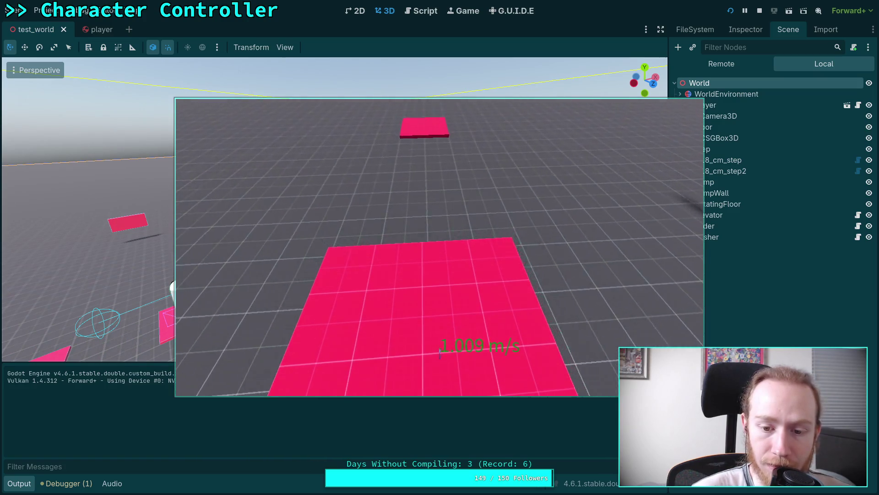
key(t)
key(t)
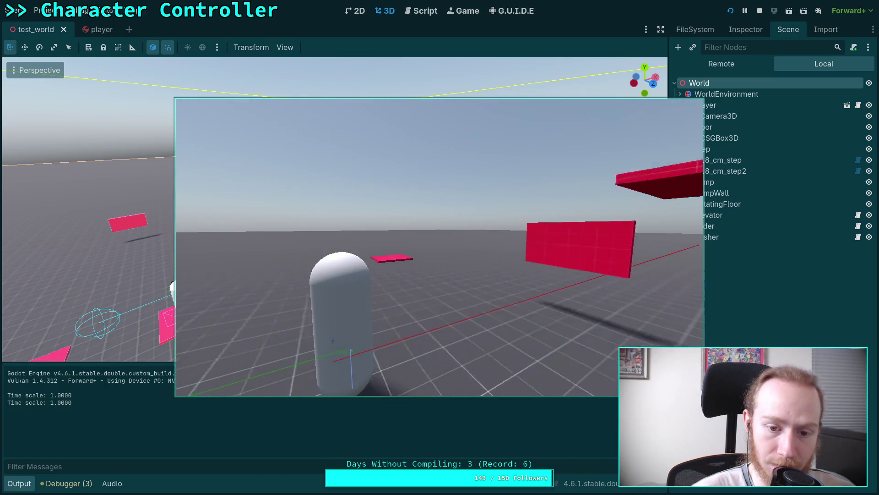
key(w)
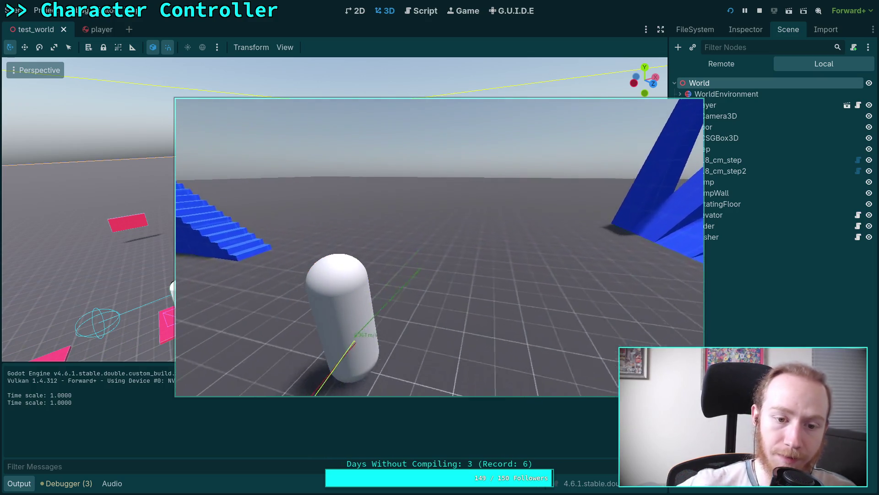
key(w)
key(w)
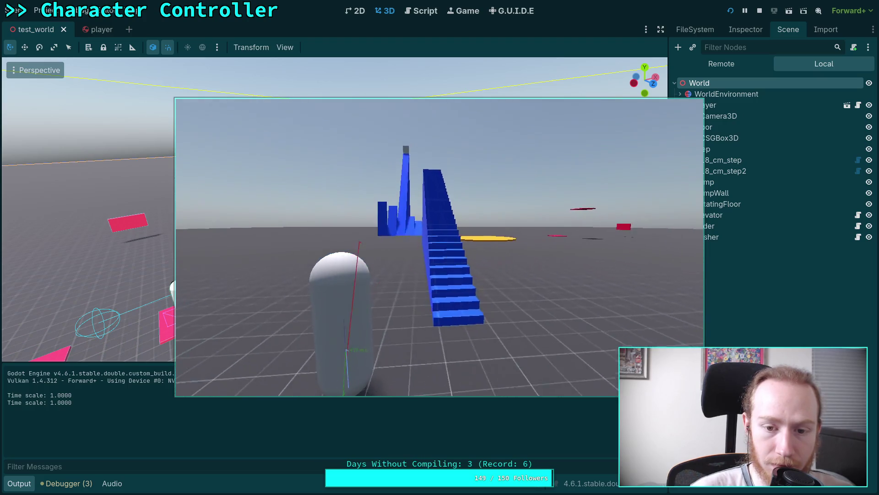
key(w)
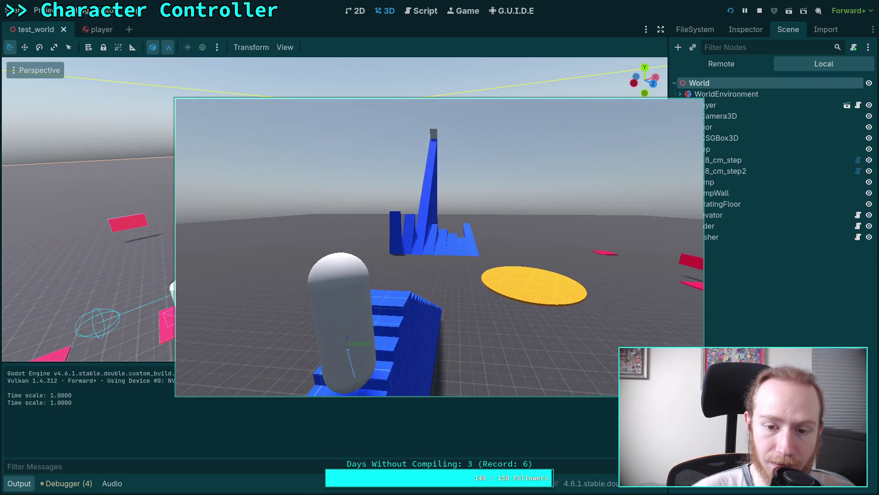
key(w)
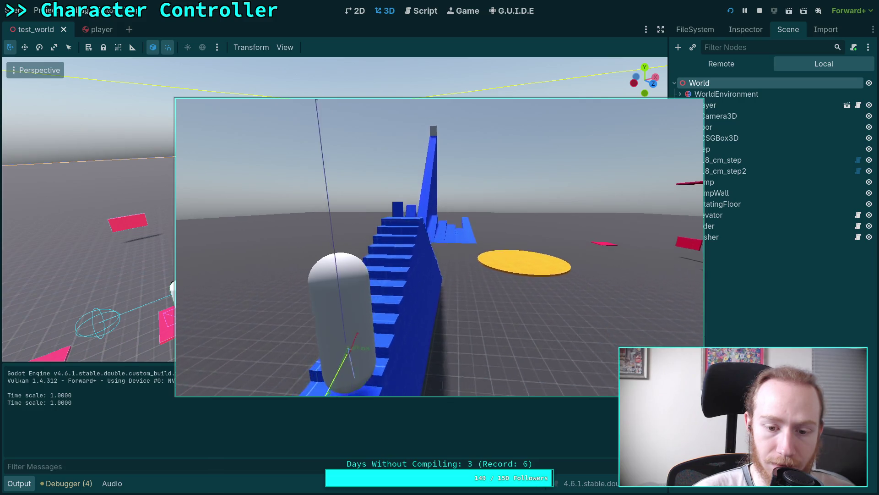
key(Escape)
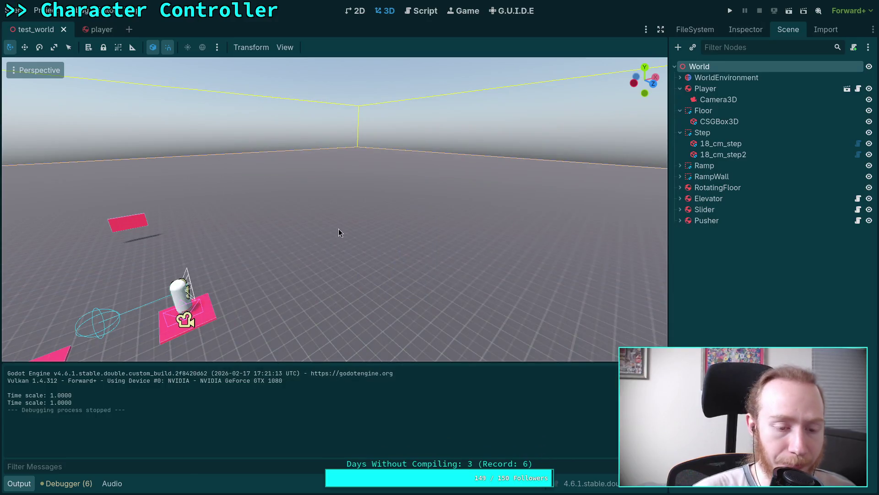
Hide the output log and fly the editor camera over the staircases and yellow floor
click(30, 484)
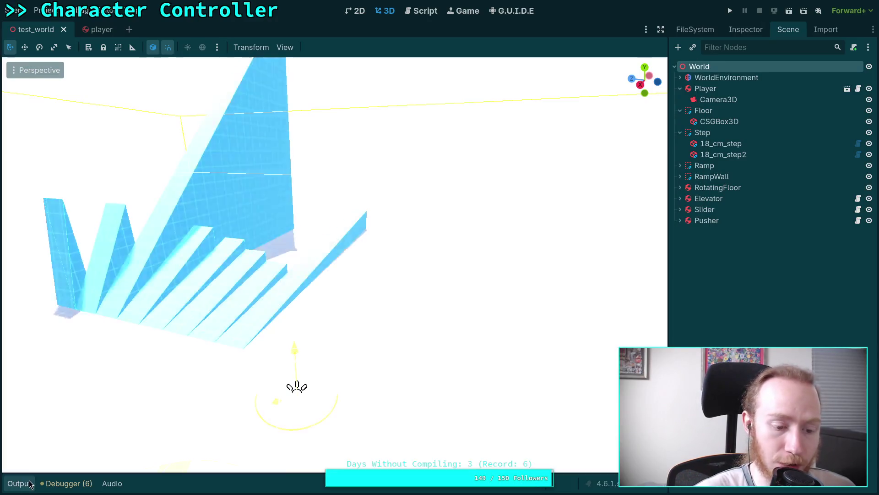
key(w)
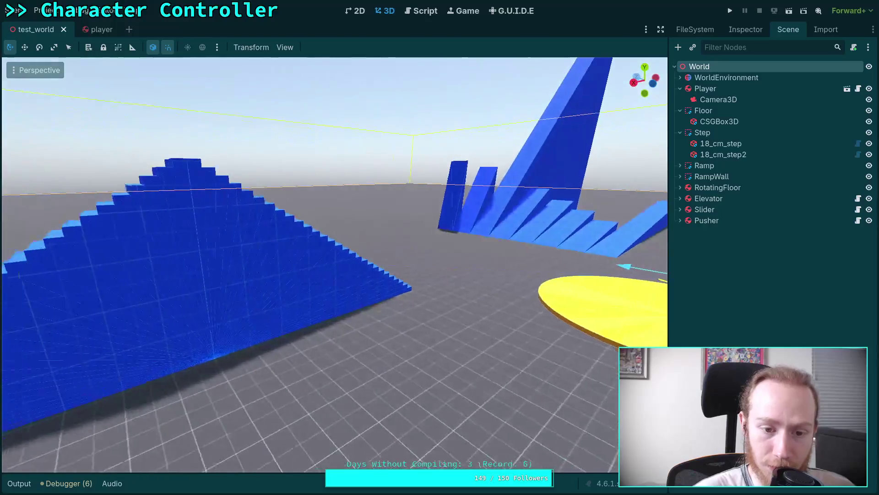
key(w)
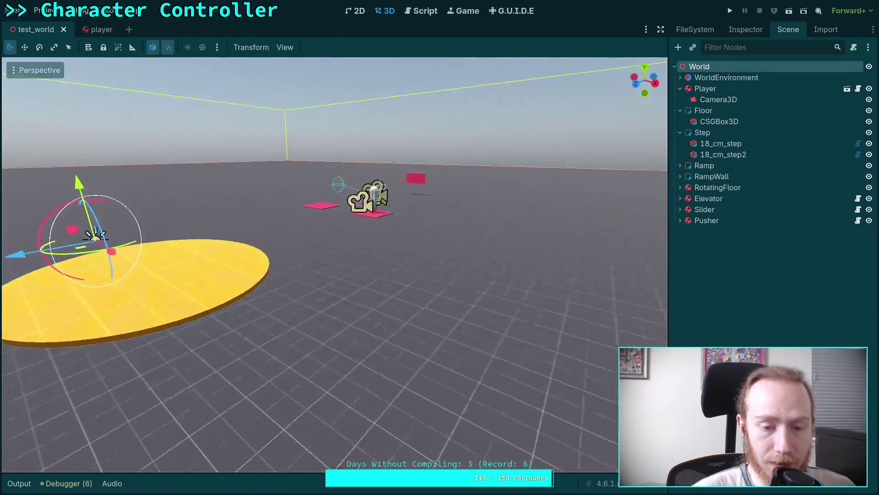
key(w)
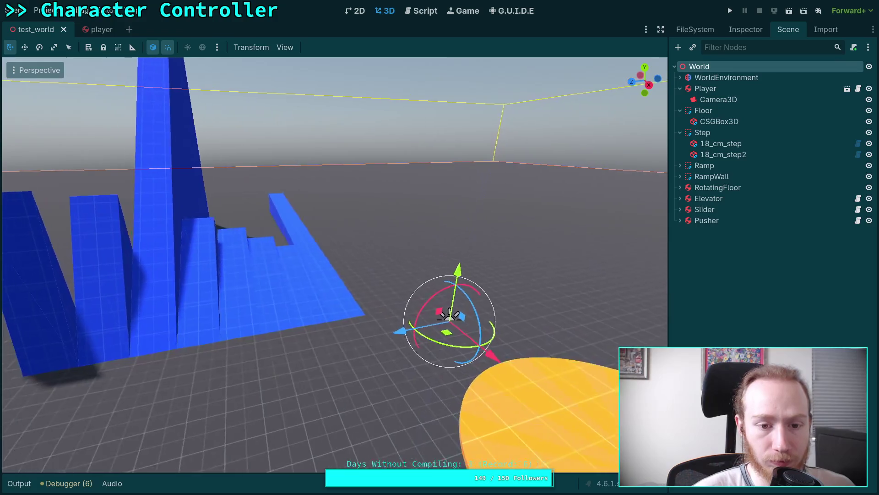
key(w)
Open CharacterController.gd, glance at the terminal and Today notes, then return to the script
click(417, 14)
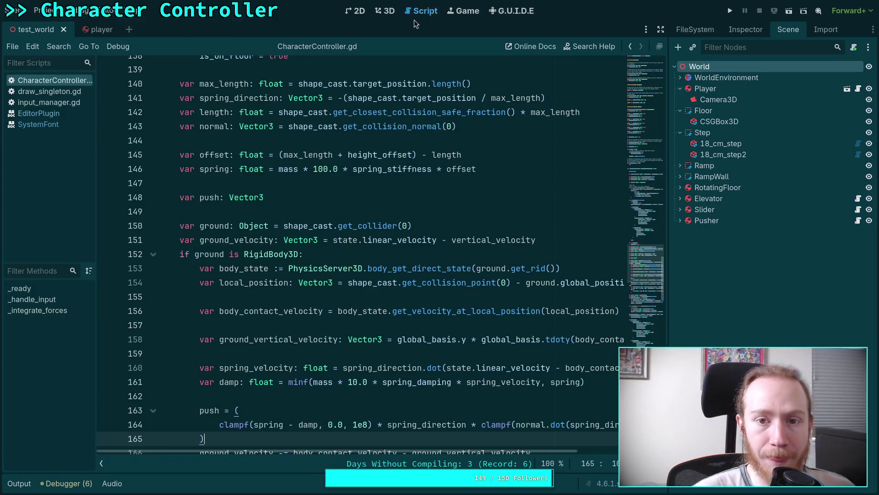
key(super+1)
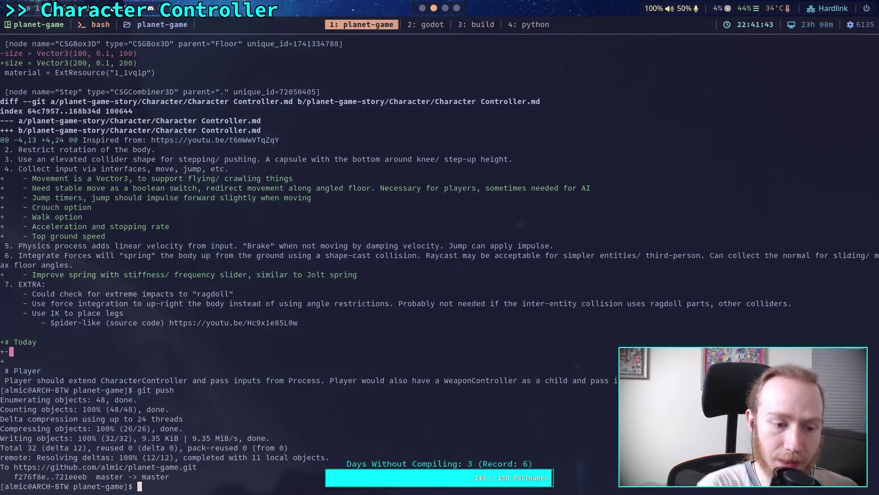
key(super+3)
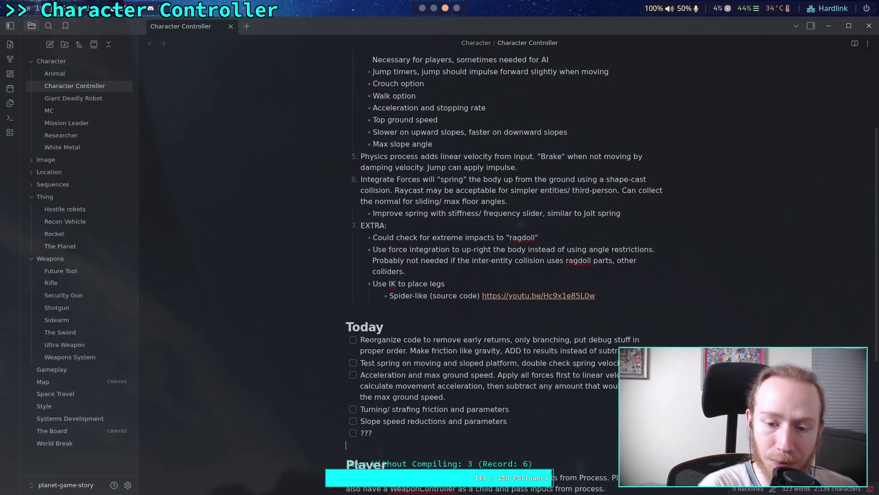
key(super+2)
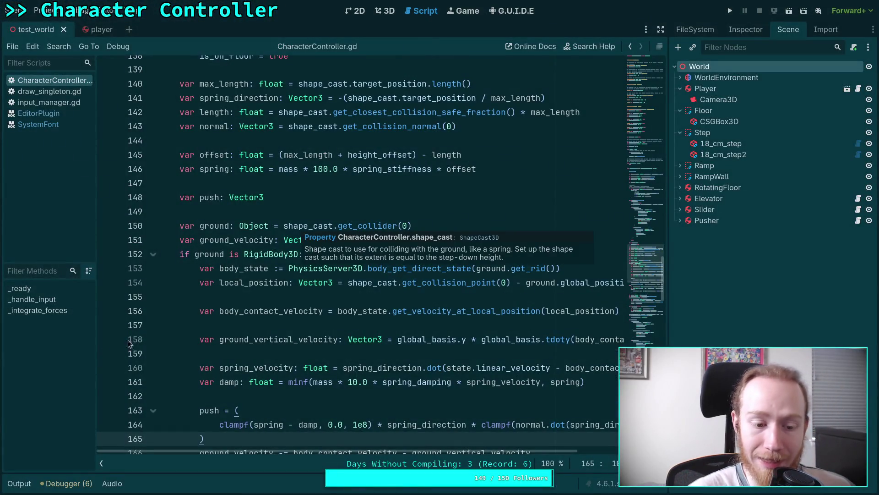
scroll(172, 314, up, 15)
scroll(272, 334, down, 5)
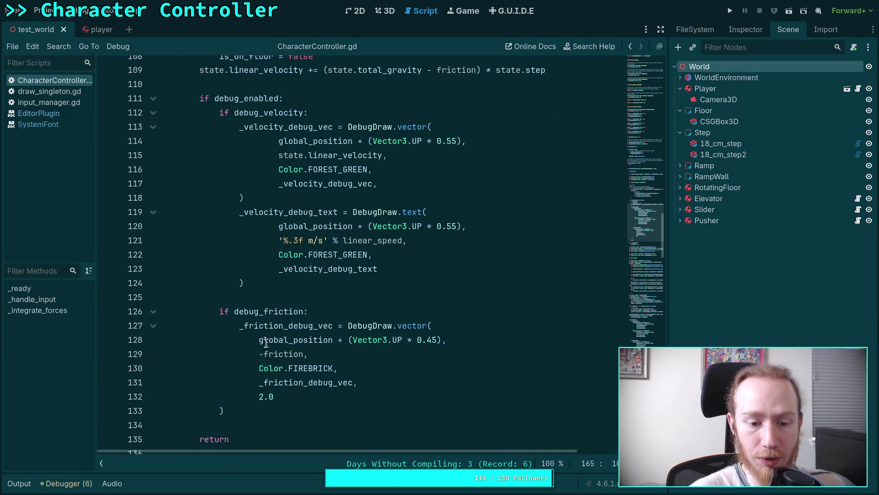
click(240, 424)
scroll(250, 408, up, 5)
scroll(270, 376, up, 6)
mouse_move(304, 305)
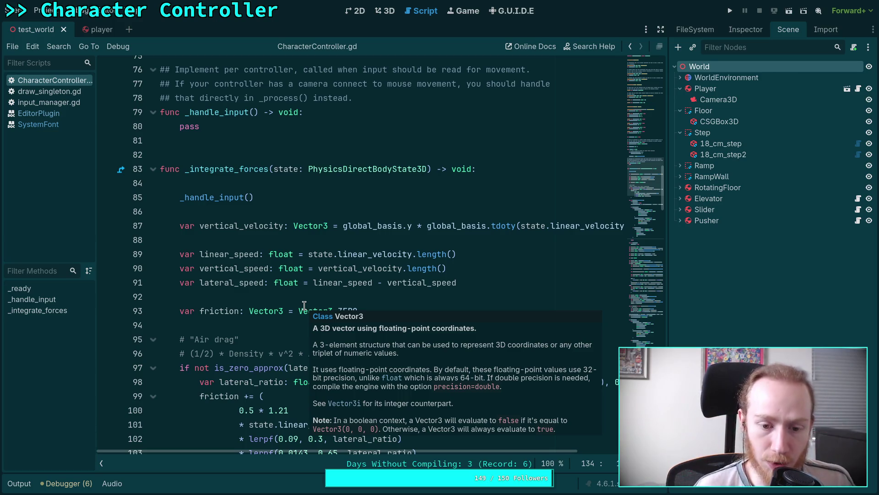
scroll(291, 304, down, 3)
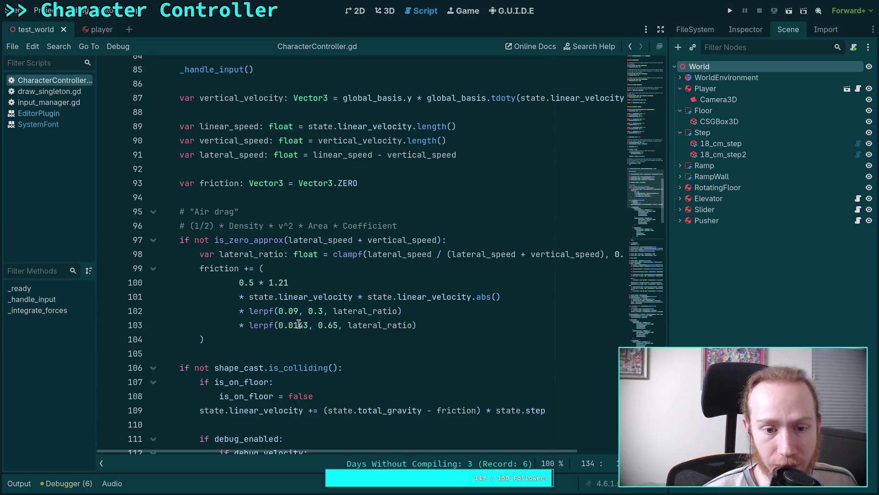
click(348, 254)
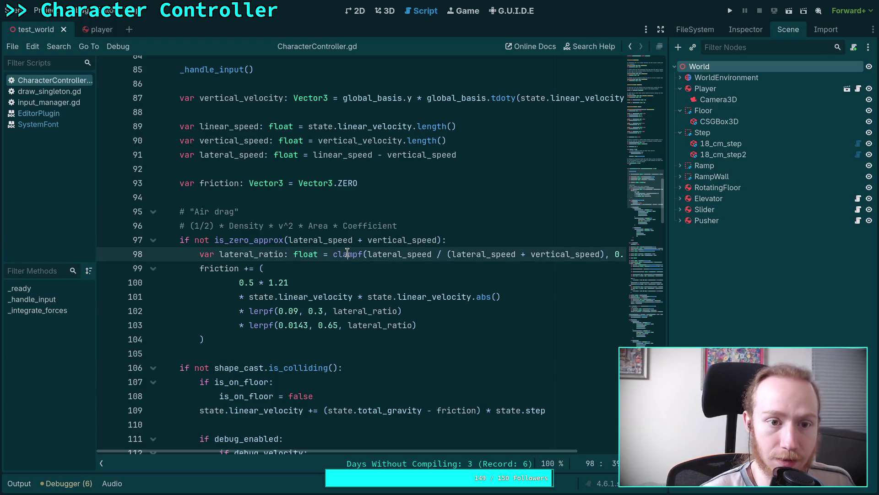
scroll(348, 253, up, 2)
click(345, 169)
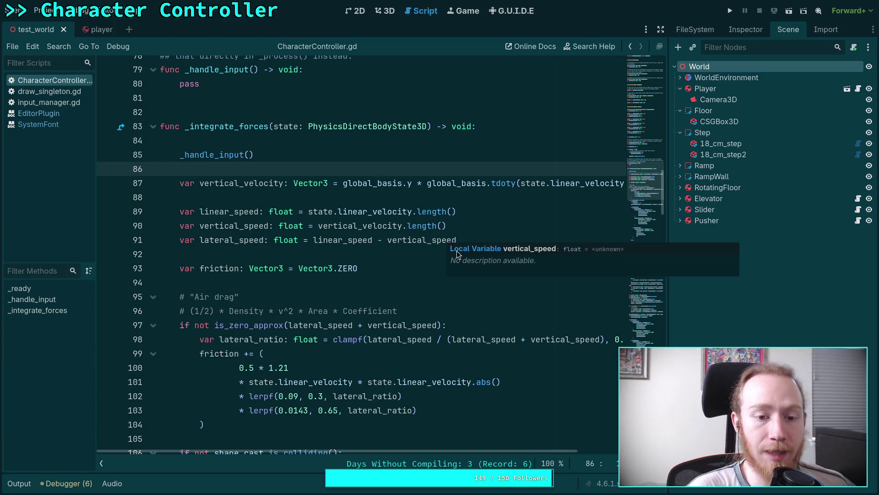
click(263, 254)
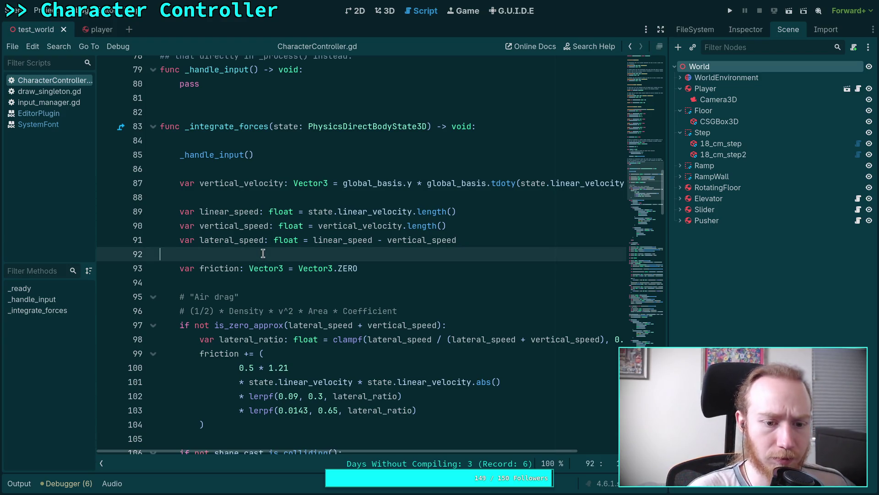
key(Return)
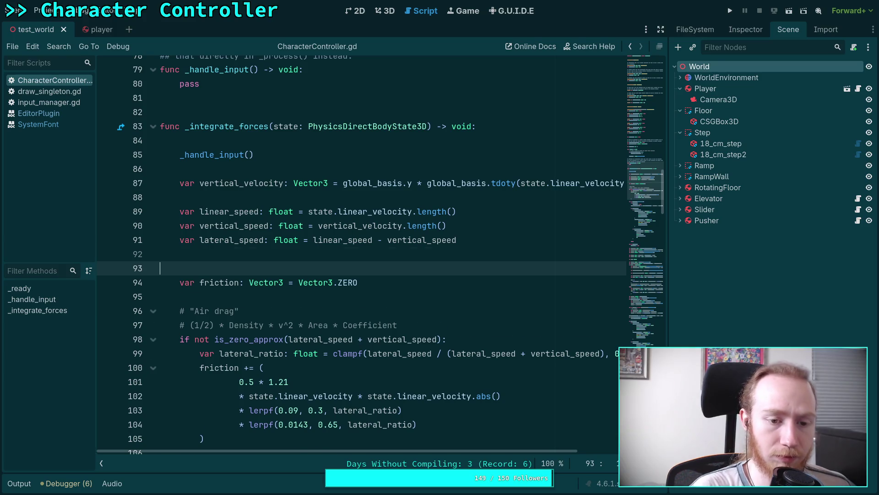
key(BackSpace)
scroll(257, 211, down, 2)
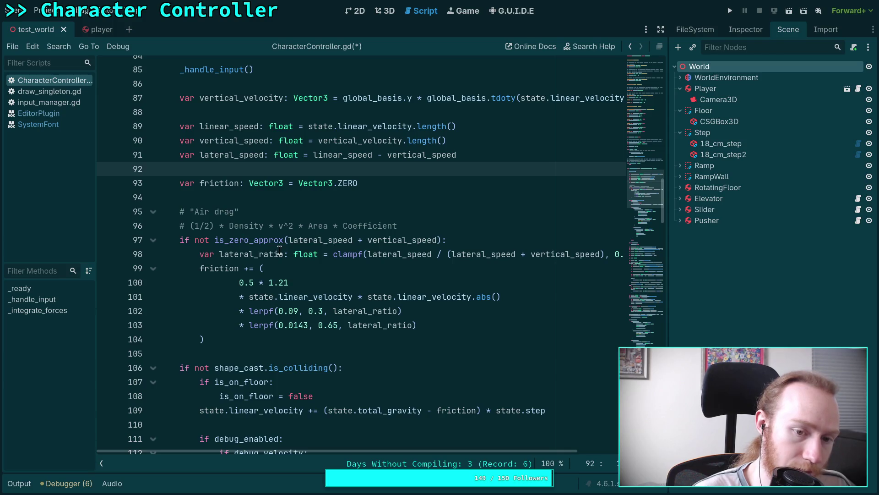
Add a '# Surface area, rough estimates' comment line inside the air-drag formula
click(193, 225)
click(475, 314)
click(501, 297)
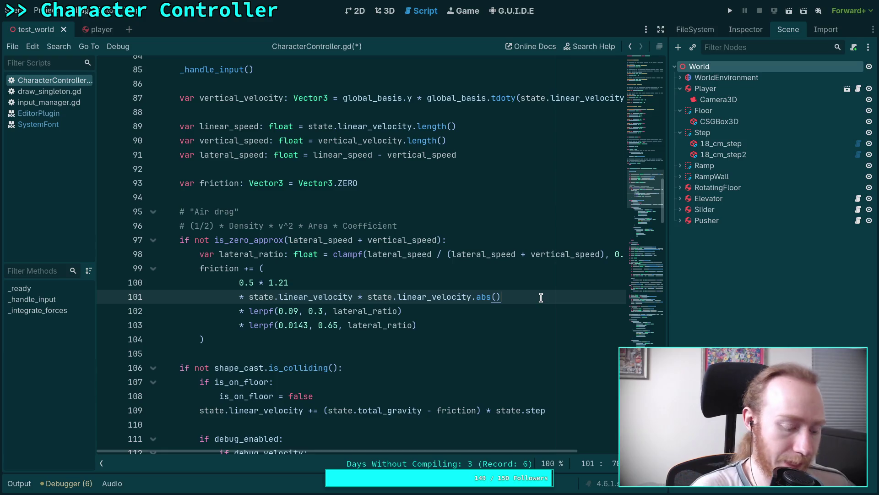
key(Return)
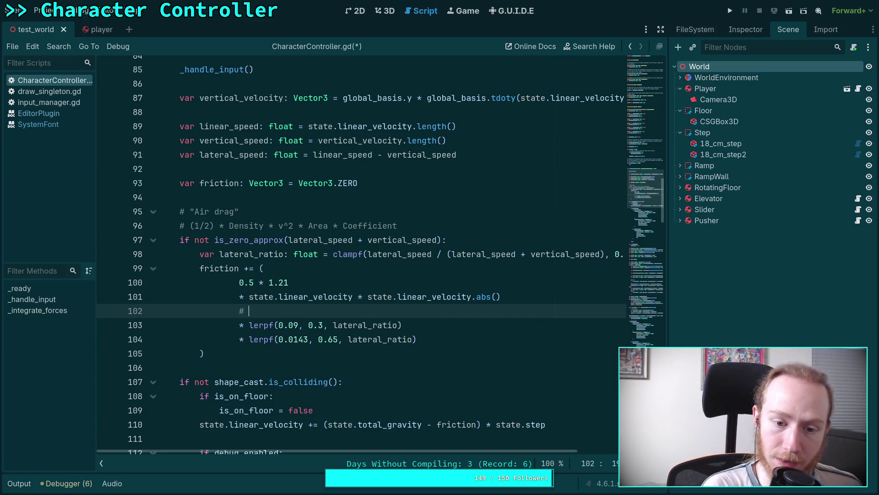
text(Surface area, )
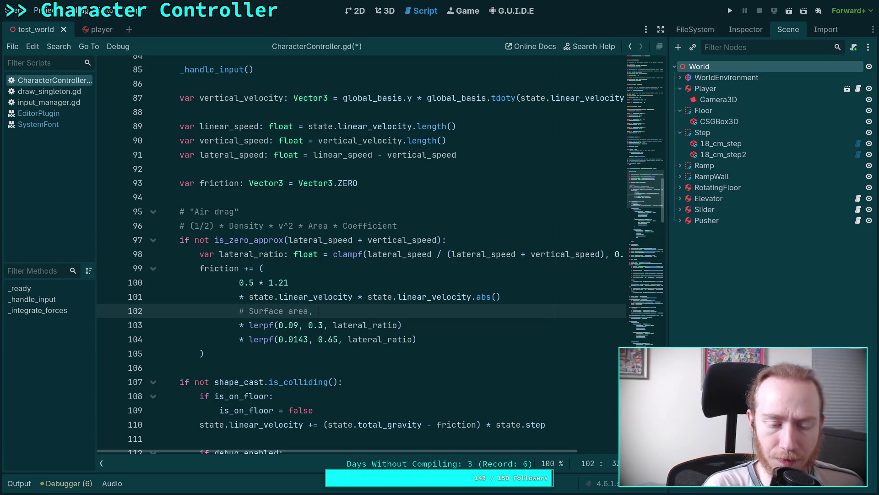
text(from)
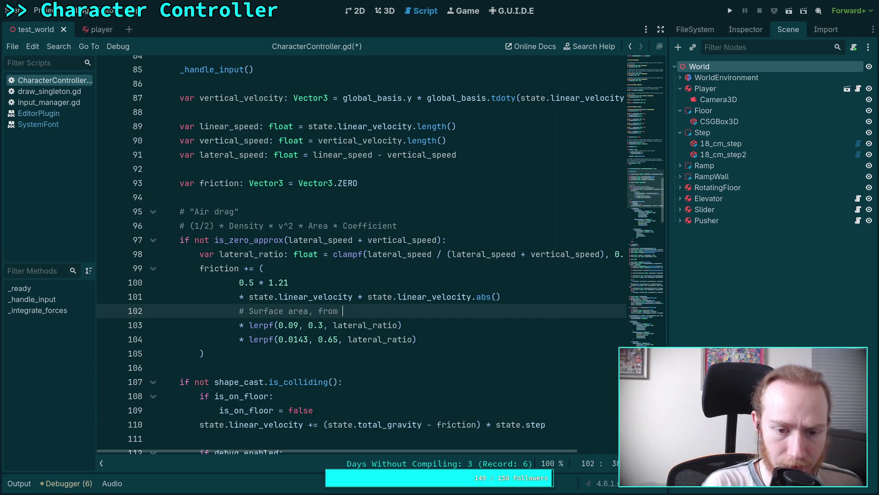
key(ctrl+BackSpace)
text(rough estimates)
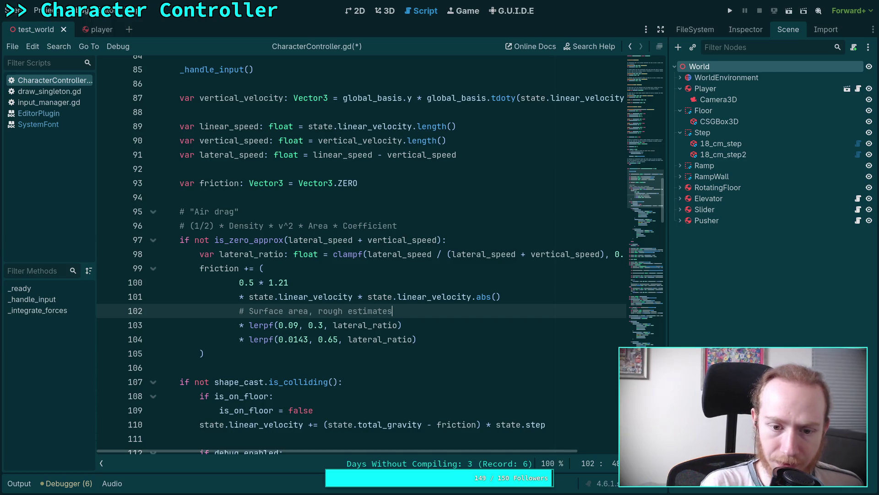
Open a new line after the first lerpf line for another comment
key(Down)
key(End)
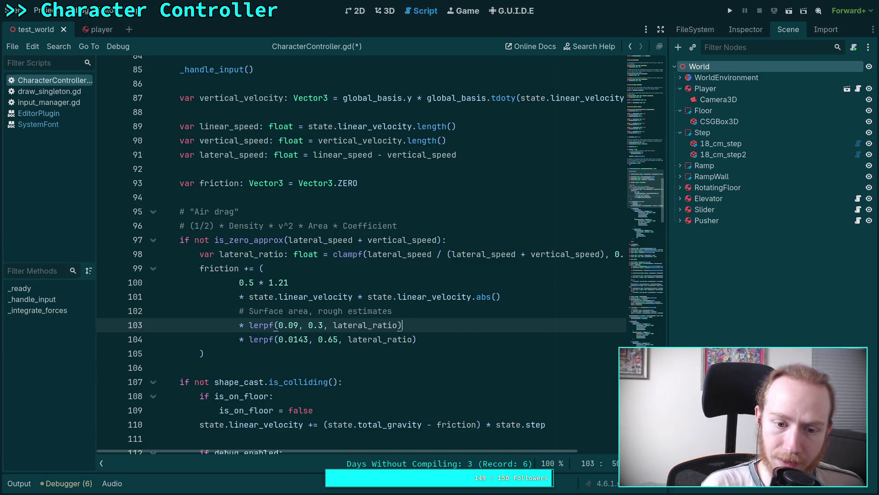
key(Return)
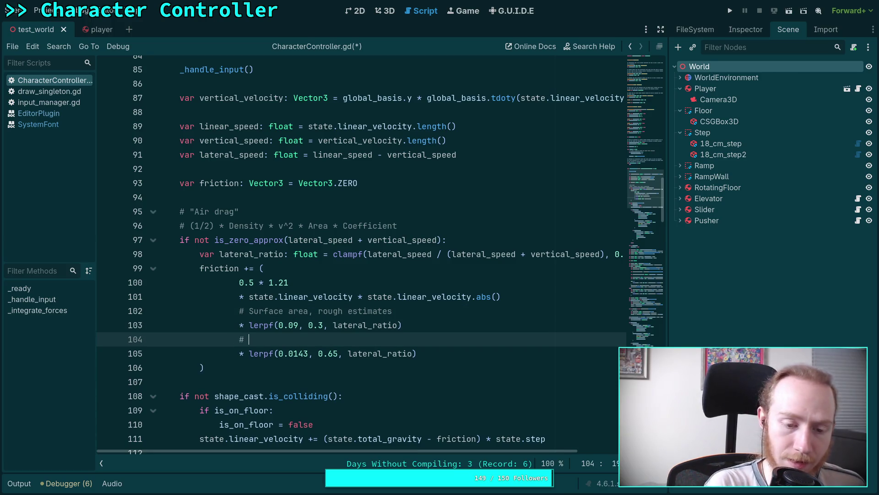
Write the first drag coefficient comment line, citing a 112m/s terminal falling speed
text(Drag c)
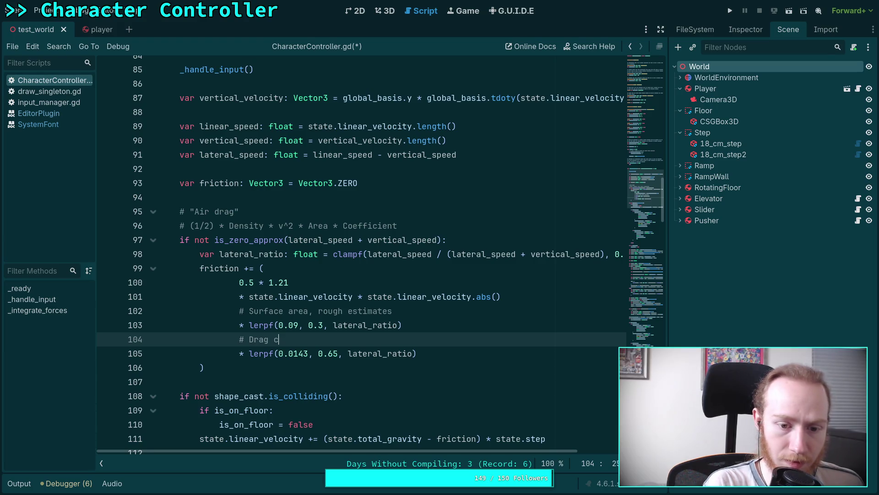
key(BackSpace)
key(BackSpace)
text(oeffii)
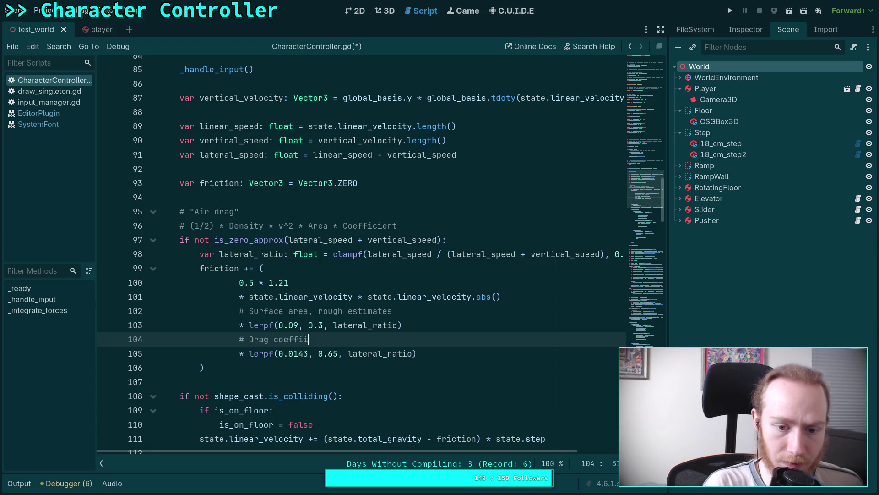
key(BackSpace)
text(cient)
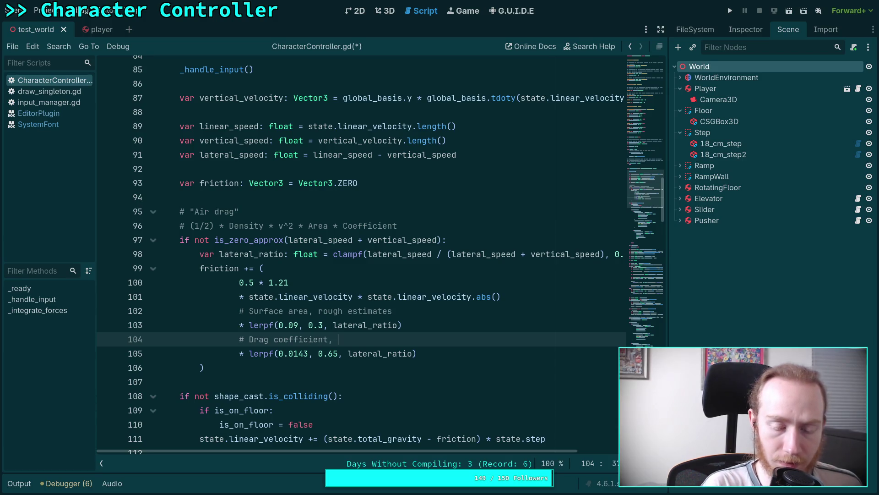
text(, )
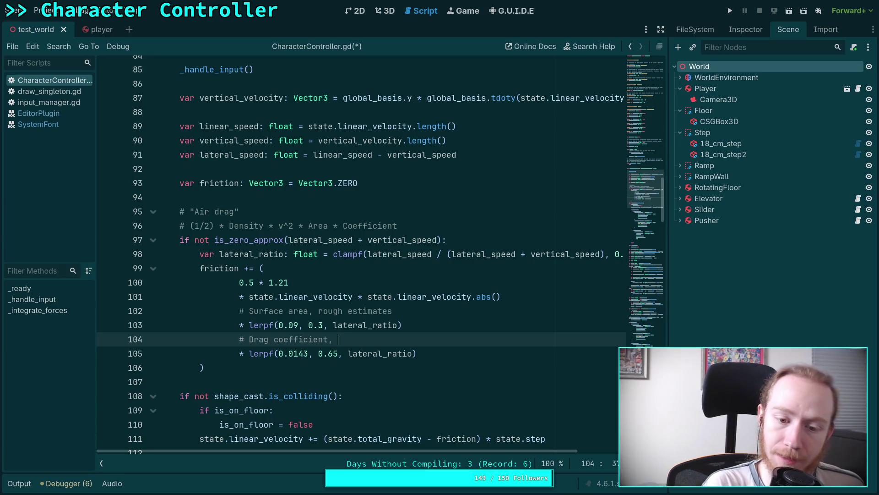
text(falli)
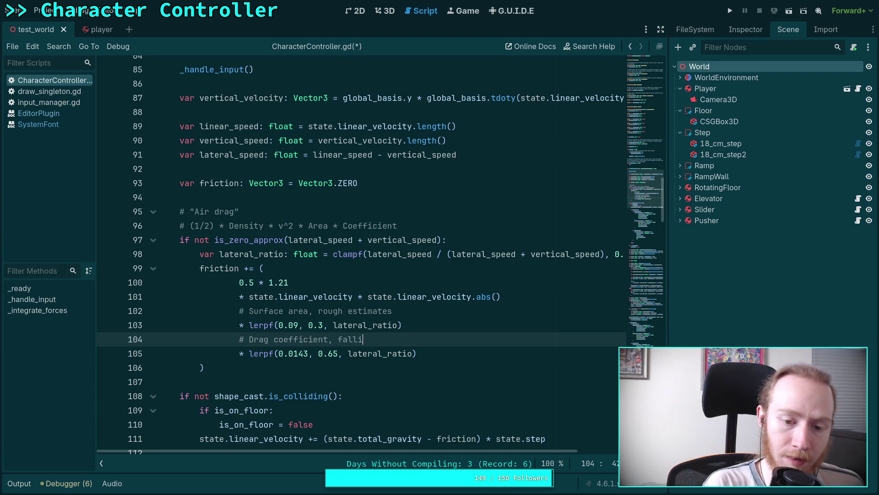
text(aluc)
text(ulat)
text(result )
text(112m/)
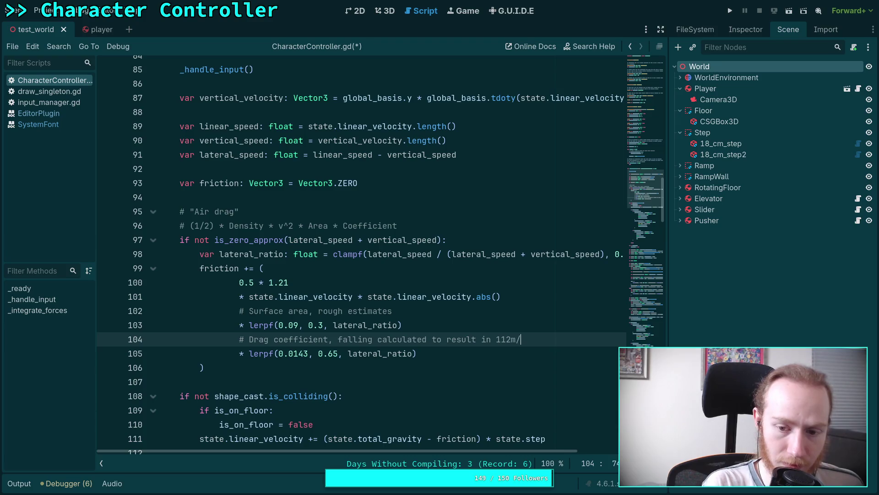
text(s terminat )
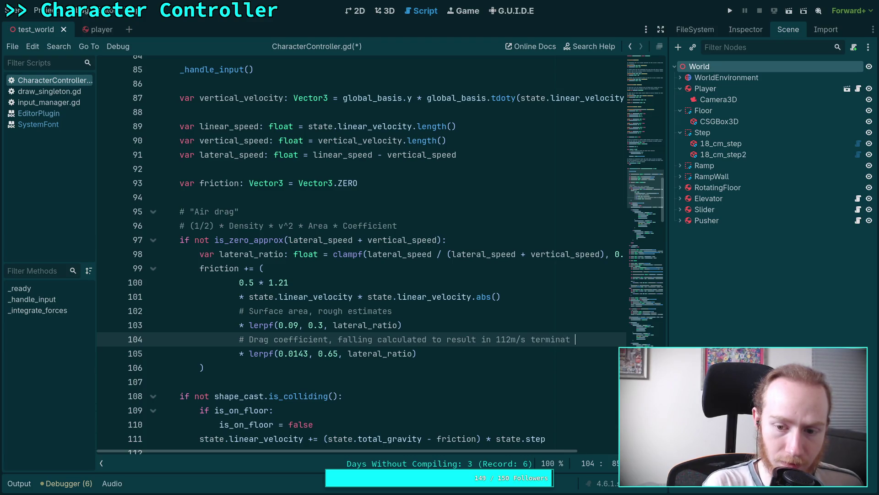
text(vec)
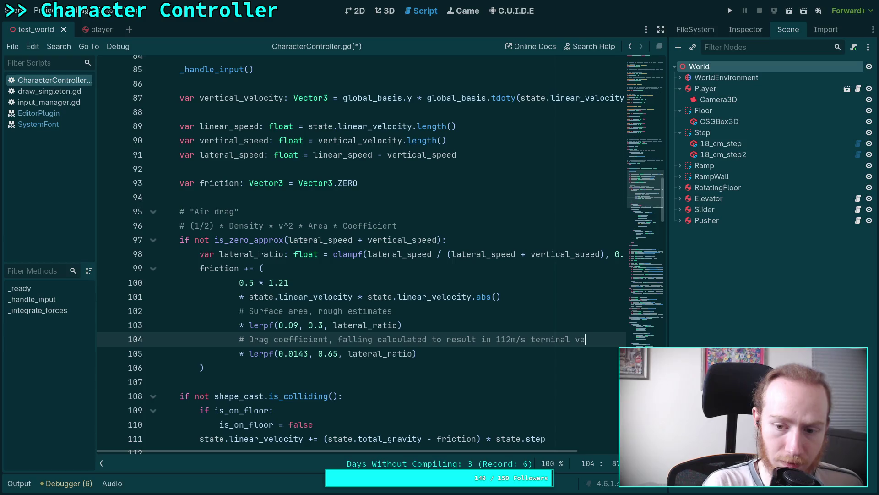
key(BackSpace)
key(BackSpace)
text(speed)
key(Return)
text(#)
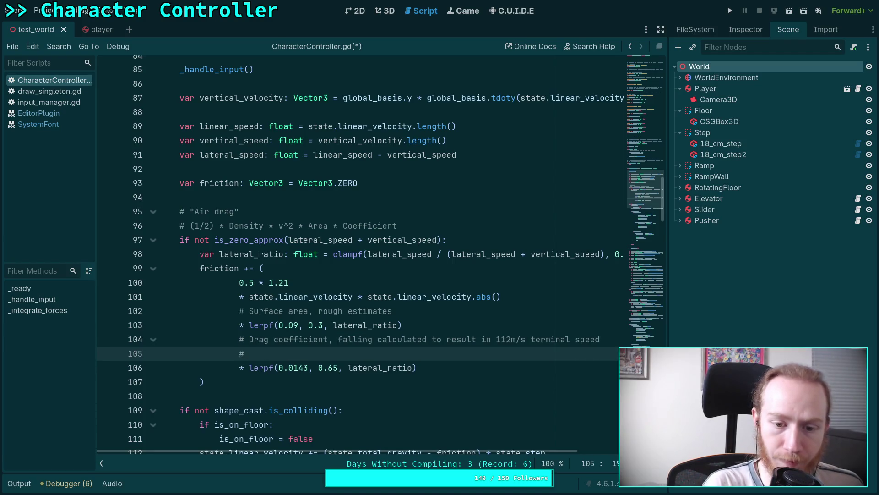
Add the second comment line: 'and lateral to roughly a sprinter's coefficient'
text(and )
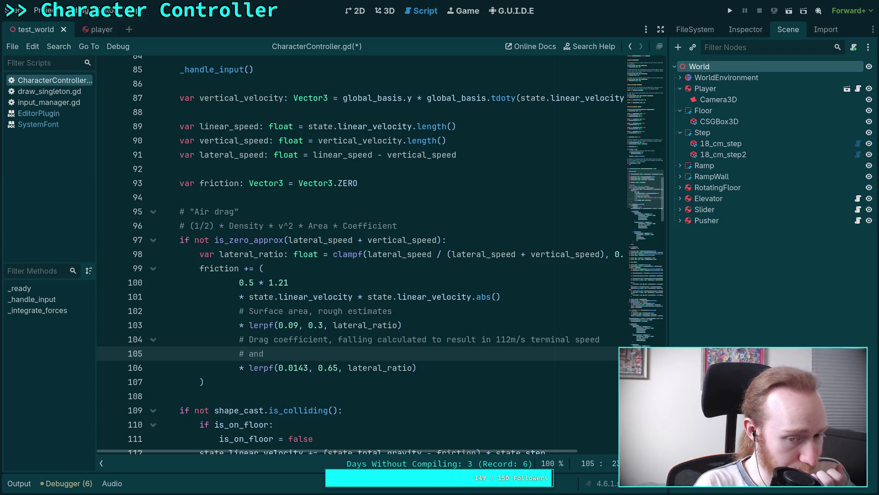
text(lateral )
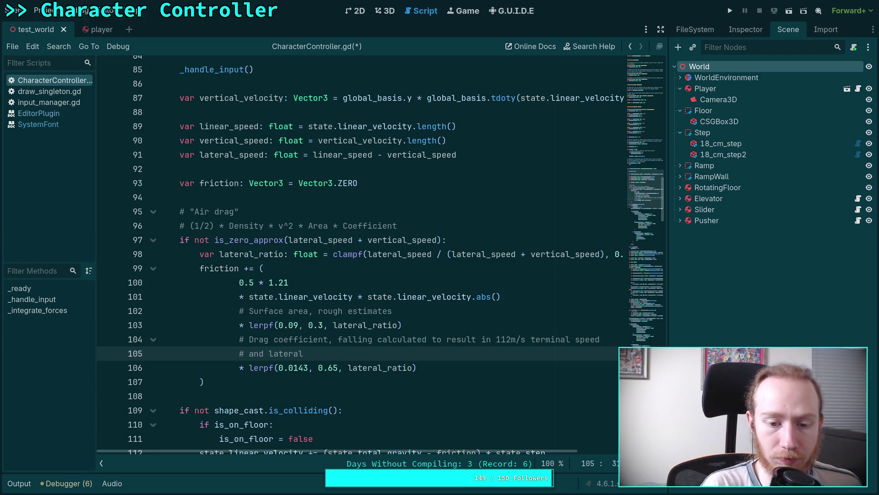
text(to roughly )
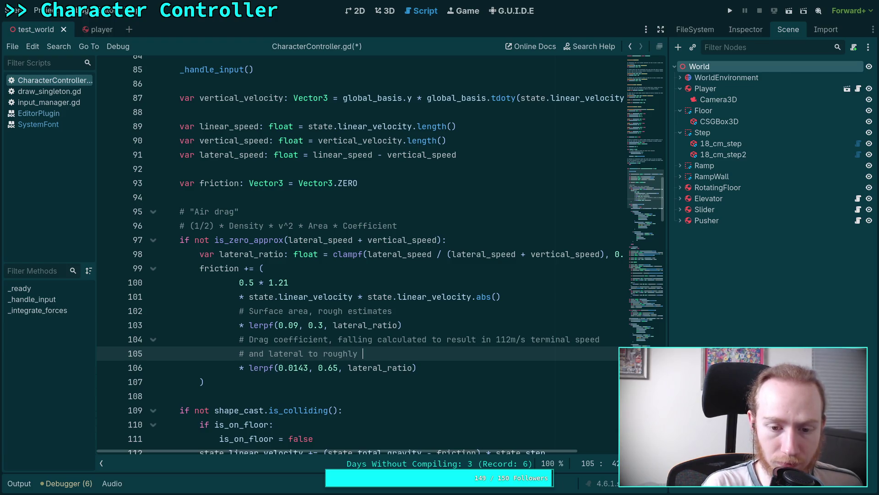
text(a sprinter's)
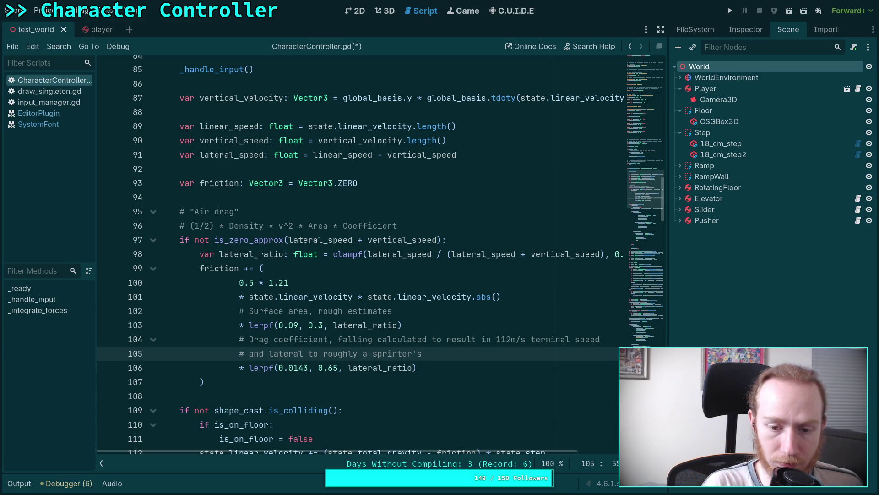
text(ray)
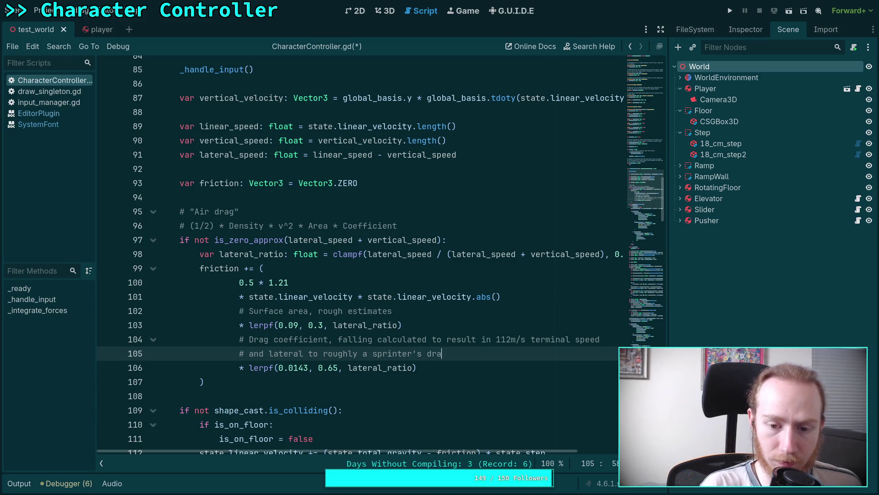
key(BackSpace)
text(f)
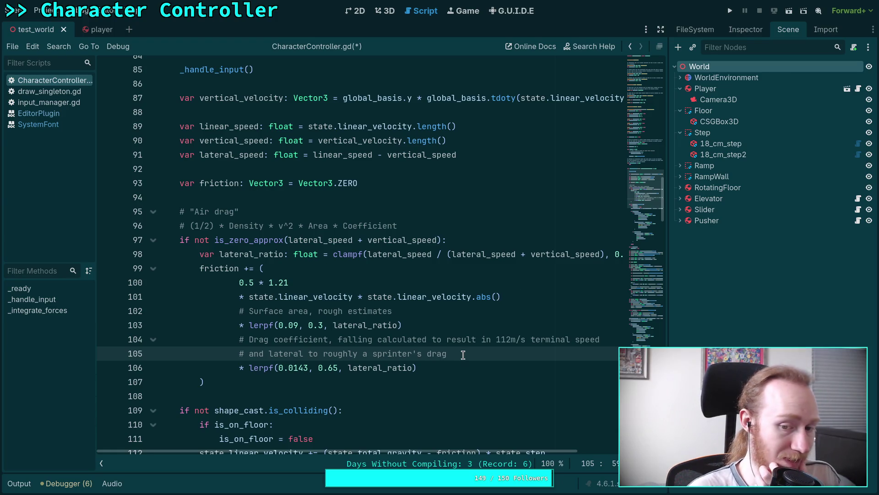
drag(447, 353, 430, 354)
key(BackSpace)
key(BackSpace)
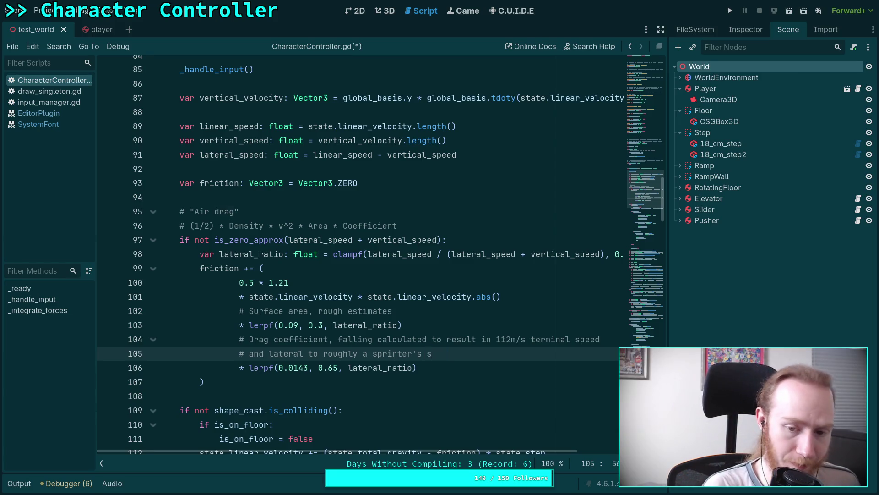
text(oeff)
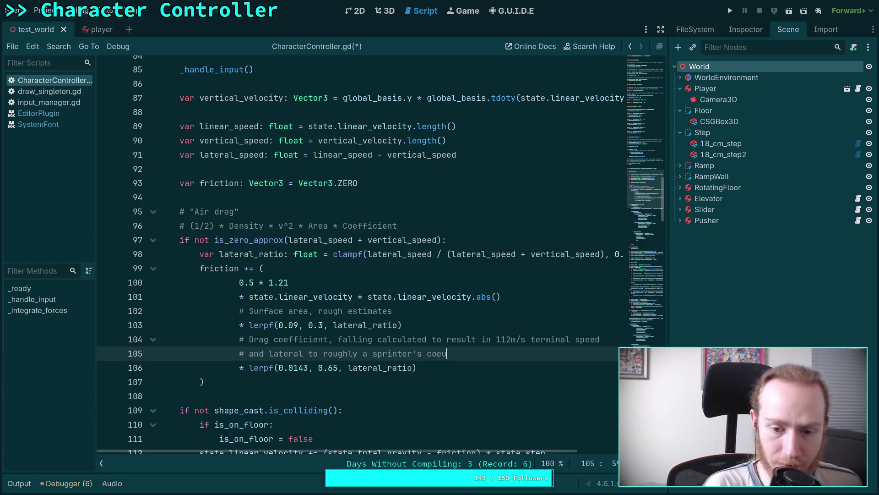
text(icient)
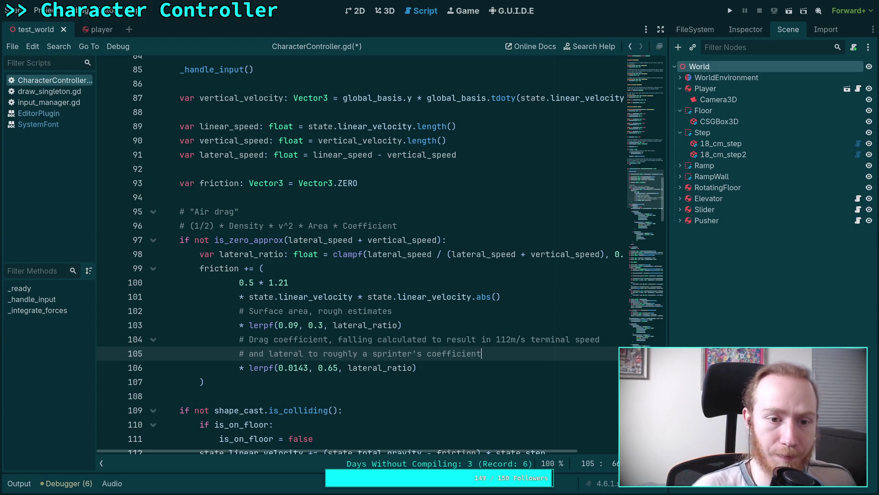
scroll(275, 256, up, 2)
scroll(274, 256, down, 5)
click(275, 254)
click(277, 225)
scroll(278, 227, up, 2)
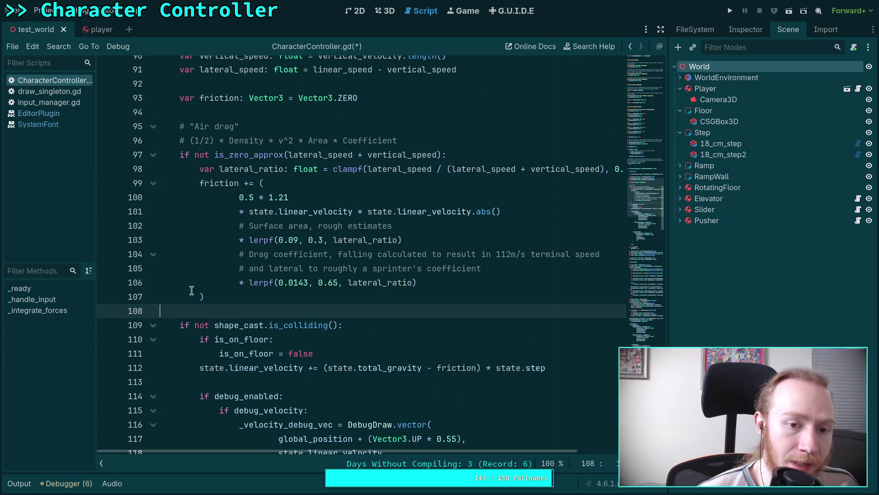
scroll(261, 297, down, 4)
scroll(277, 295, down, 3)
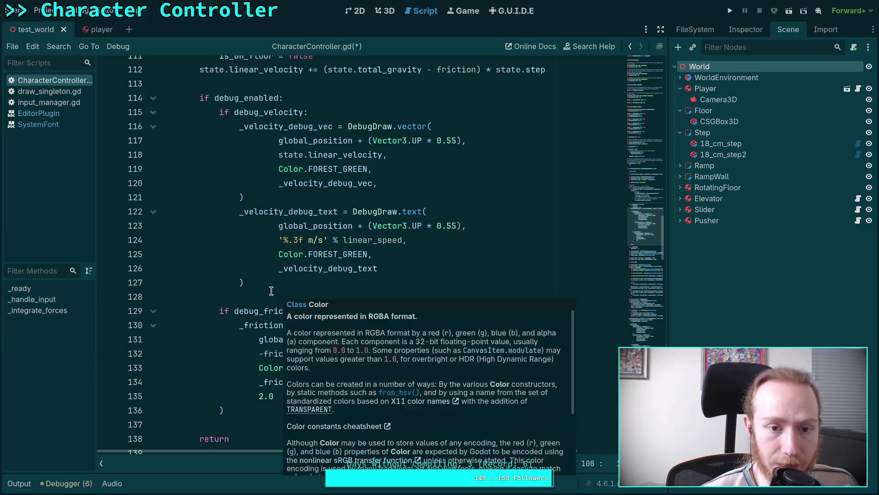
scroll(232, 282, up, 3)
drag(216, 155, 194, 154)
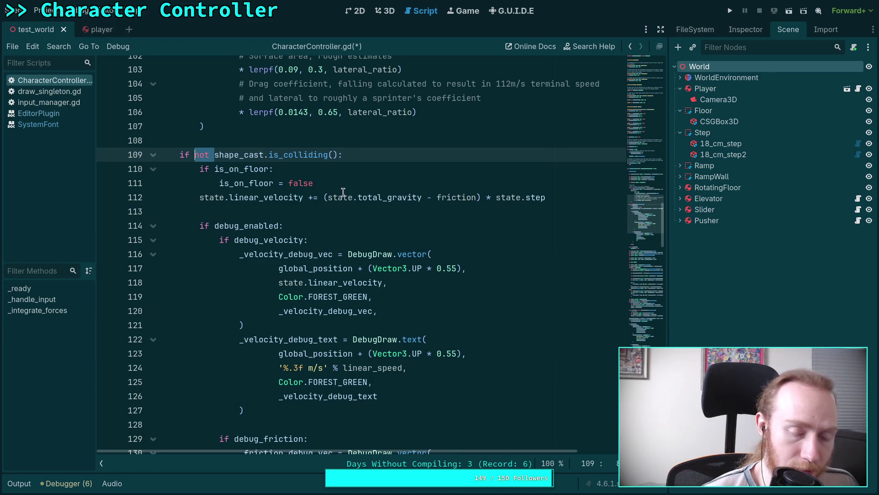
click(229, 156)
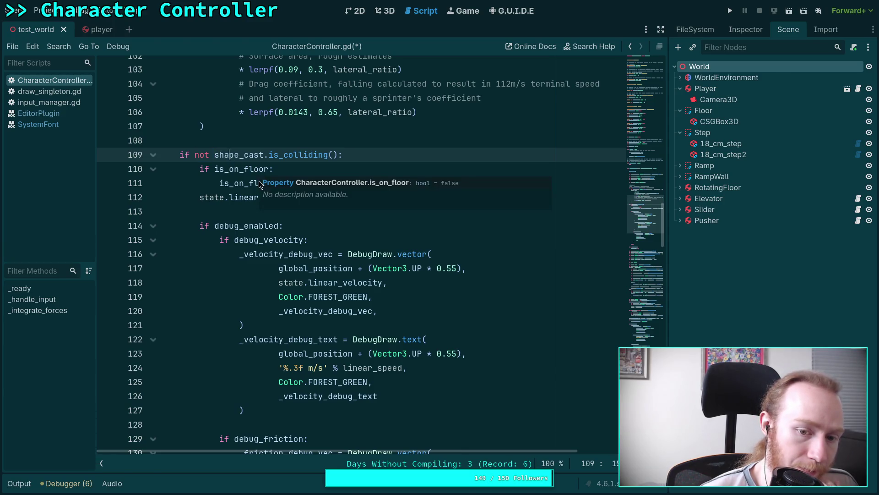
click(231, 207)
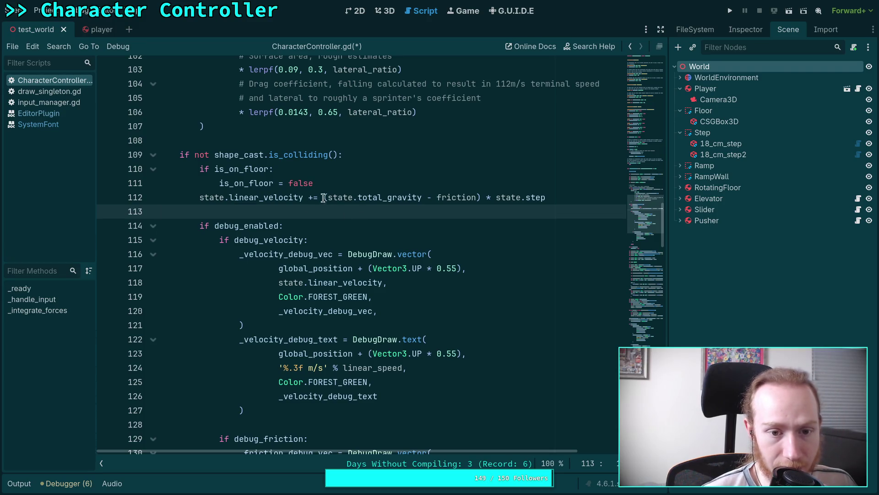
click(363, 187)
scroll(386, 211, up, 1)
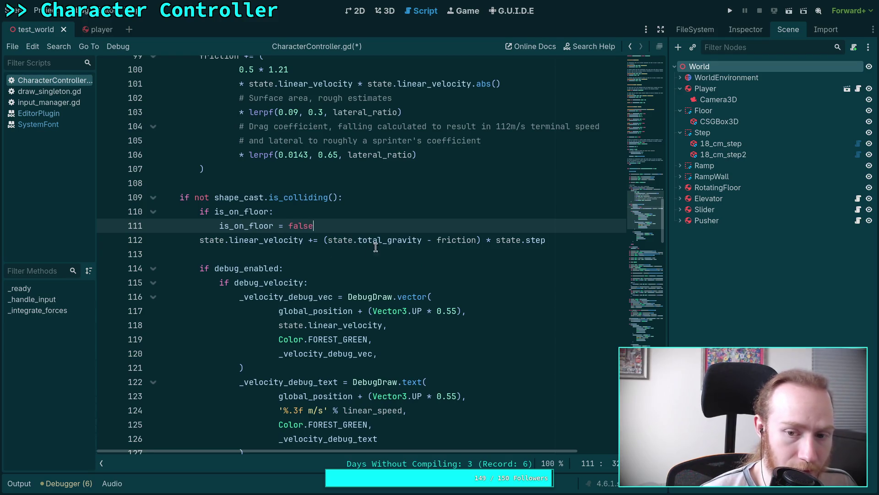
drag(561, 238, 560, 230)
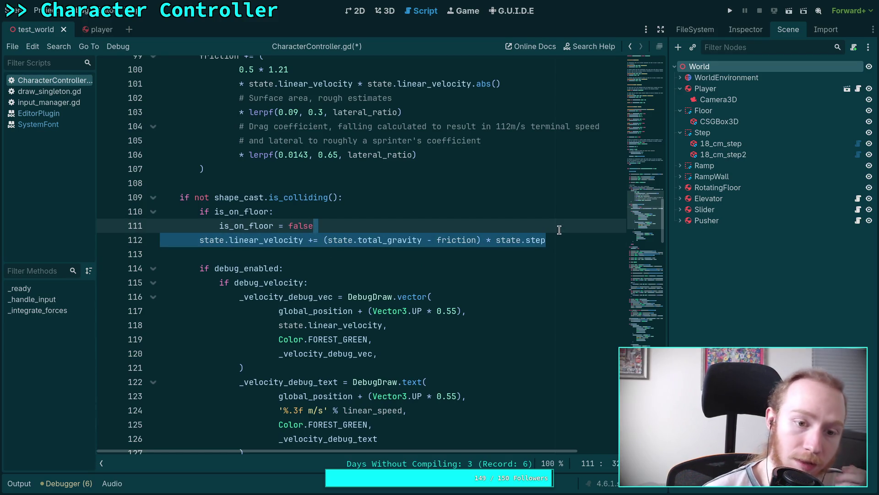
scroll(387, 271, up, 3)
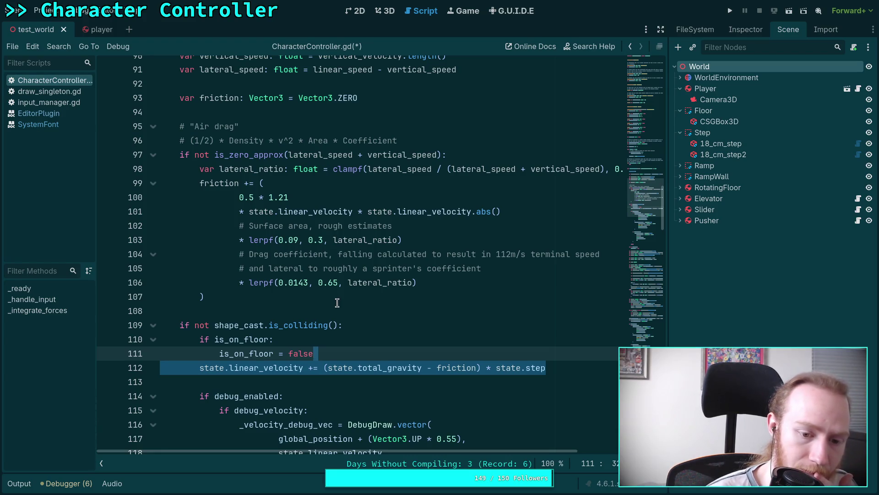
key(super+1)
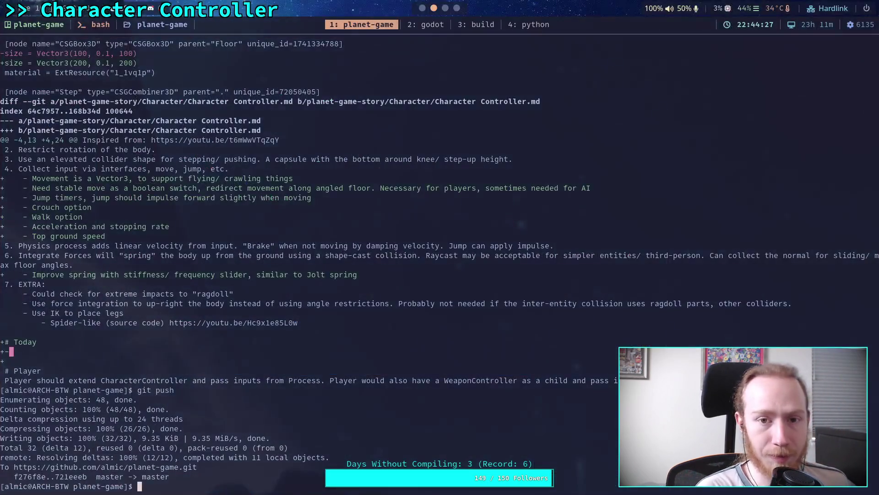
Run git status and git diff to show the uncommitted changes
text(git status)
key(Return)
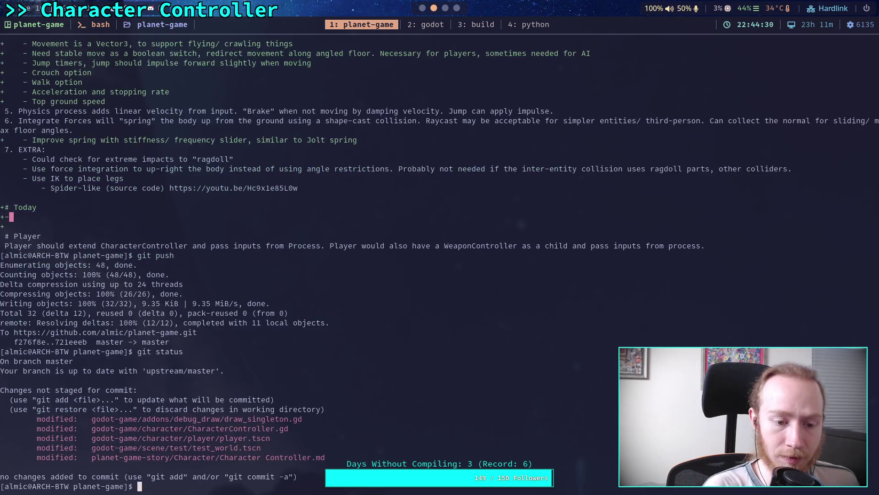
text(git diff)
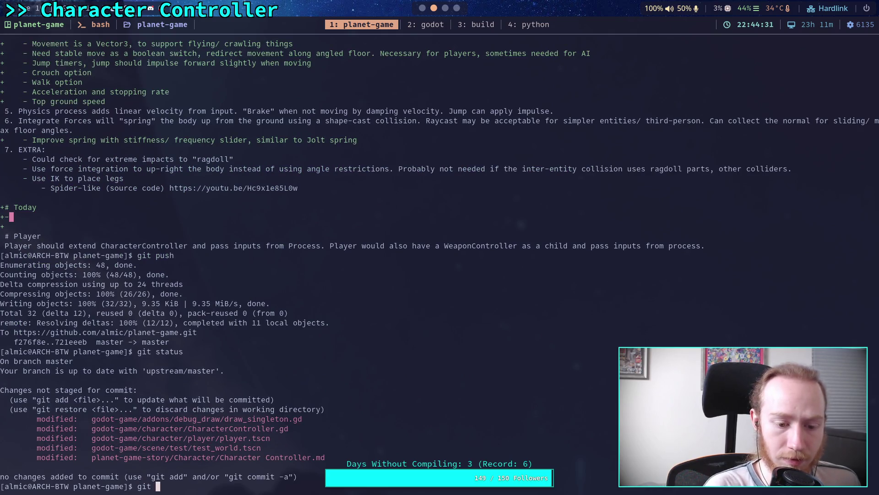
key(Return)
Page through the diff to player.tscn, then return to the Godot script editor
key(Down)
key(Down)
key(Down)
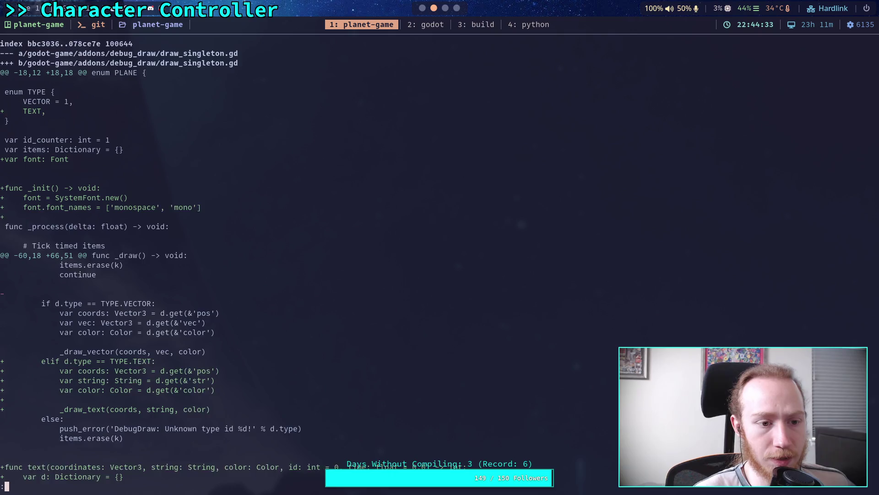
scroll(233, 260, down, 20)
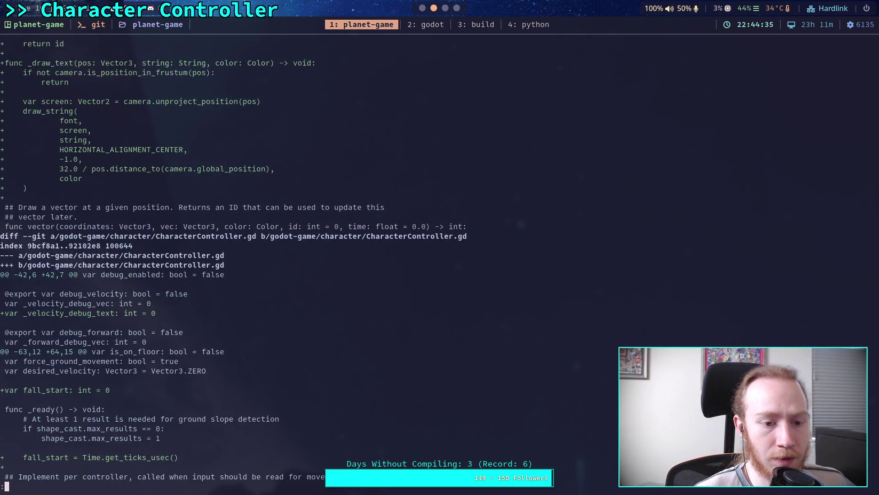
scroll(234, 261, down, 8)
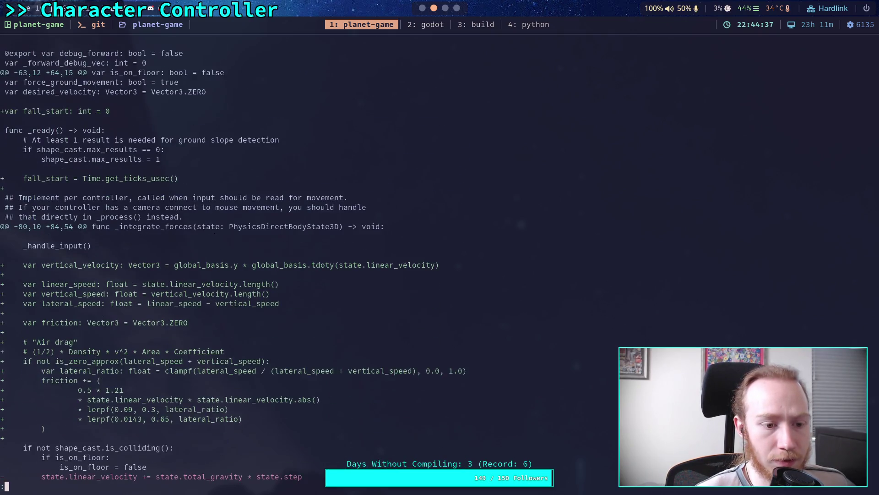
scroll(233, 260, down, 9)
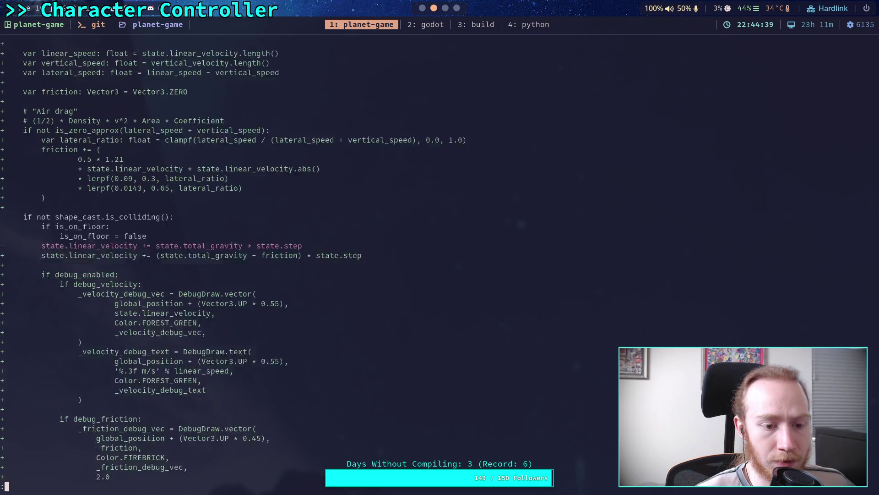
scroll(234, 260, down, 2)
scroll(233, 261, up, 2)
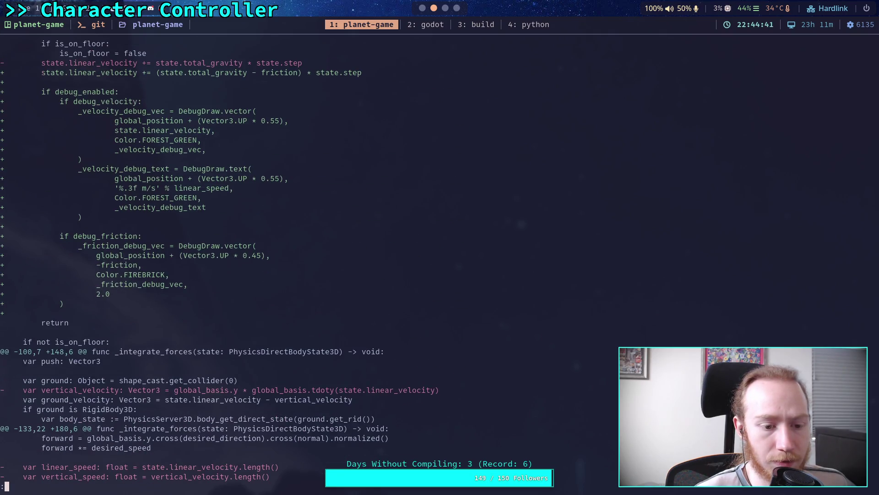
scroll(234, 260, down, 2)
scroll(234, 260, down, 13)
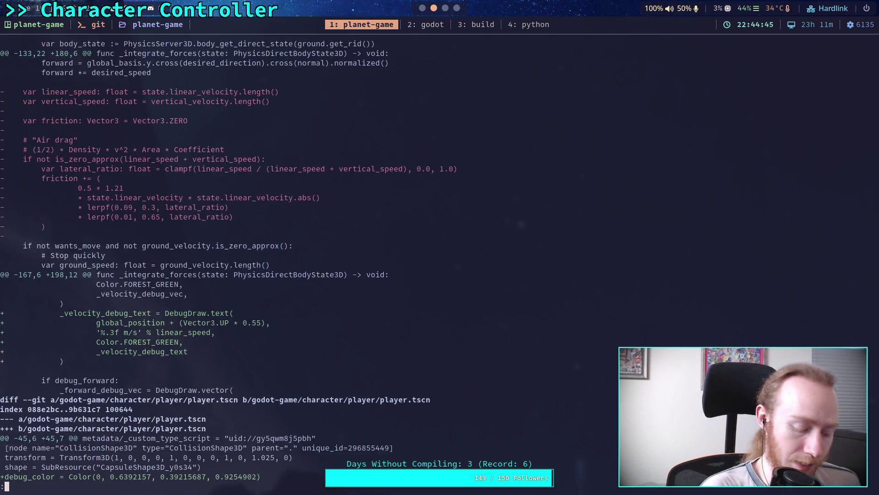
key(super+2)
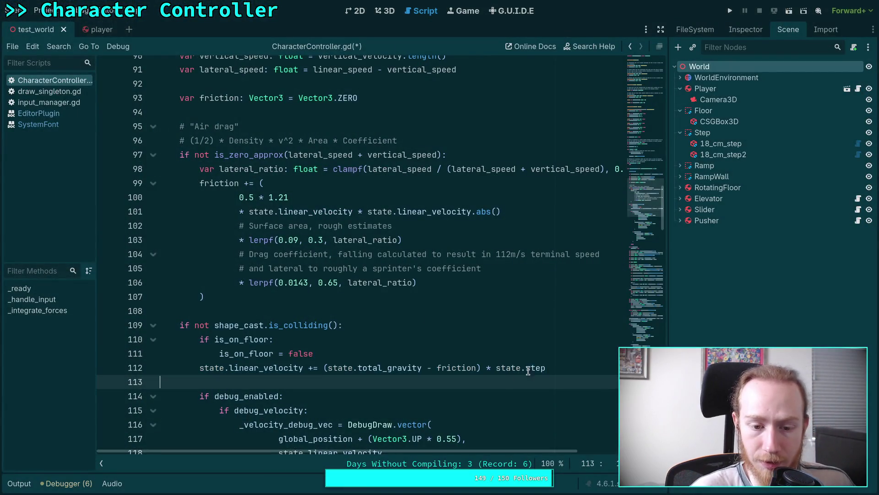
Delete the old gravity line in the airborne branch
key(BackSpace)
scroll(413, 349, down, 2)
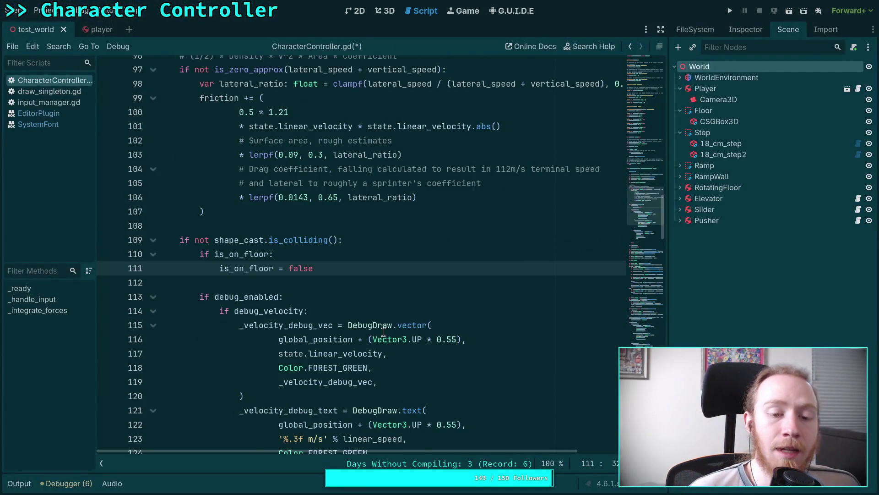
scroll(268, 272, up, 1)
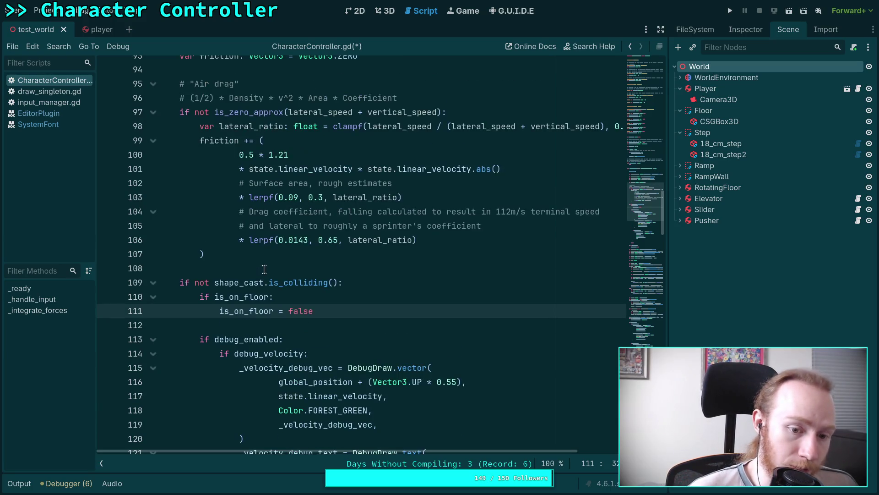
Cut the debug drawing code down to the return line and remove the leftover blank line
double_click(209, 281)
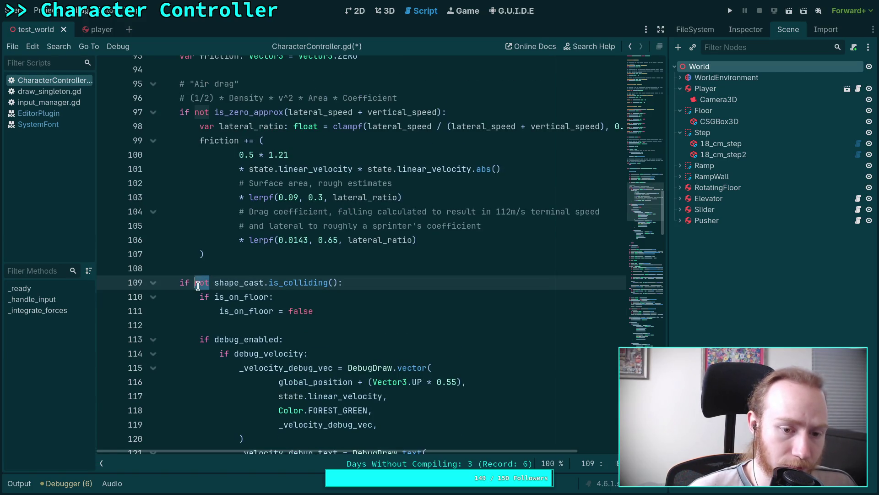
click(262, 332)
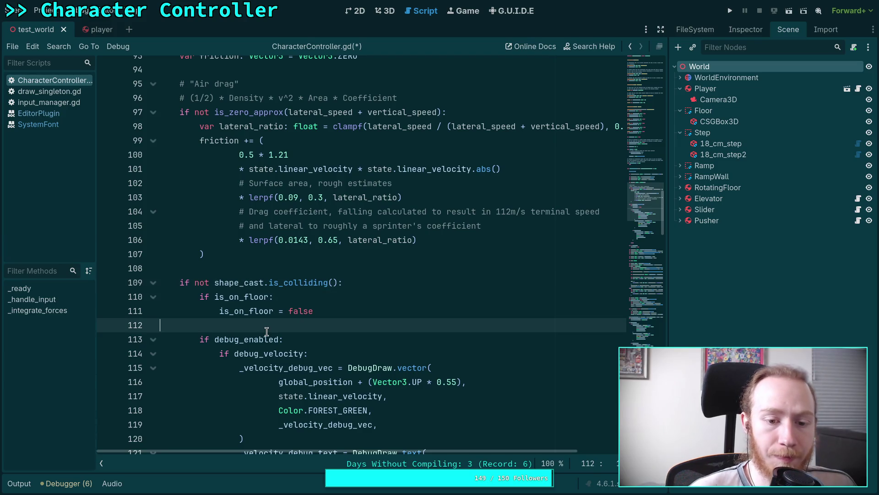
drag(334, 312, 203, 298)
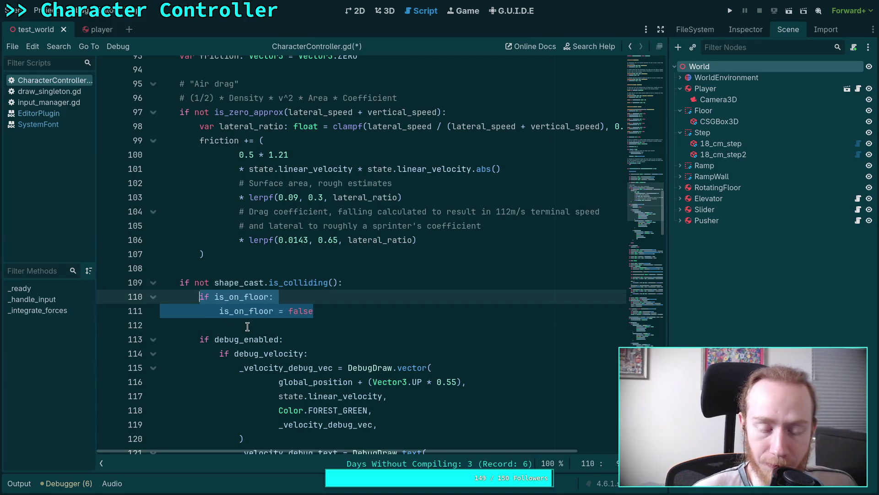
mouse_move(263, 326)
mouse_down()
mouse_move(350, 337)
mouse_move(355, 328)
mouse_move(328, 334)
mouse_up()
scroll(355, 328, down, 4)
key(ctrl+x)
scroll(329, 335, up, 5)
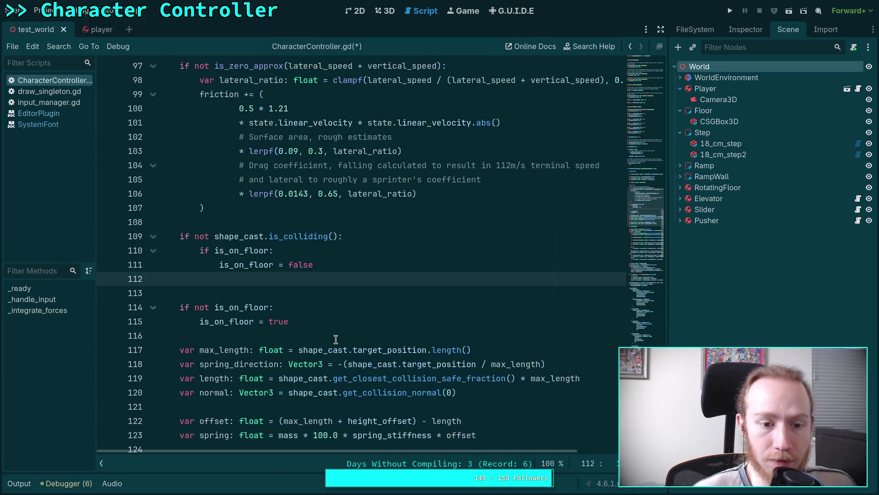
key(BackSpace)
Add an else after is_on_floor = false and nest the is_on_floor check under it
key(Return)
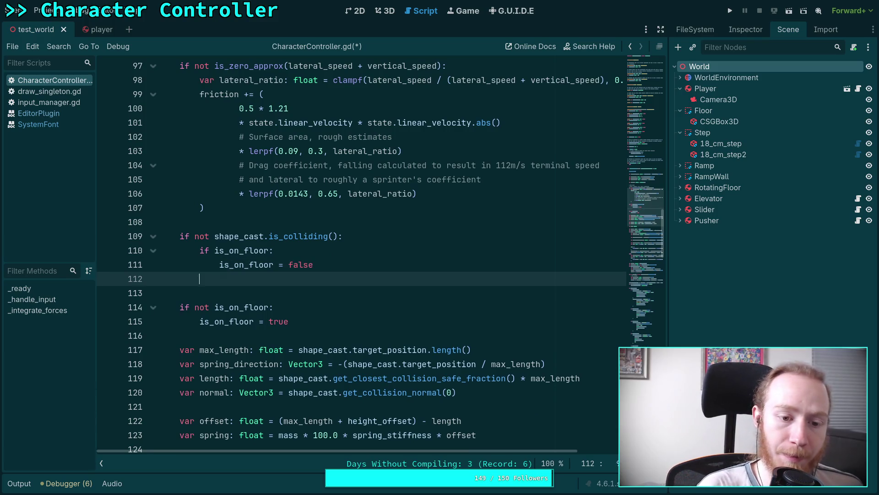
key(Return)
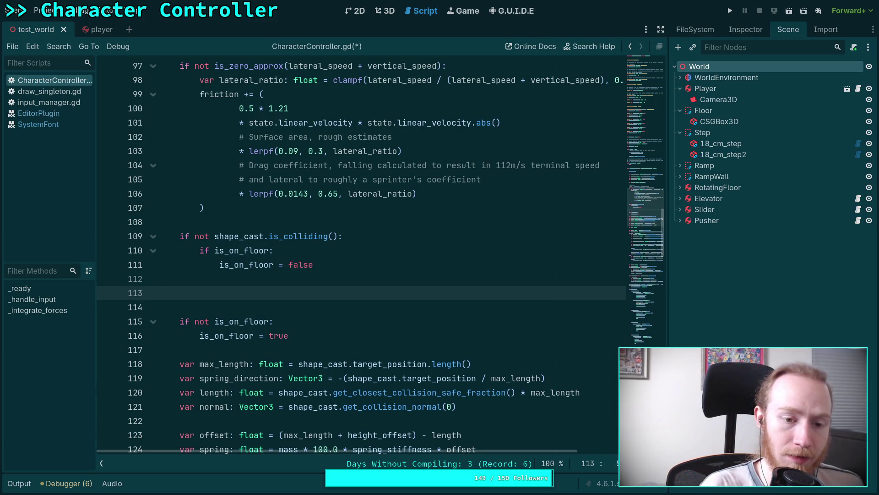
key(BackSpace)
text(else:)
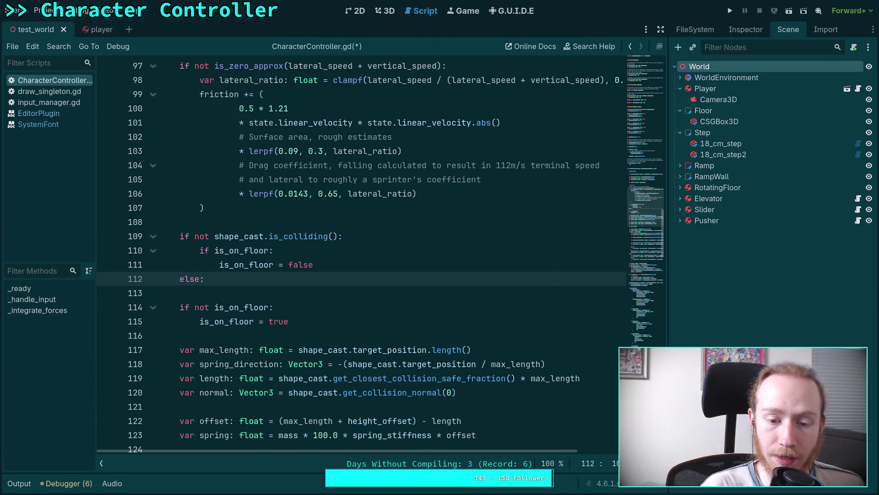
key(Return)
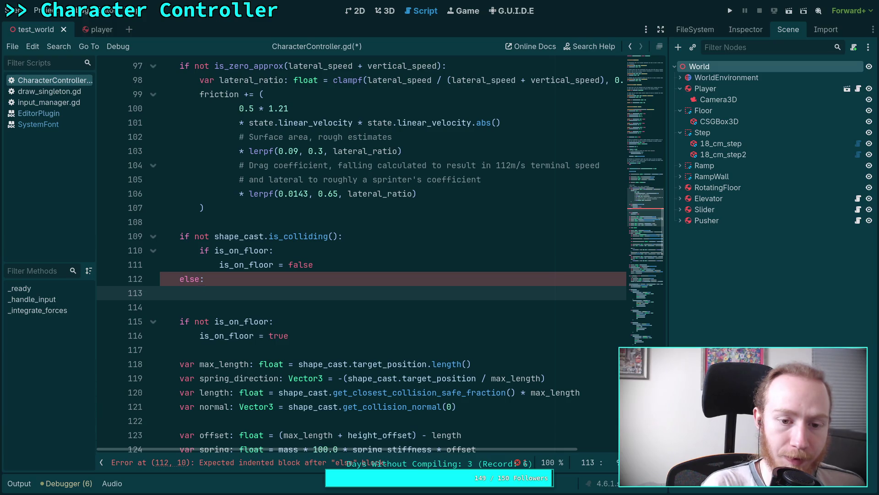
key(Up)
key(Up)
key(Up)
key(shift+Down)
key(alt+Down)
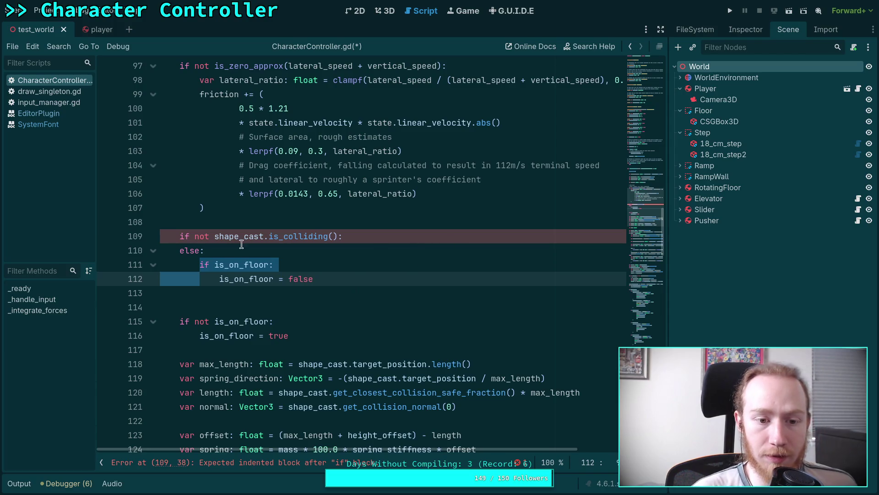
Remove 'not' from the collision check and merge else plus the inner if into elif is_on_floor
double_click(200, 236)
key(BackSpace)
key(BackSpace)
click(379, 235)
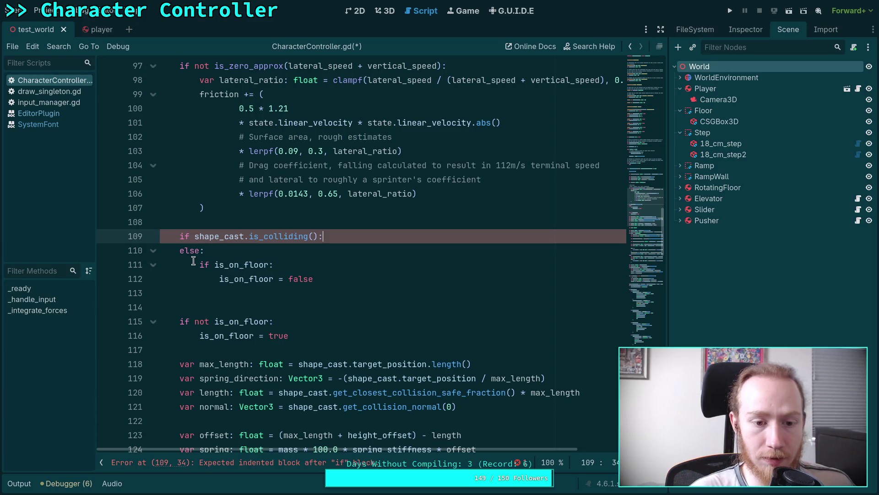
drag(197, 264, 190, 255)
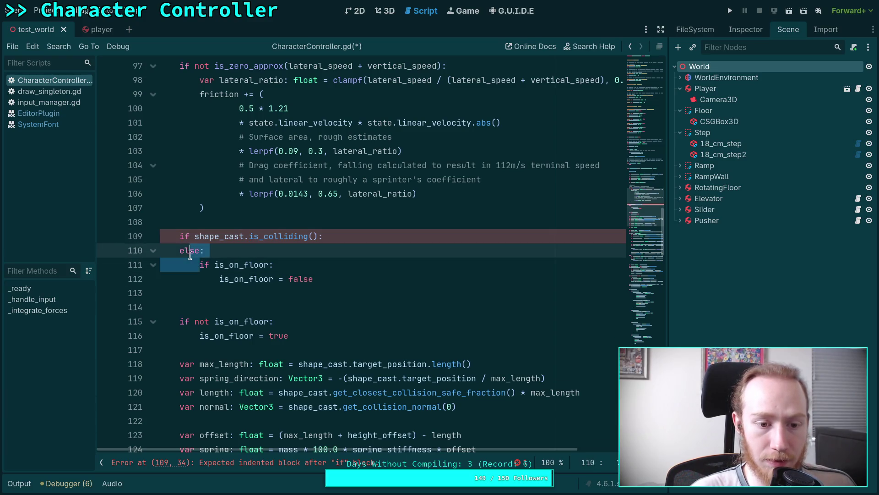
key(BackSpace)
key(Down)
key(shift+Tab)
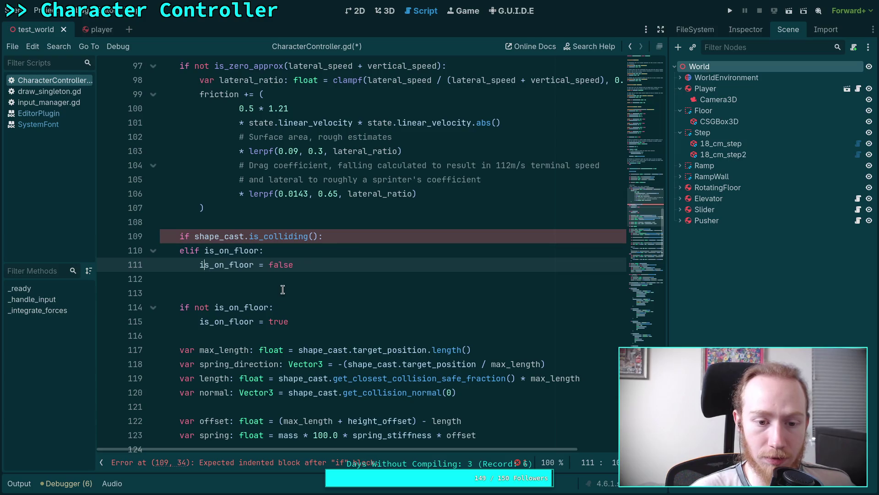
Move the is_on_floor = true lines inside the collision branch and delete surplus blank lines
click(374, 233)
key(Return)
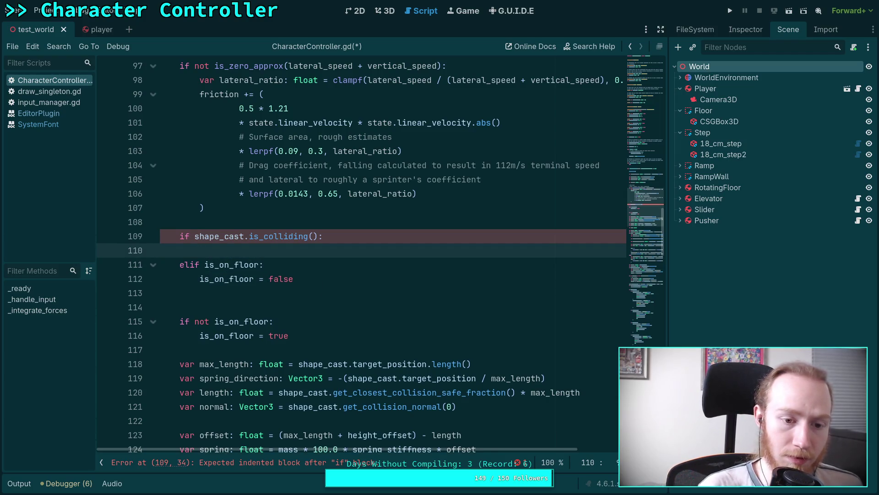
key(Down)
key(Down)
key(Down)
key(shift+Up)
key(alt+Up)
key(alt+Up)
key(alt+Up)
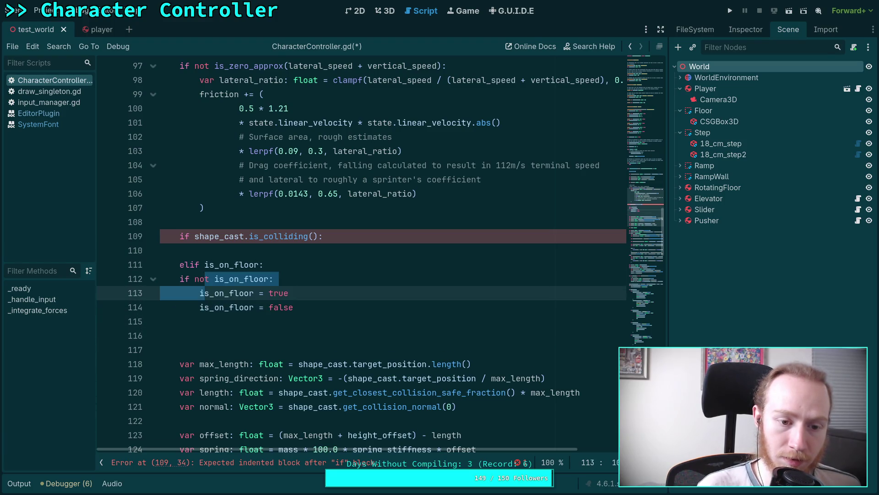
key(alt+Up)
key(alt+Up)
key(Tab)
click(384, 274)
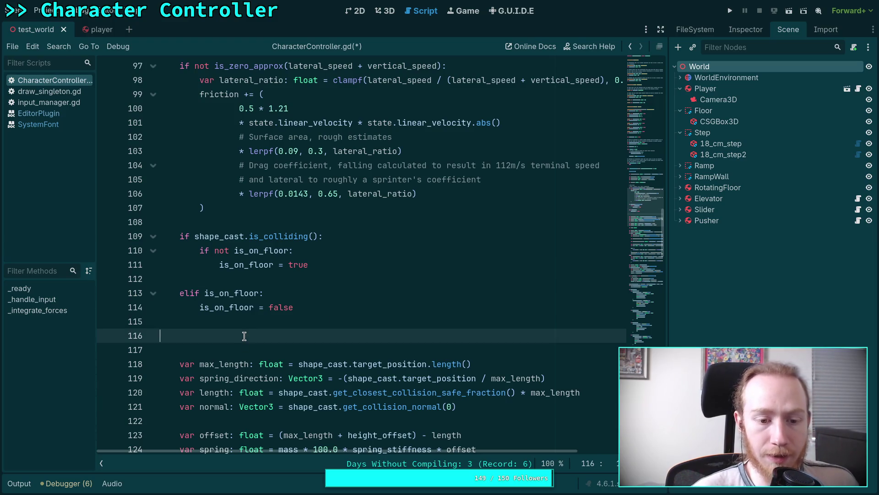
click(218, 335)
key(BackSpace)
key(BackSpace)
Check where the push code is used, then add a line after is_on_floor = true in the colliding branch
scroll(369, 323, down, 5)
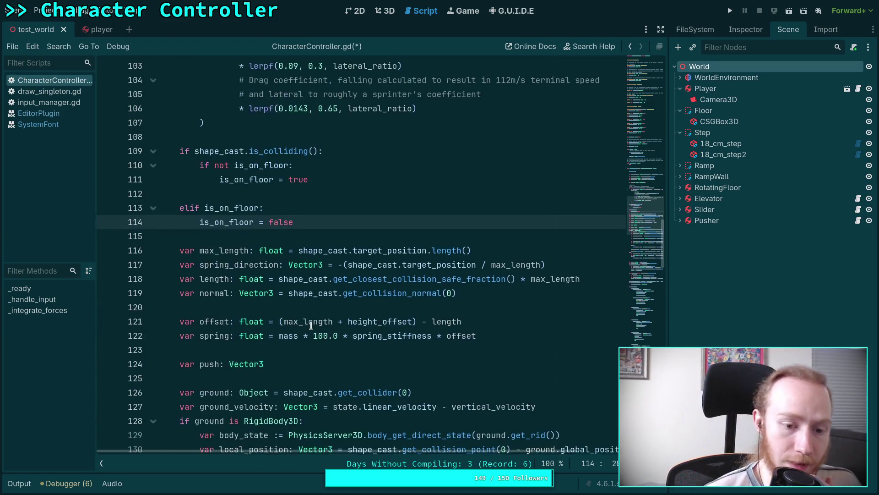
scroll(293, 320, down, 6)
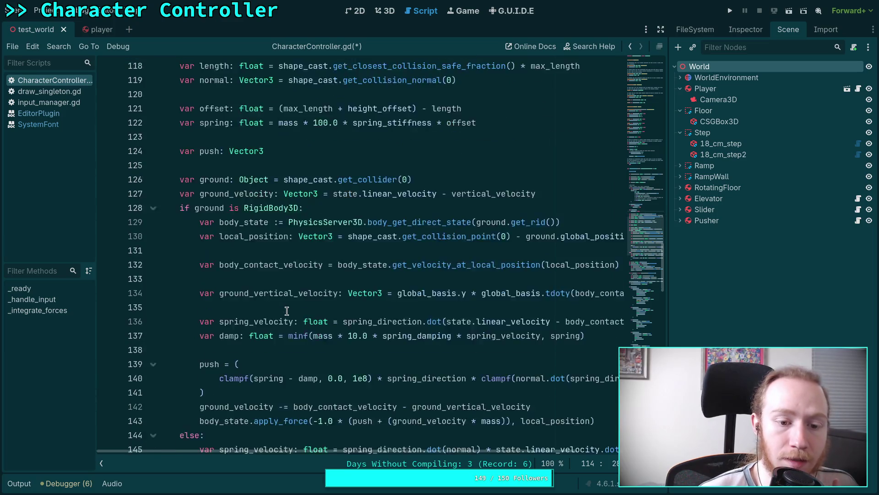
drag(303, 340, 219, 216)
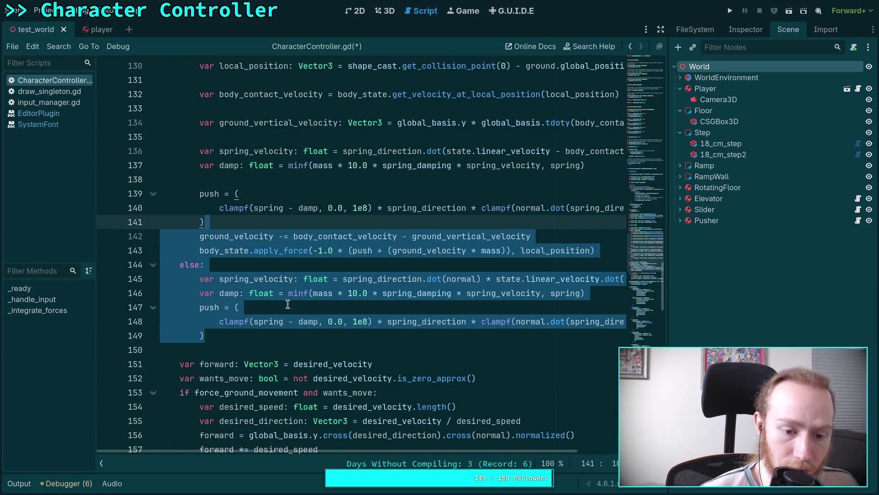
scroll(287, 304, down, 2)
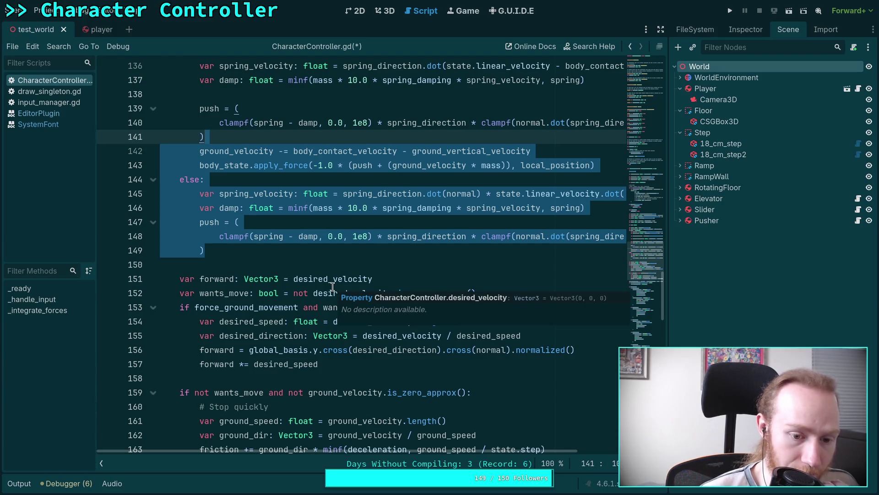
double_click(212, 222)
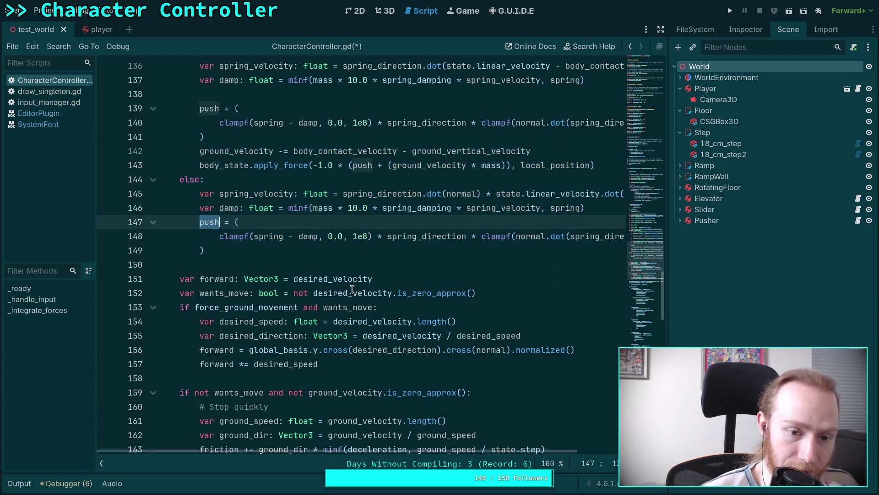
scroll(352, 290, down, 4)
scroll(324, 290, up, 3)
scroll(322, 279, down, 1)
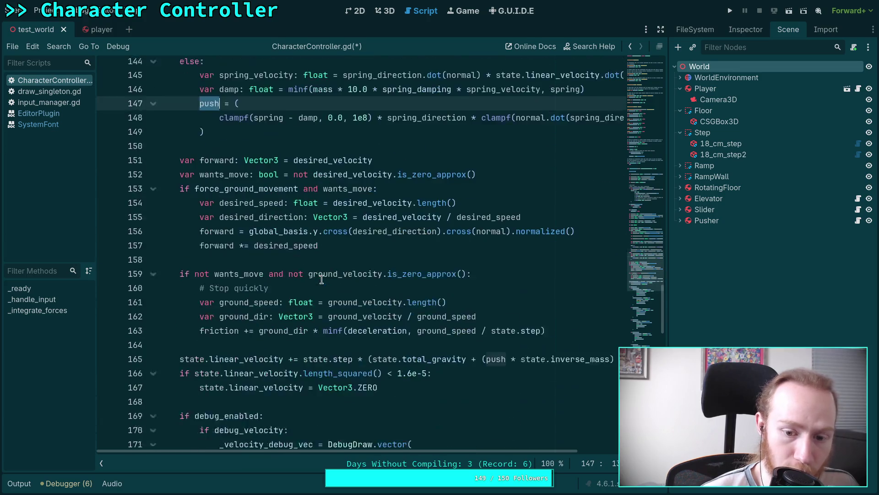
scroll(322, 279, down, 1)
scroll(408, 336, up, 14)
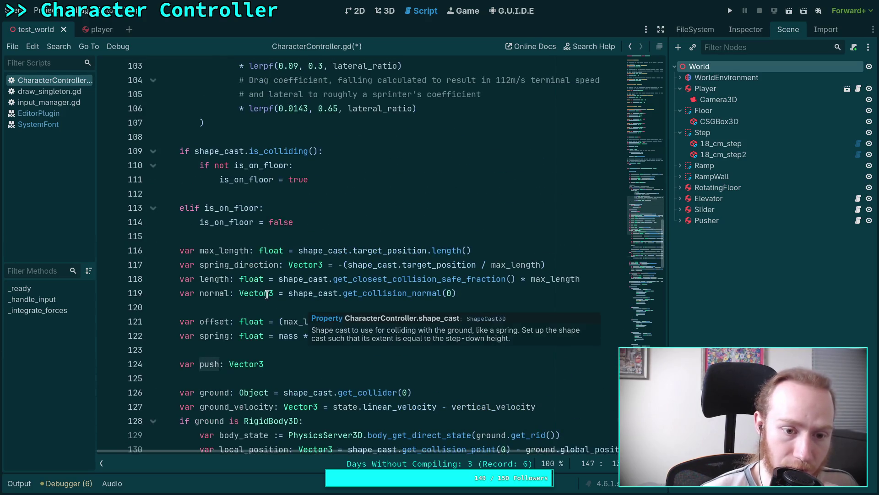
scroll(267, 294, up, 1)
click(348, 236)
key(Return)
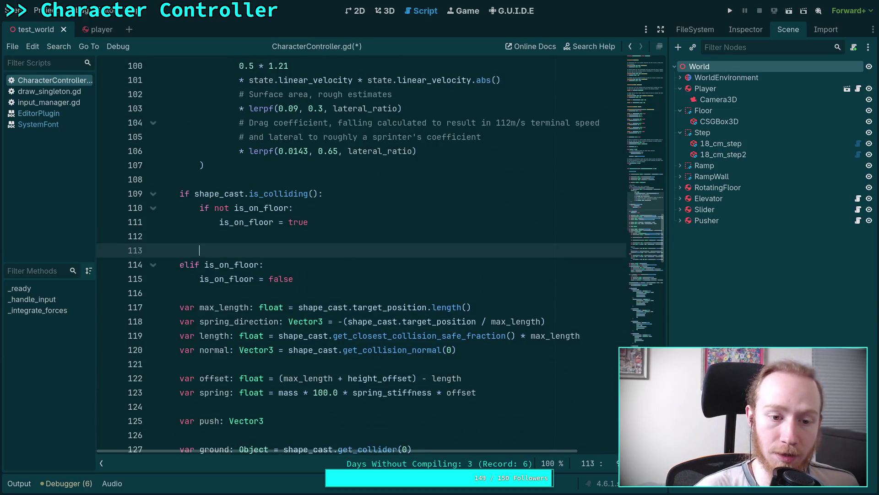
Add the comment '# Ground detection and spring forces' above the ground check
key(Return)
key(Up)
key(Up)
key(Up)
key(Return)
key(Return)
key(Tab)
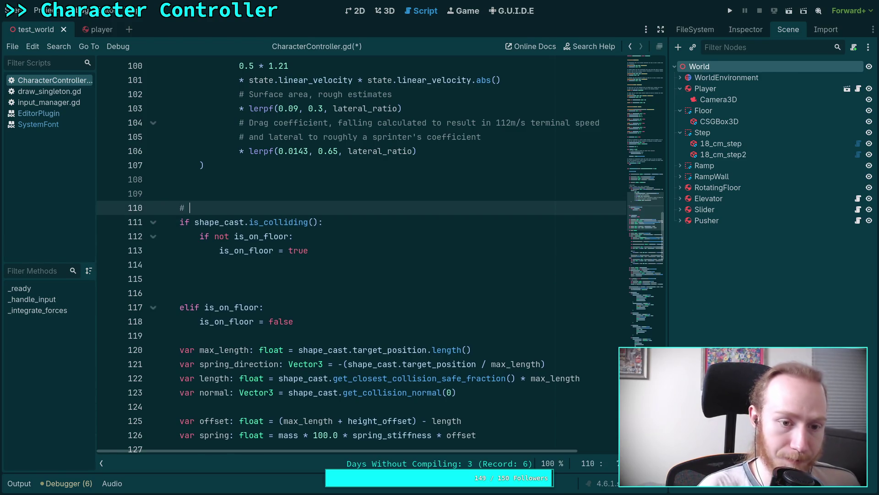
text(Ground detection and s)
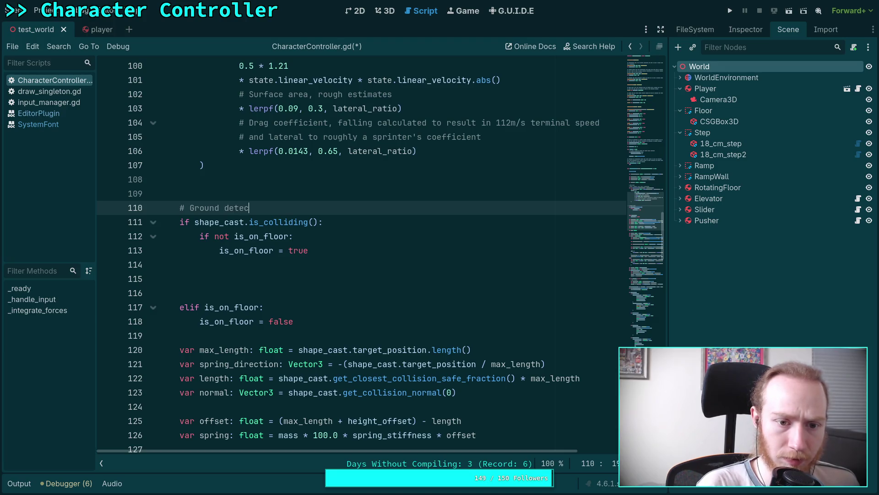
text(pring forces)
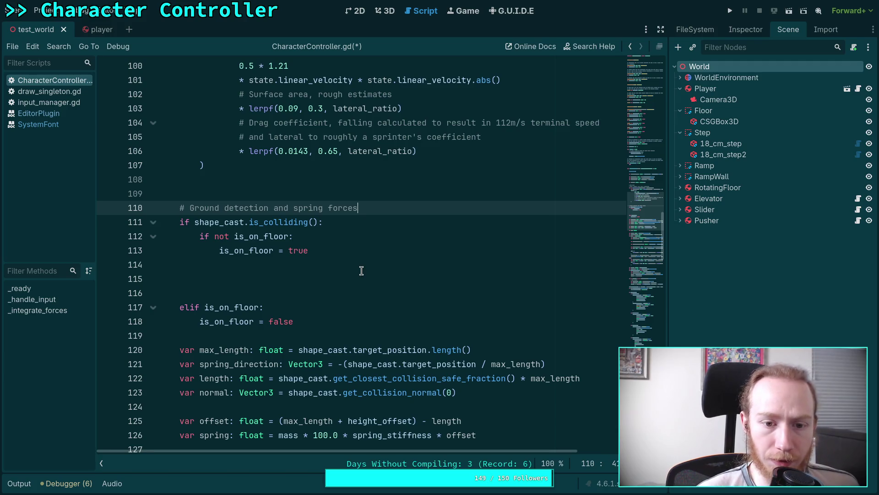
key(Return)
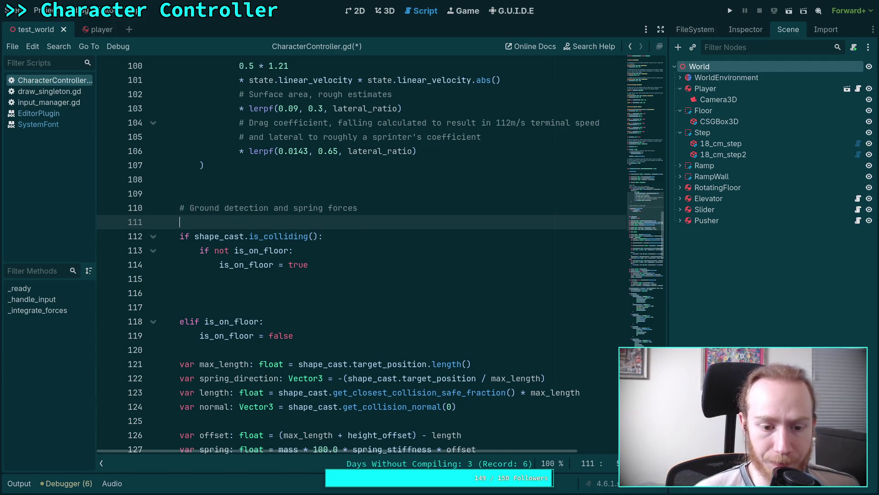
Declare var spring_force: Vector3 = Vector3.ZERO beneath the comment
click(343, 277)
click(333, 293)
scroll(332, 293, down, 2)
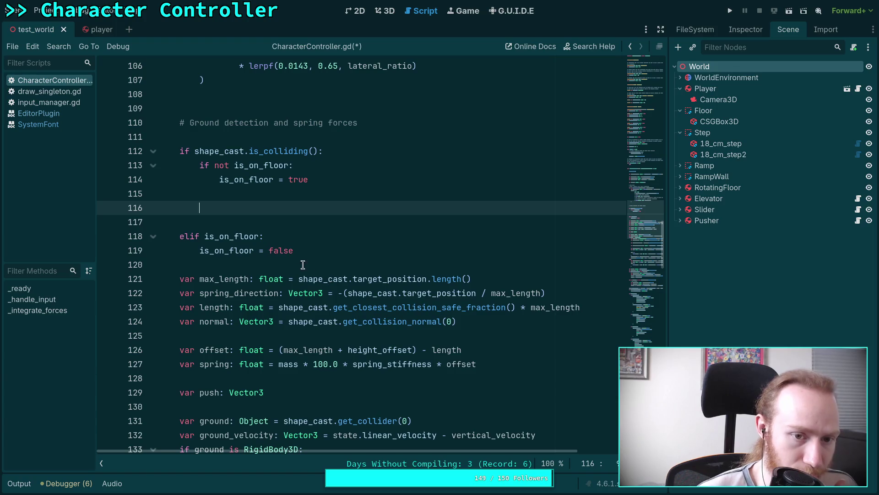
click(396, 136)
text(var)
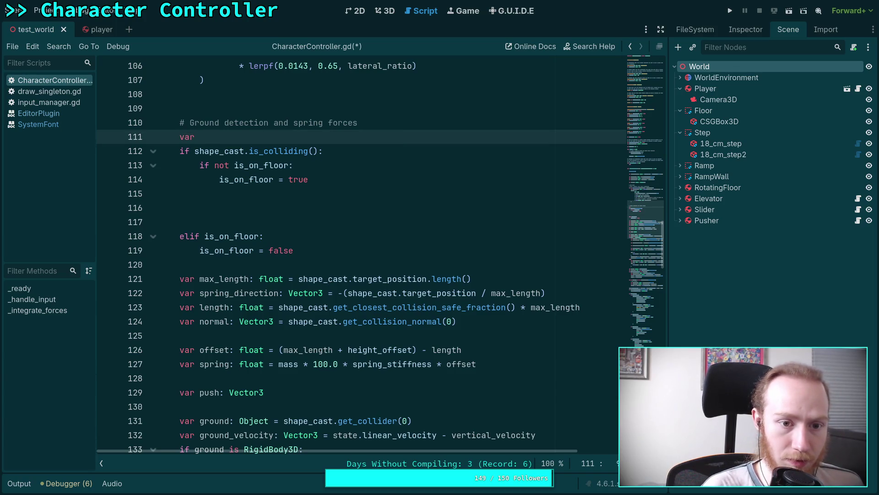
text( spring_force: )
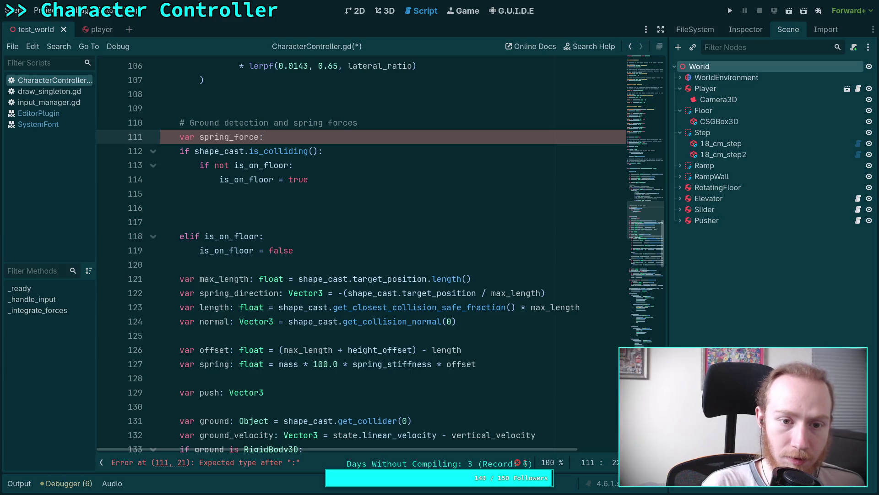
text(Vector3)
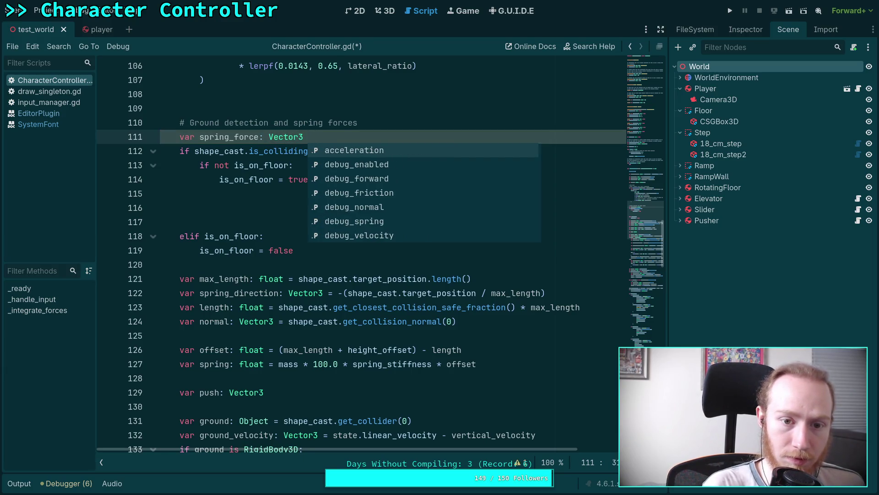
text( = Vect)
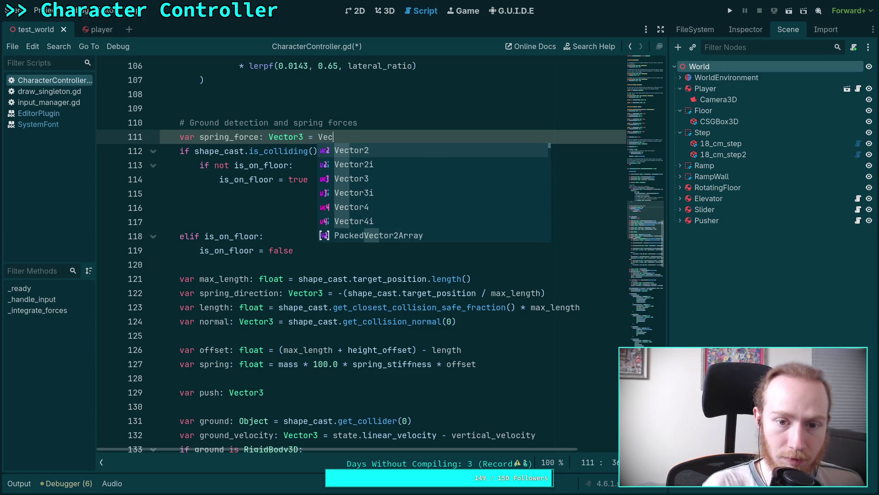
key(Down)
key(Down)
key(Return)
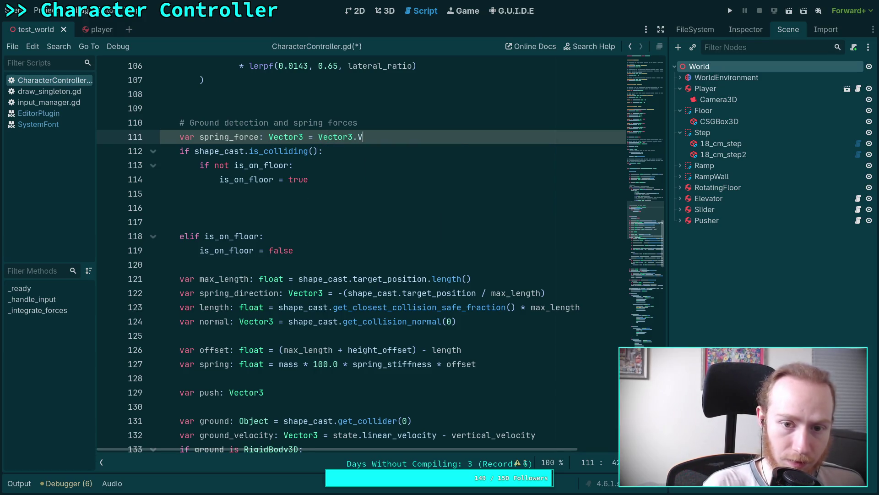
text(ZE)
key(Return)
Assign spring_force = _solve_spring_velocity() inside the colliding branch
click(334, 198)
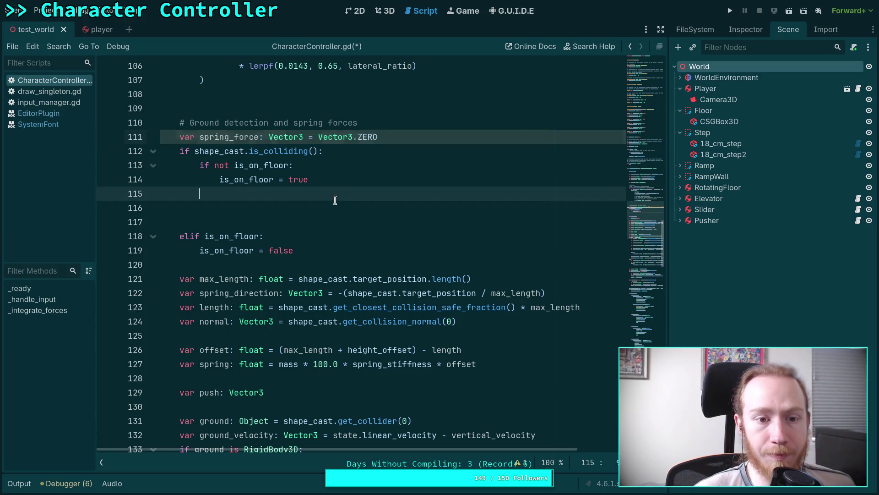
click(340, 207)
text(spr)
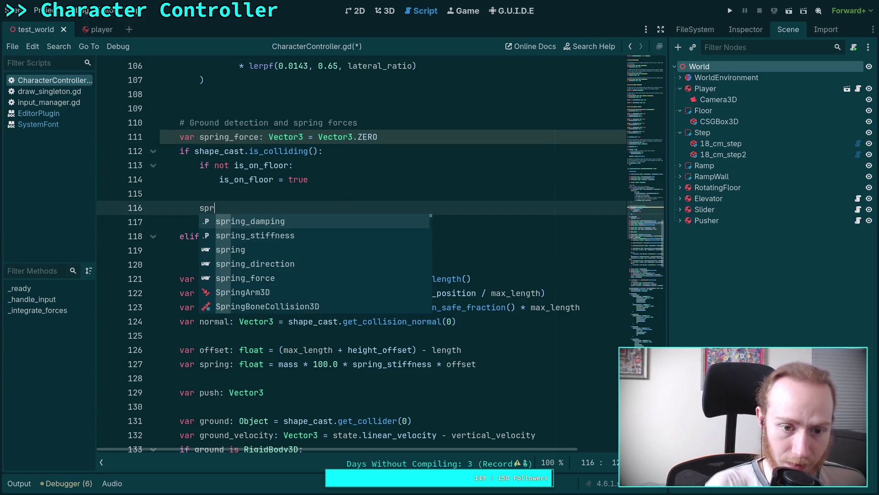
key(Down)
key(Down)
key(Down)
key(Return)
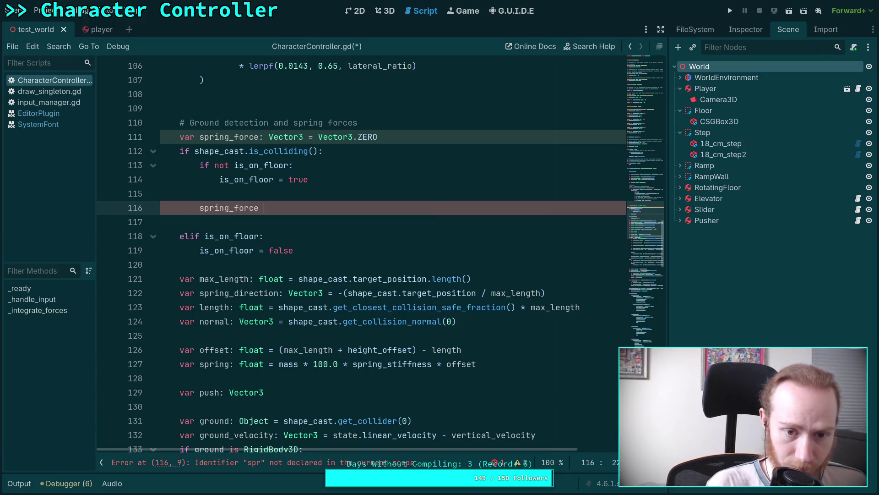
text(= _)
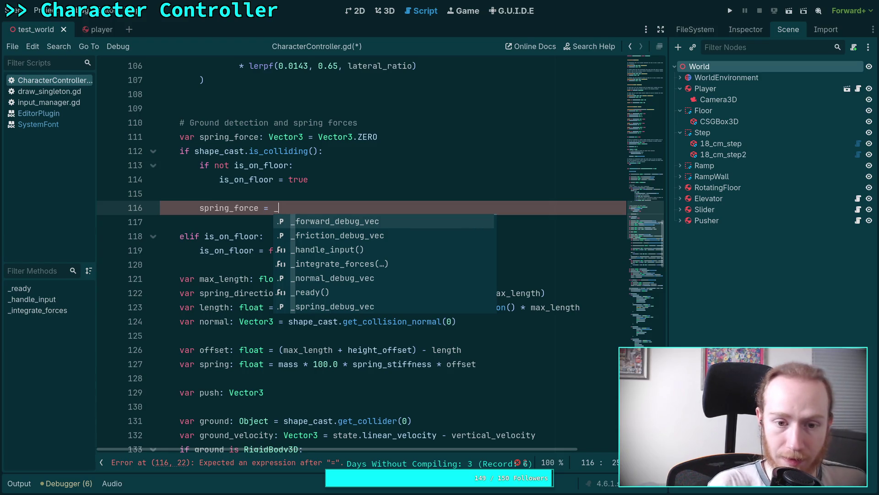
text(so)
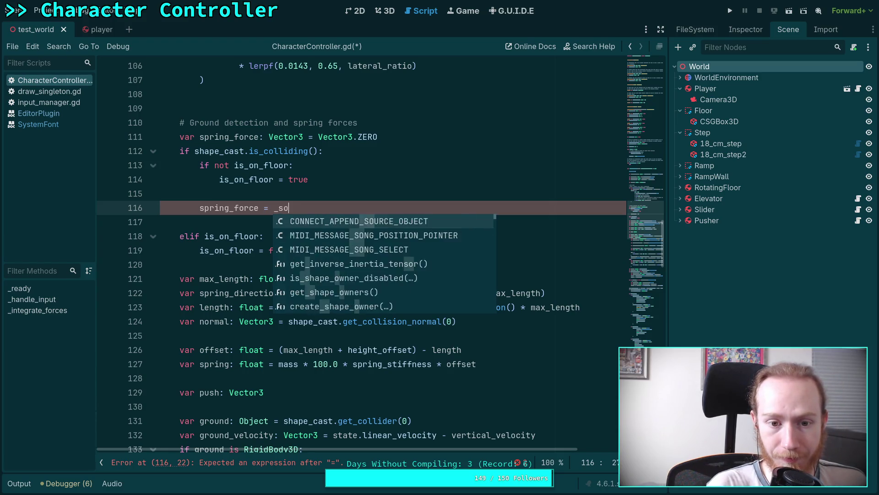
text(lve_spring_)
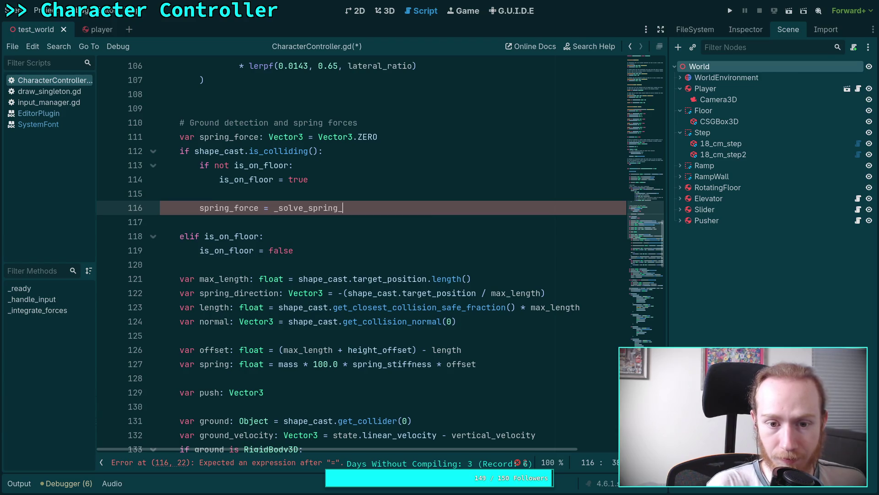
text(velocity()
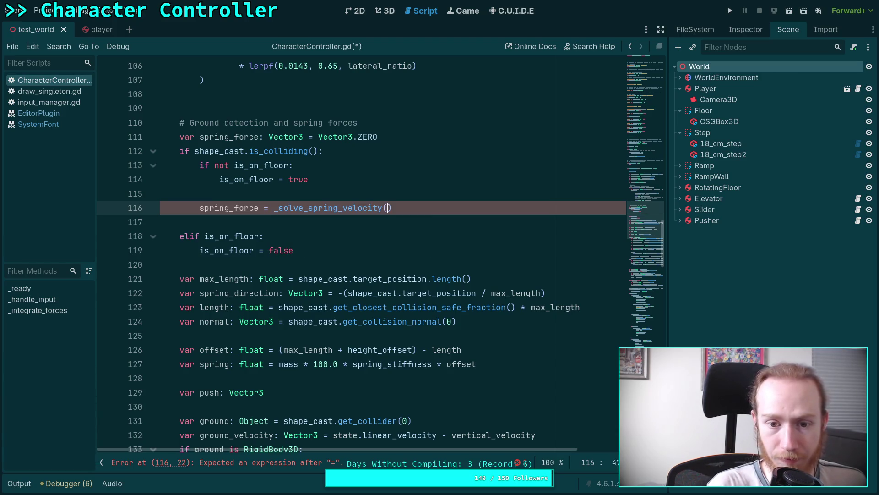
click(373, 238)
click(387, 223)
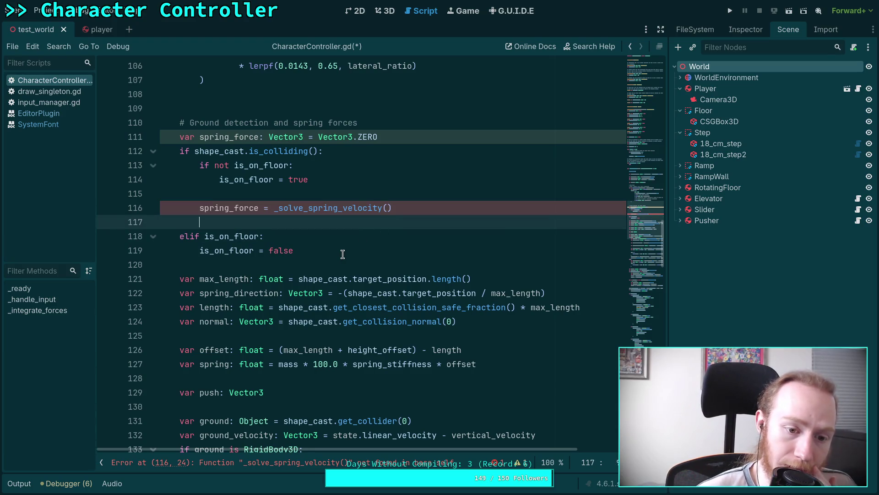
scroll(268, 322, down, 3)
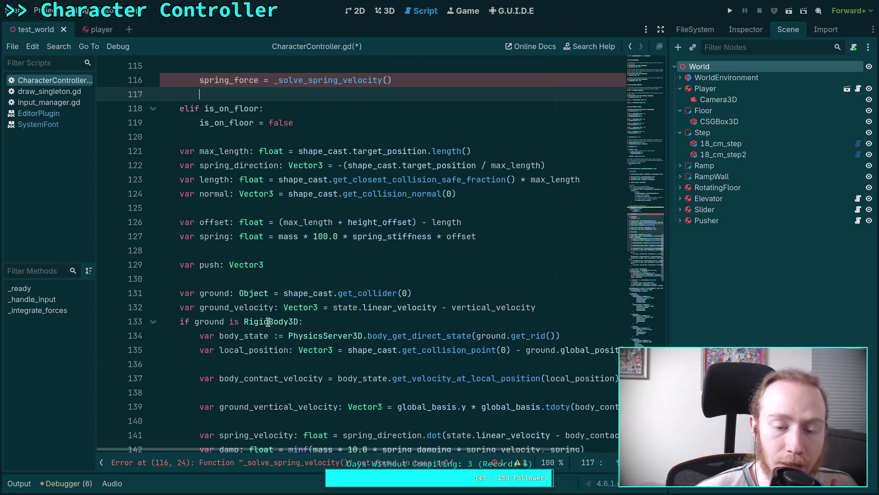
scroll(256, 317, down, 1)
double_click(218, 266)
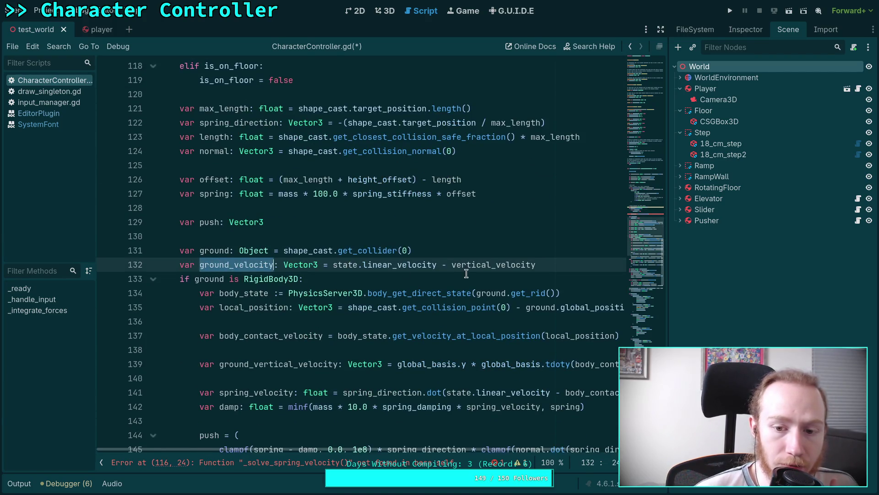
double_click(348, 265)
double_click(401, 265)
scroll(400, 265, up, 2)
click(243, 348)
double_click(243, 348)
scroll(357, 348, down, 4)
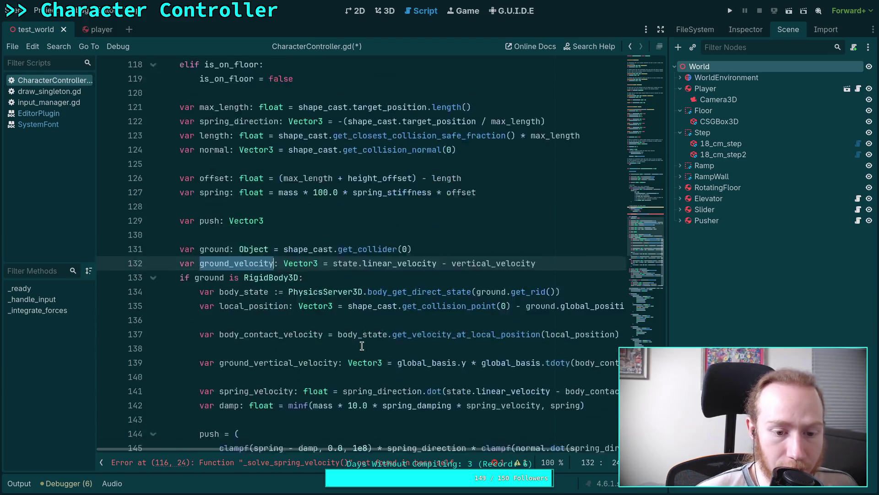
scroll(279, 302, down, 5)
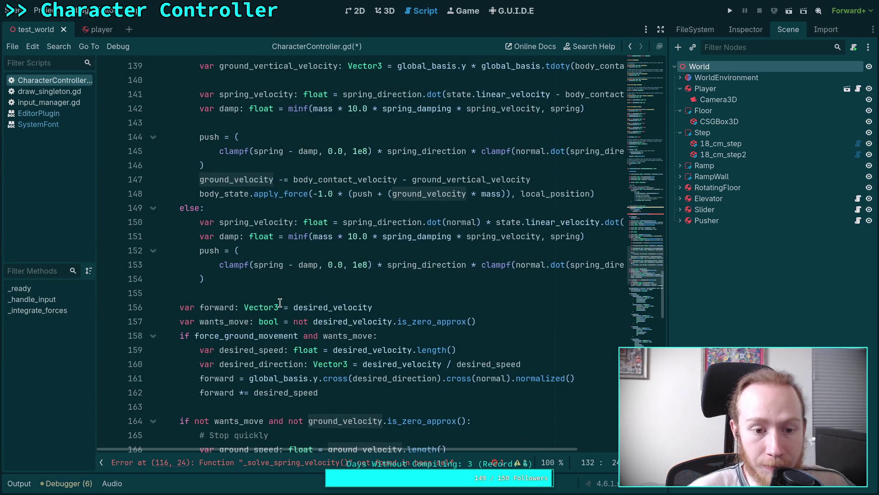
scroll(280, 303, up, 5)
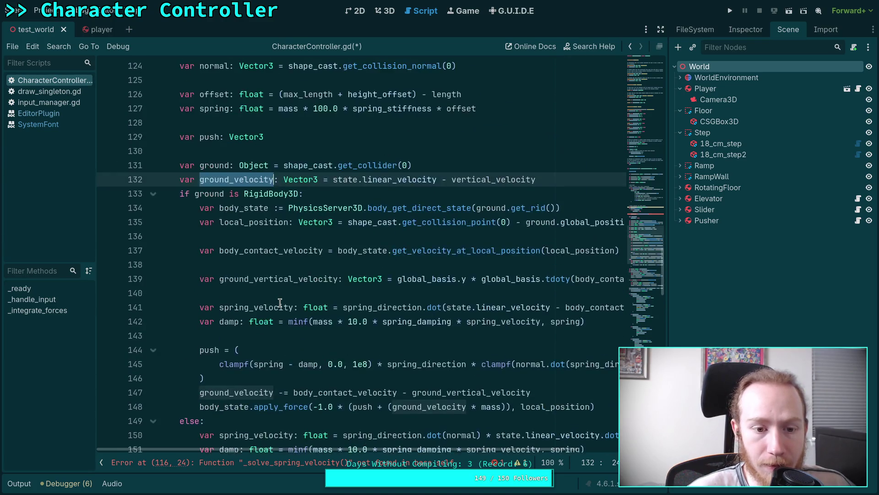
scroll(280, 303, up, 3)
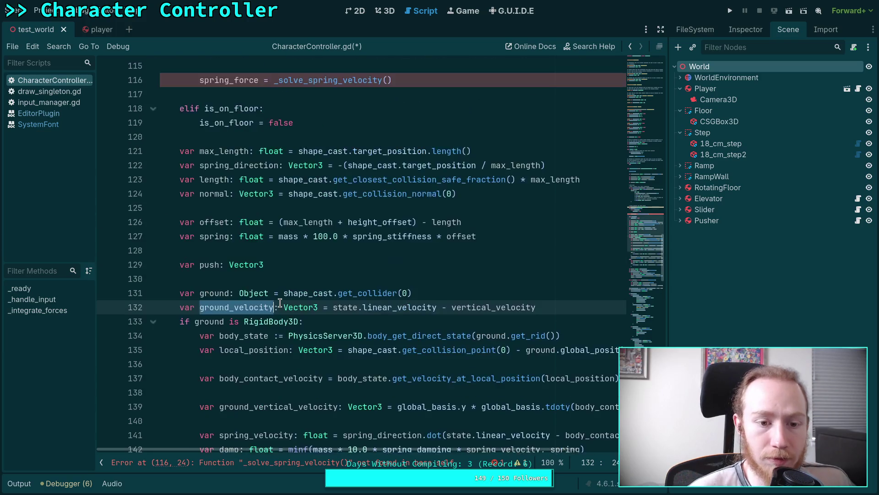
scroll(280, 303, down, 3)
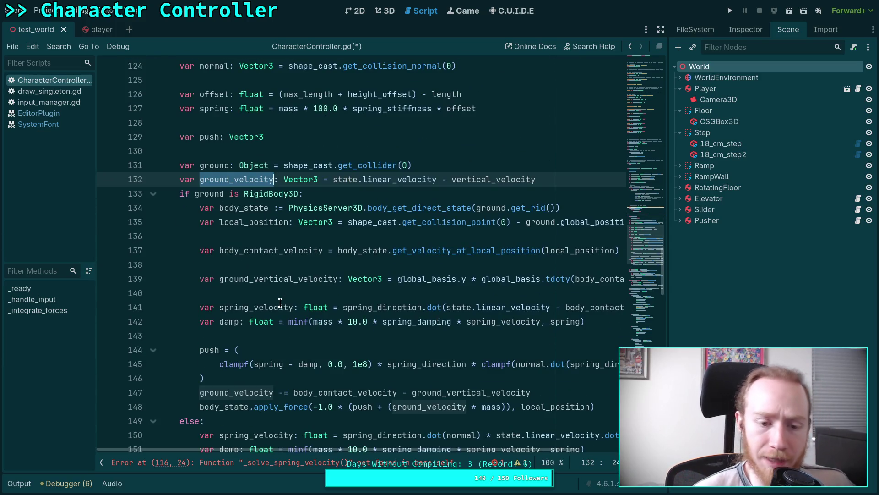
scroll(289, 283, down, 4)
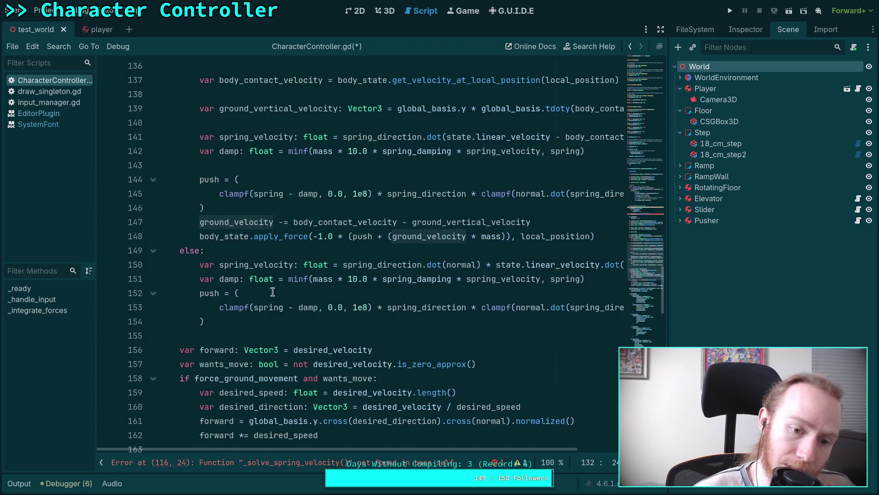
double_click(248, 264)
scroll(397, 317, up, 2)
scroll(398, 317, up, 1)
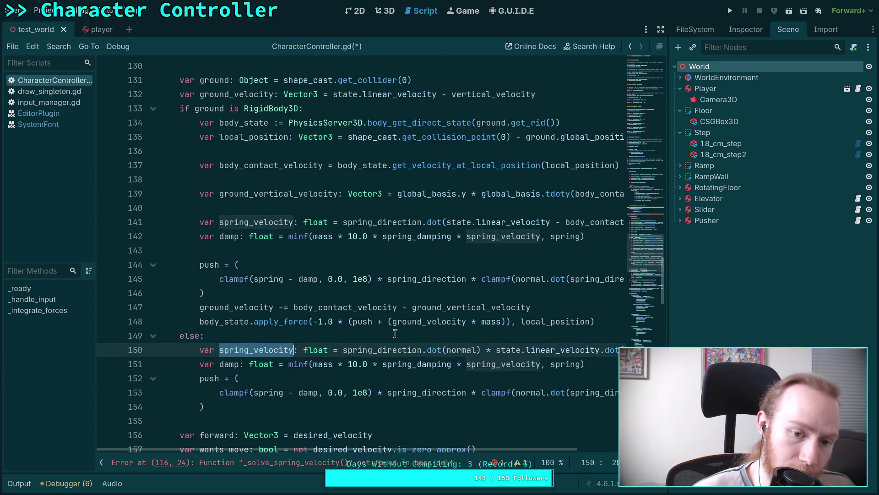
mouse_move(455, 449)
mouse_down()
mouse_move(526, 449)
mouse_move(454, 451)
mouse_up()
scroll(376, 342, up, 2)
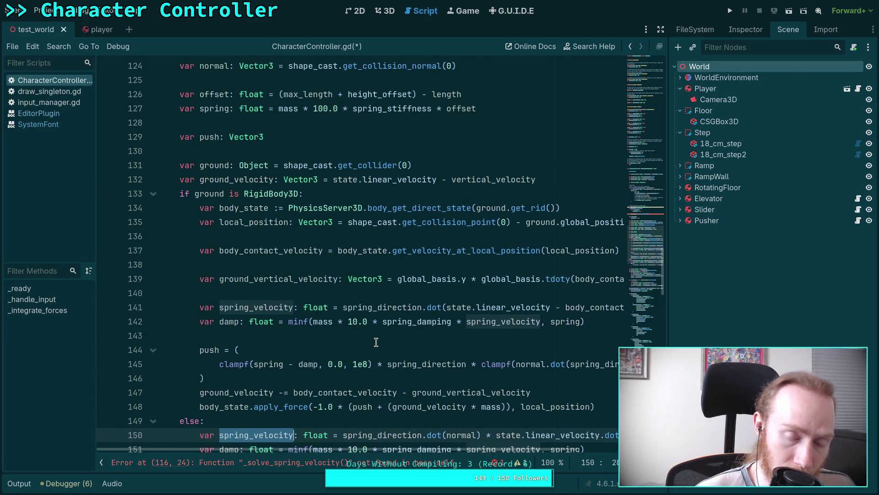
scroll(376, 342, up, 4)
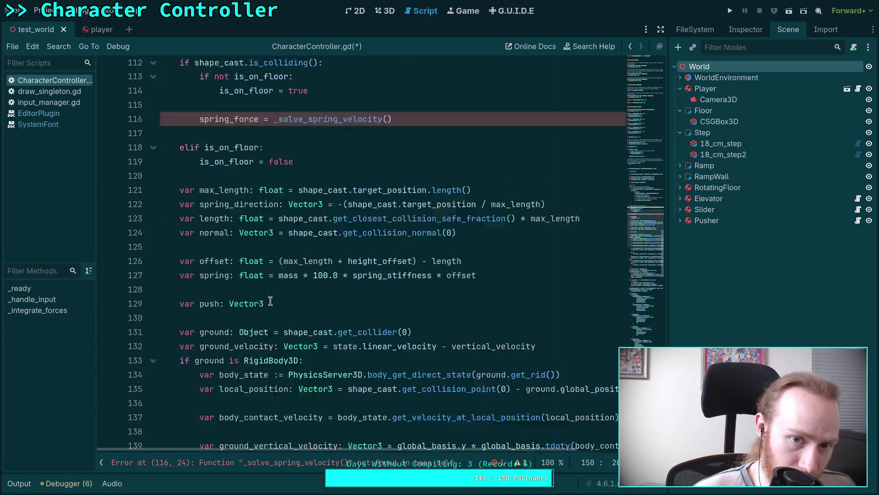
click(337, 339)
double_click(249, 350)
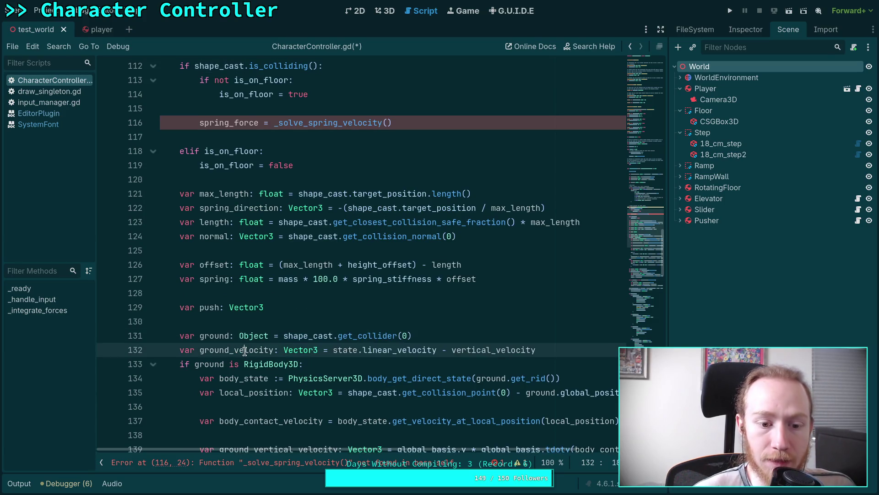
scroll(338, 279, up, 2)
click(303, 227)
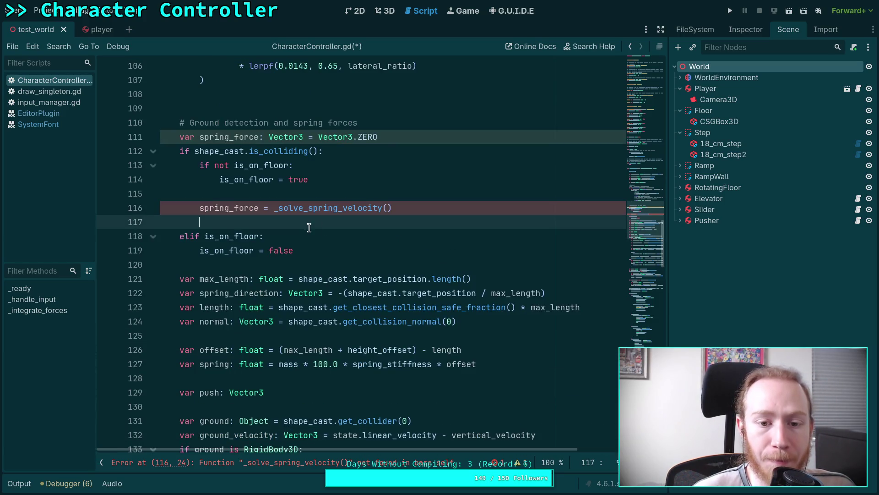
click(372, 251)
scroll(373, 251, down, 20)
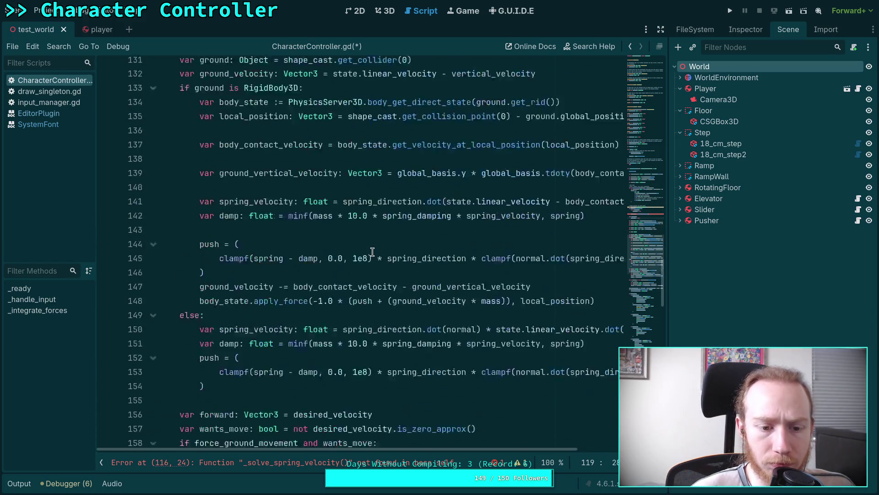
scroll(328, 274, down, 1)
click(335, 321)
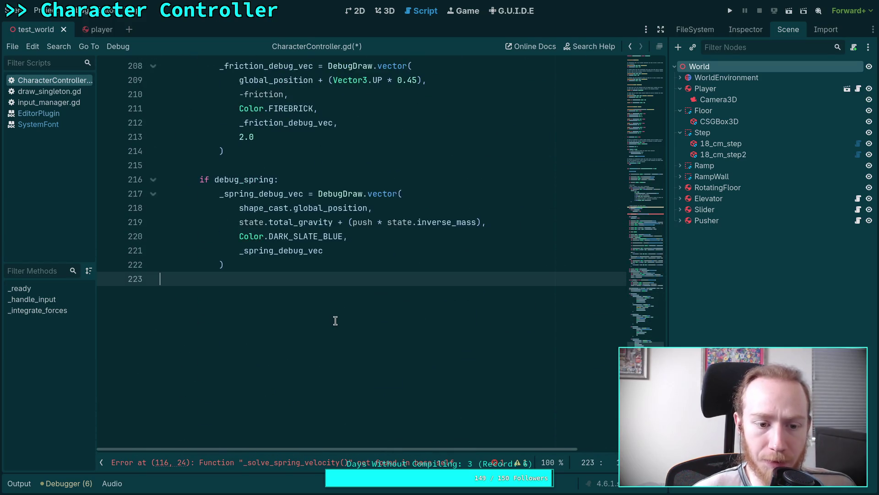
Append func _solve_spring_force() -> Vector3: with a placeholder return Vector3.ZERO body
key(Return)
scroll(291, 296, up, 13)
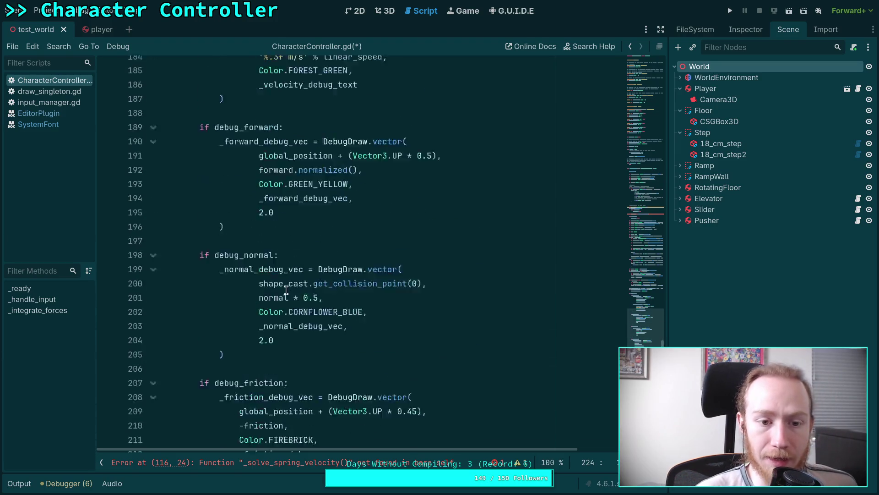
scroll(292, 295, up, 8)
scroll(407, 308, down, 20)
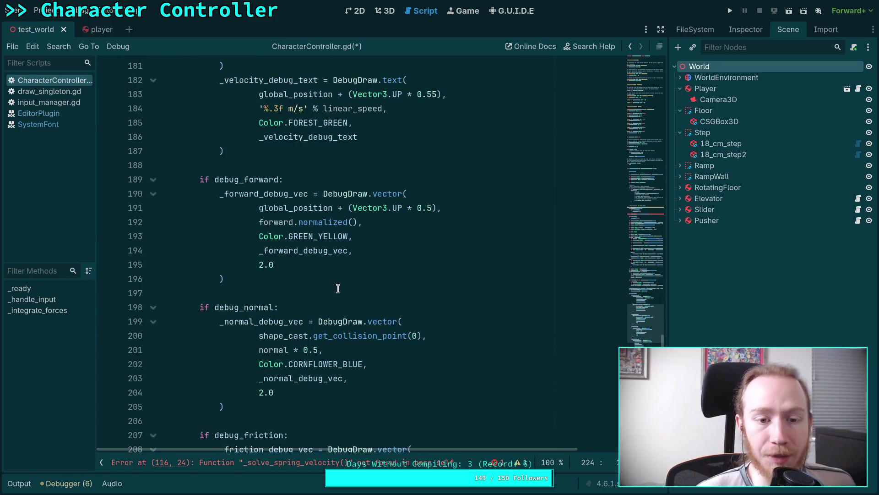
scroll(406, 307, down, 3)
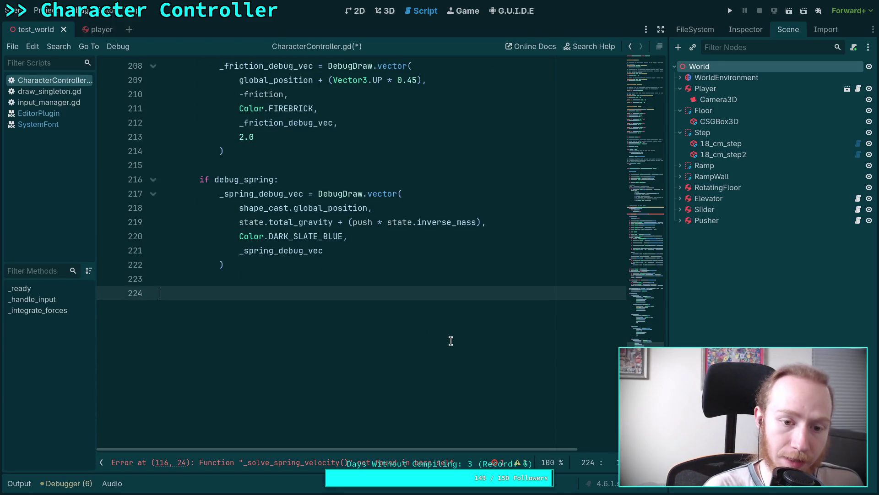
text(func _)
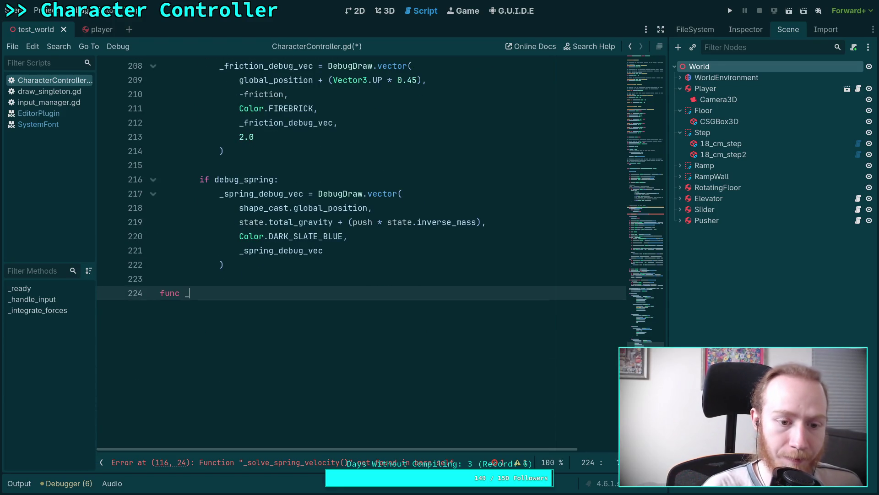
text(solve_spring_force() -> Vec)
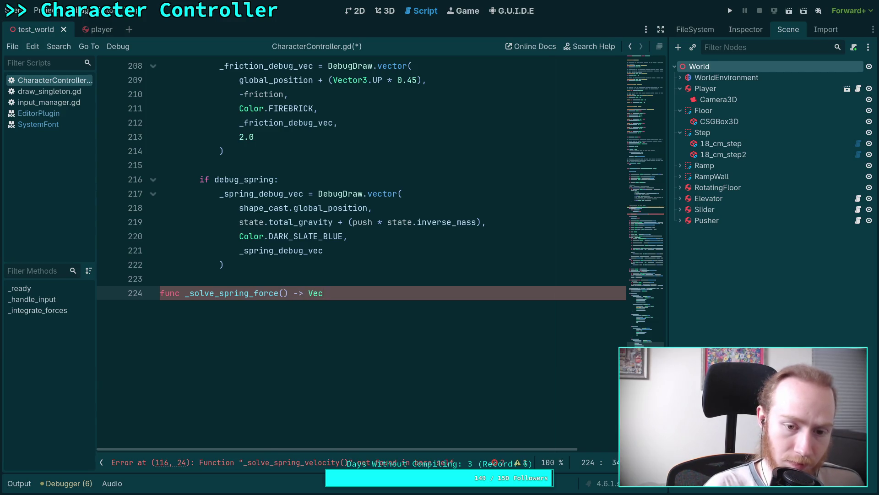
text(tor3:)
key(Return)
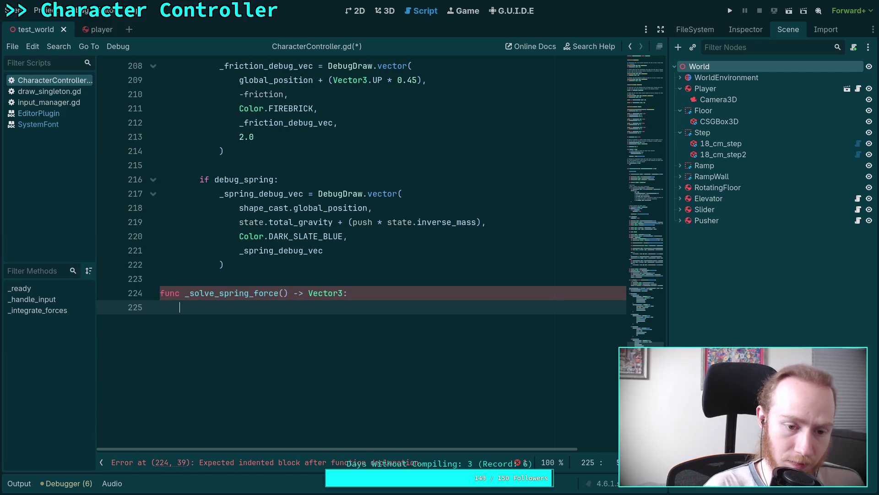
text(.Z)
key(Return)
scroll(363, 262, up, 5)
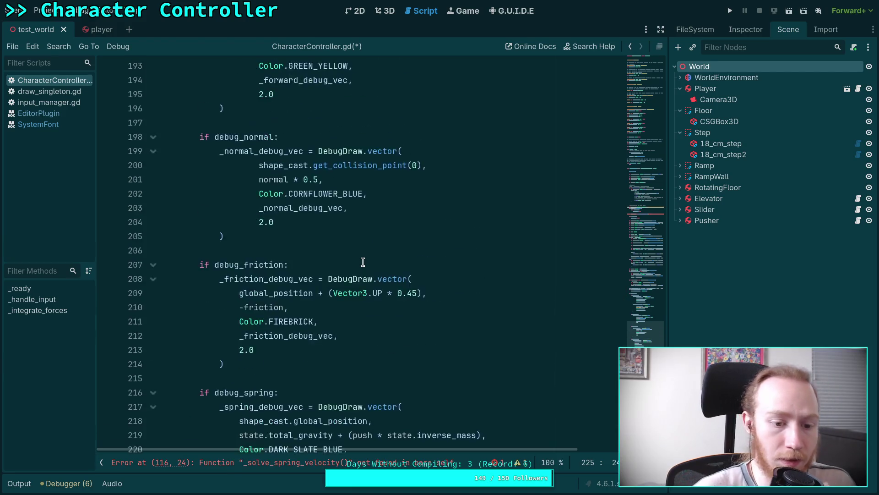
scroll(363, 262, up, 20)
Cut the spring calculation code, lines 121–154, from the physics step and remove leftover blank lines
mouse_move(220, 364)
mouse_down()
mouse_move(191, 287)
mouse_move(190, 222)
mouse_move(220, 208)
mouse_move(180, 195)
mouse_up()
right_click(239, 206)
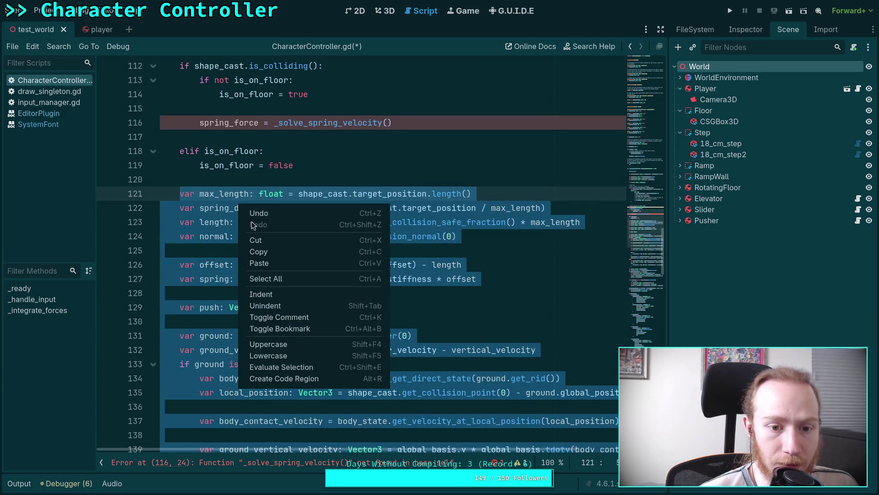
click(283, 243)
key(BackSpace)
key(BackSpace)
key(BackSpace)
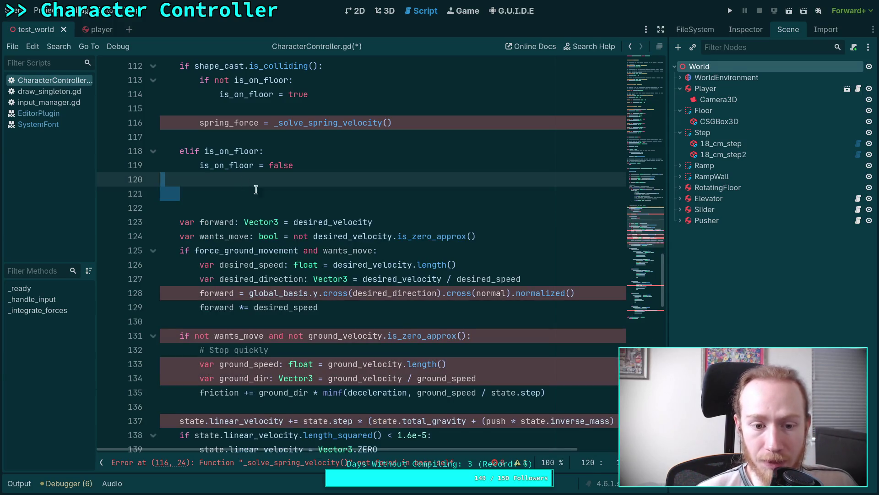
scroll(402, 270, down, 20)
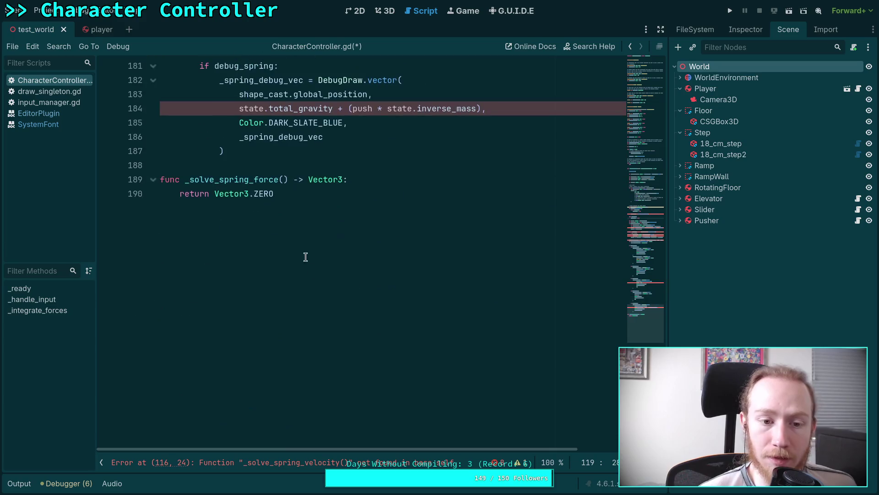
Replace the placeholder return Vector3.ZERO in _solve_spring_force() with the pasted spring code
click(333, 232)
drag(300, 196, 181, 193)
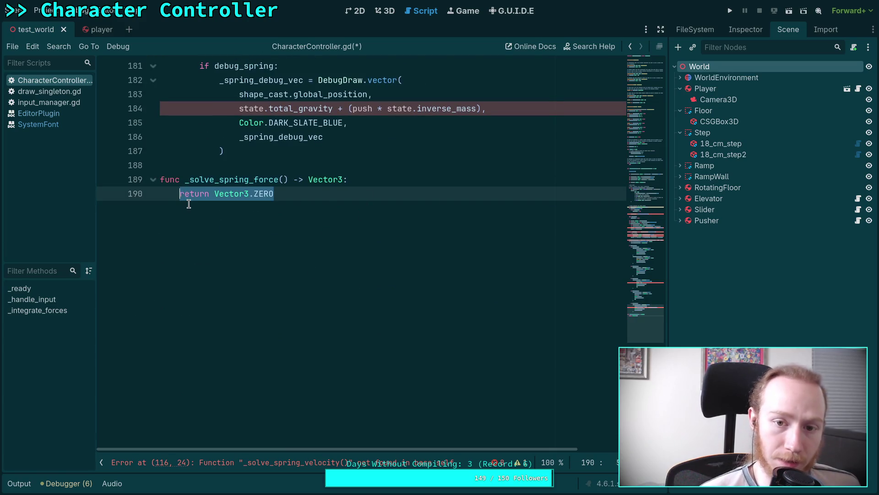
key(BackSpace)
key(Return)
key(ctrl+v)
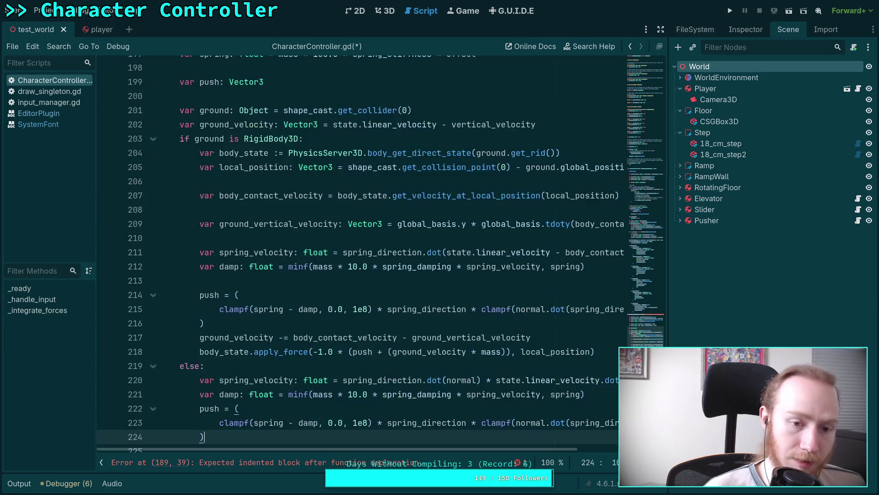
scroll(279, 227, up, 6)
click(300, 212)
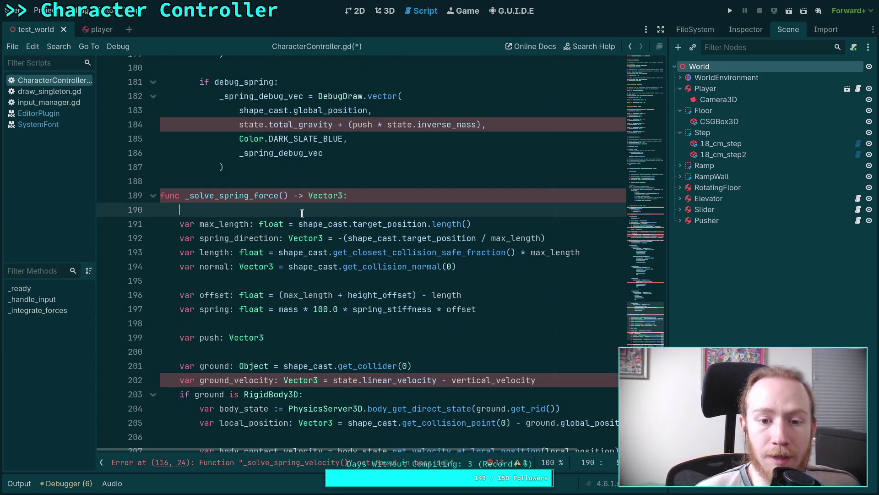
click(202, 223)
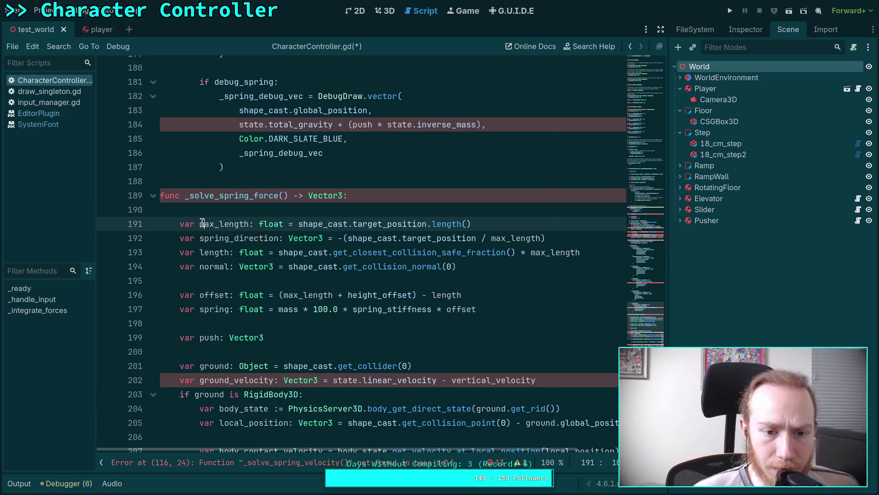
double_click(232, 239)
mouse_move(387, 255)
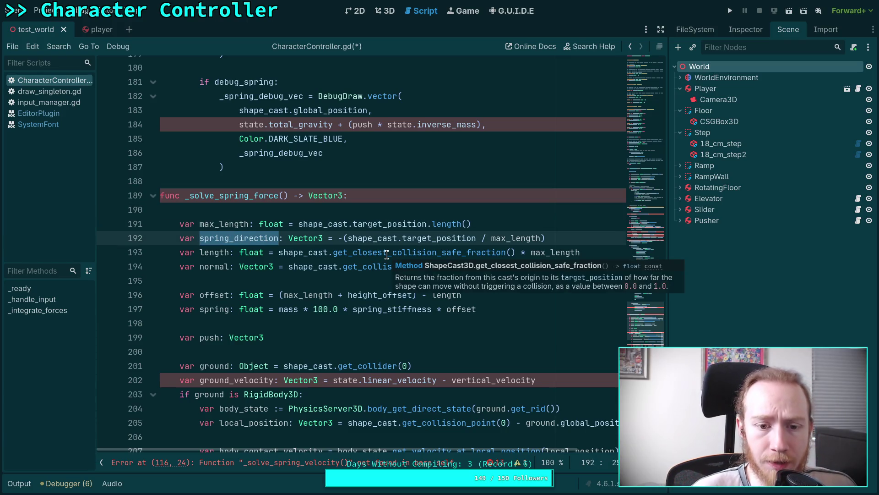
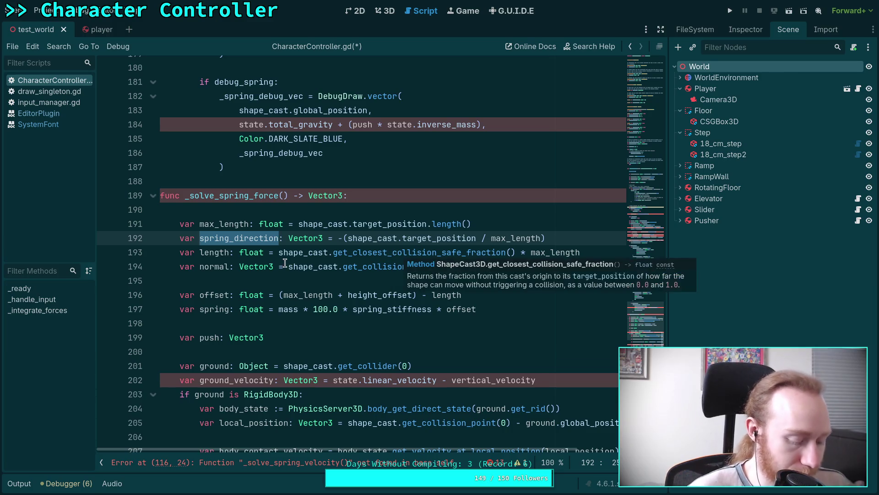
Delete the blank line under _solve_spring_force's header and review its length, normal, offset and spring variables
click(294, 205)
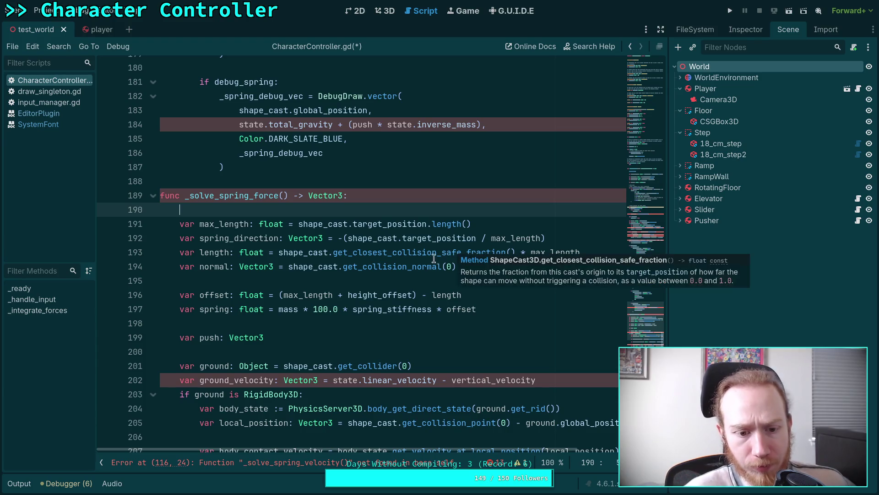
key(BackSpace)
scroll(298, 329, down, 2)
scroll(297, 329, up, 2)
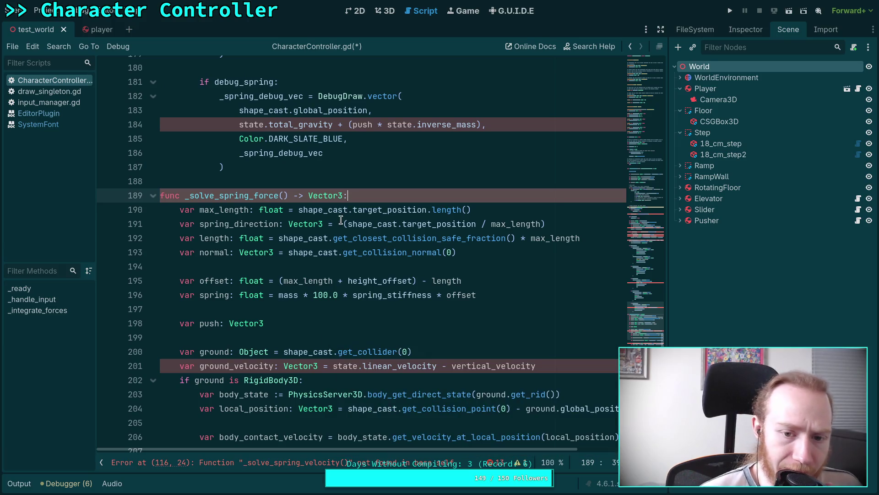
click(323, 238)
double_click(221, 239)
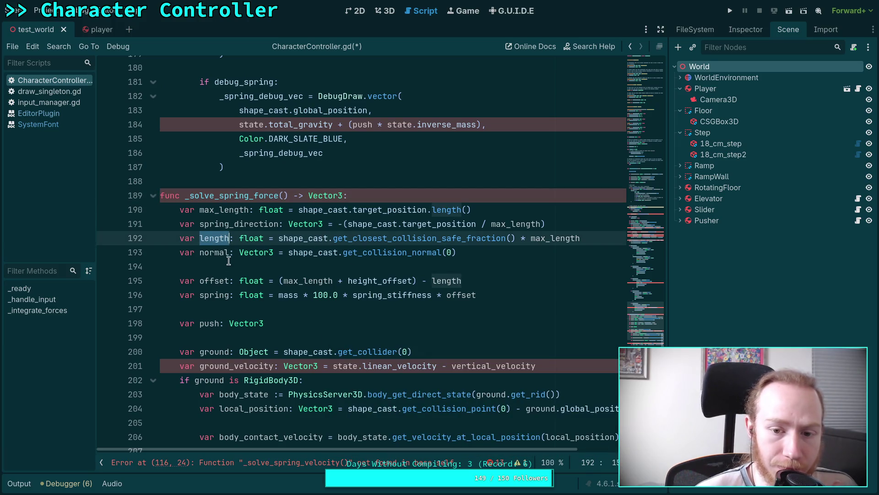
double_click(214, 253)
double_click(224, 281)
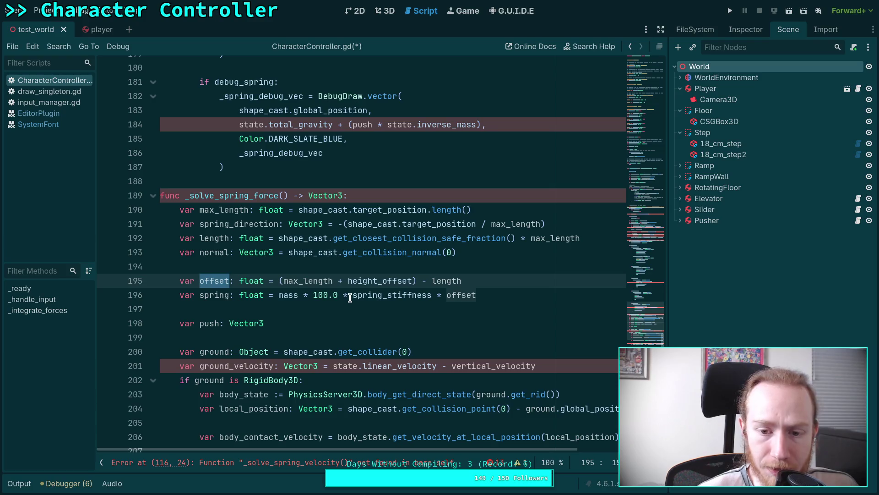
double_click(223, 296)
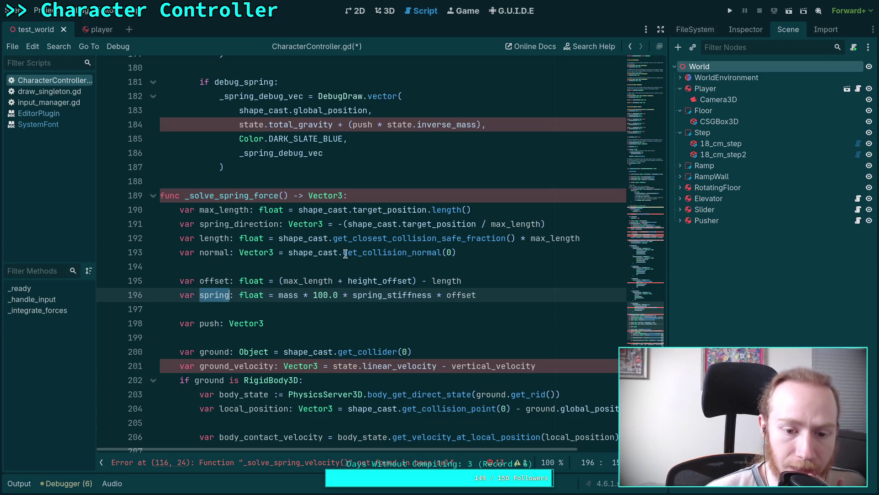
Copy 'state: PhysicsDirectBodyState3D' from the _integrate_forces header
click(282, 194)
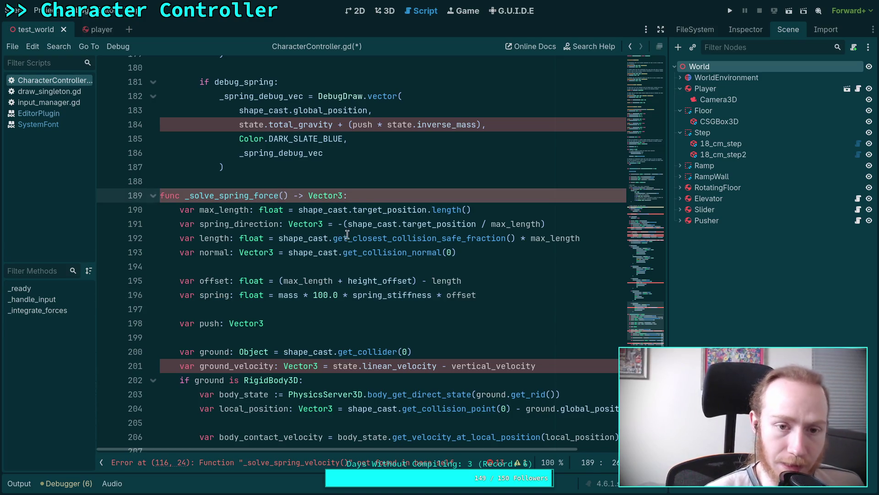
scroll(353, 214, up, 15)
scroll(353, 214, up, 10)
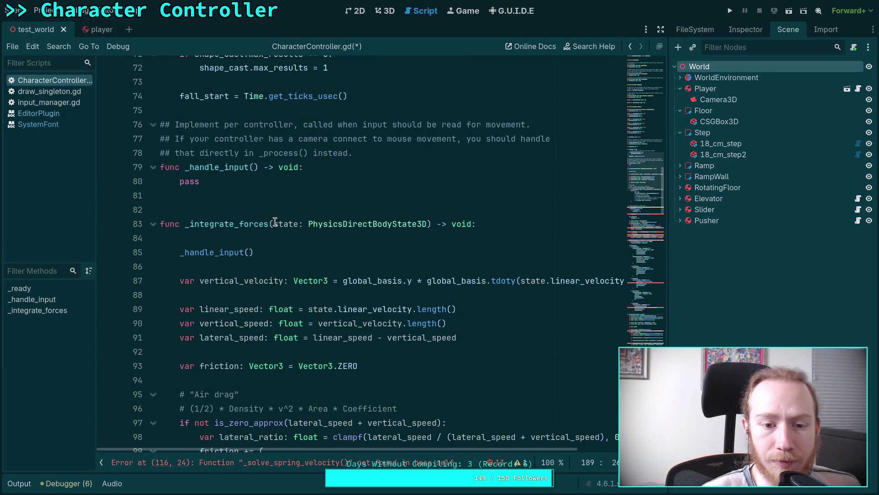
click(275, 224)
drag(273, 224, 427, 224)
key(ctrl+c)
click(416, 226)
right_click(275, 226)
click(274, 226)
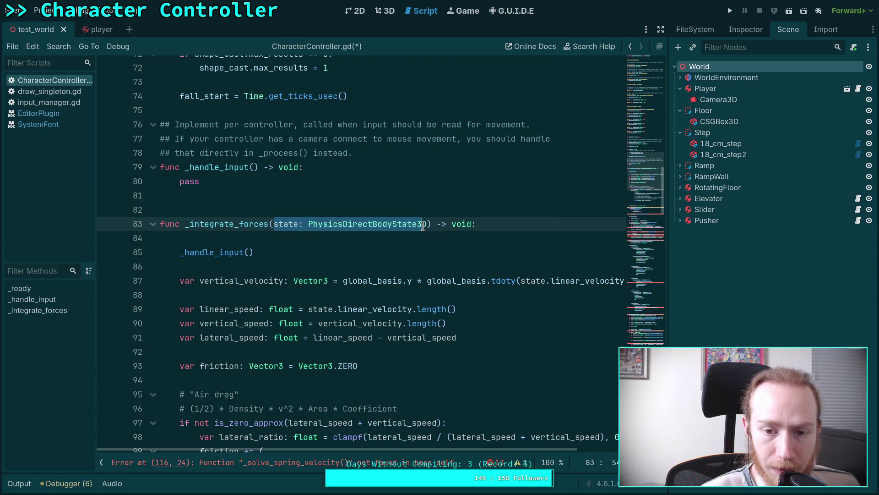
right_click(414, 226)
Paste the state parameter into _solve_spring_force's empty parentheses
scroll(246, 216, down, 15)
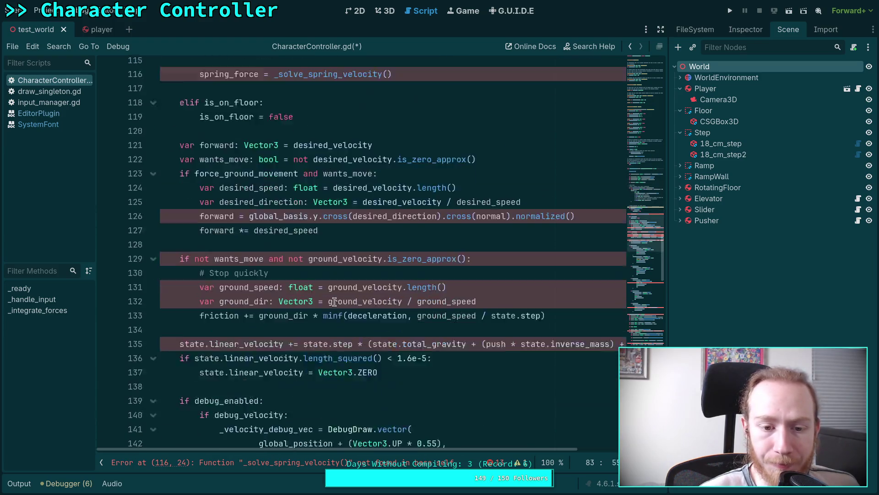
scroll(246, 216, up, 3)
scroll(246, 215, up, 4)
scroll(275, 231, down, 20)
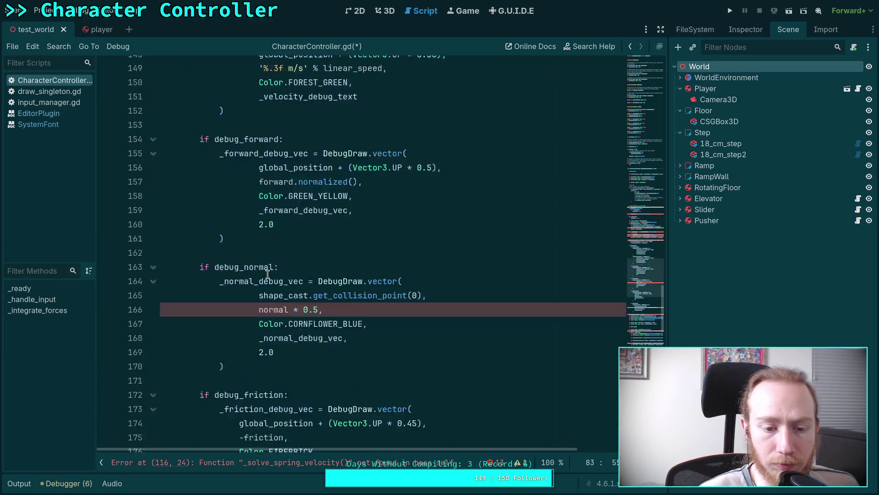
click(283, 238)
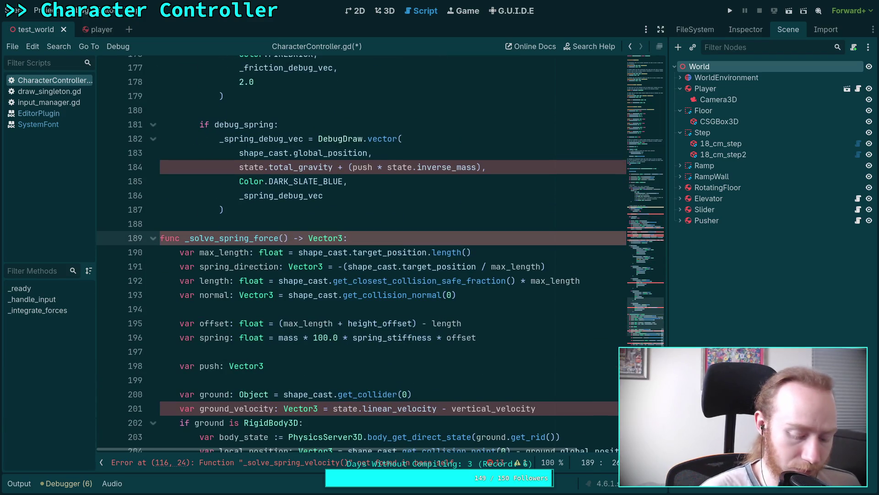
key(ctrl+v)
scroll(324, 326, down, 1)
click(325, 326)
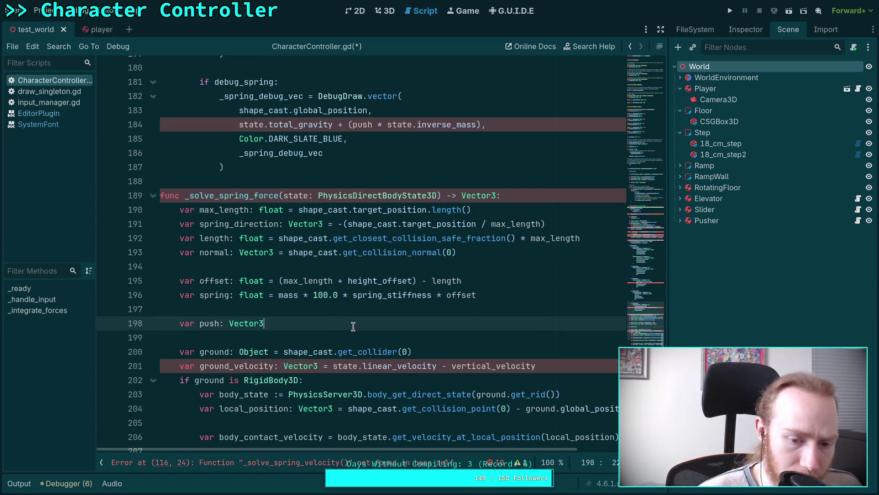
Check where vertical_velocity and vertical_speed are declared and used in the script
scroll(353, 326, down, 1)
double_click(490, 324)
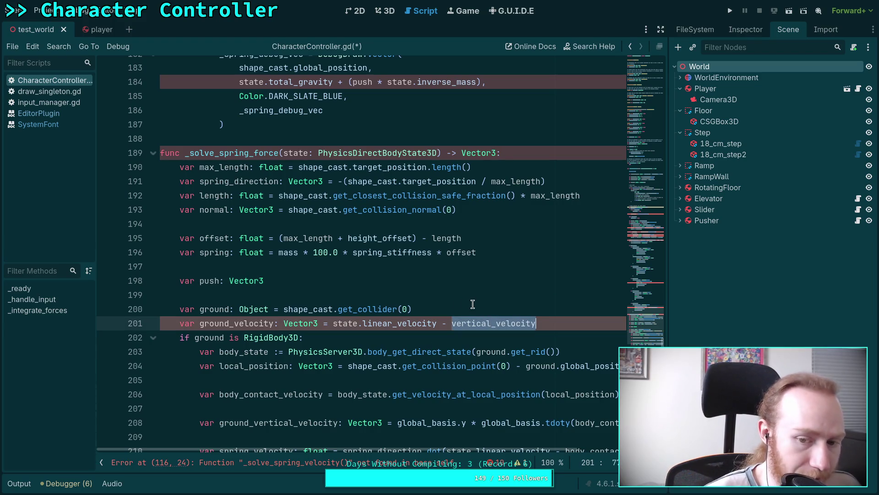
scroll(472, 304, up, 15)
scroll(473, 305, up, 14)
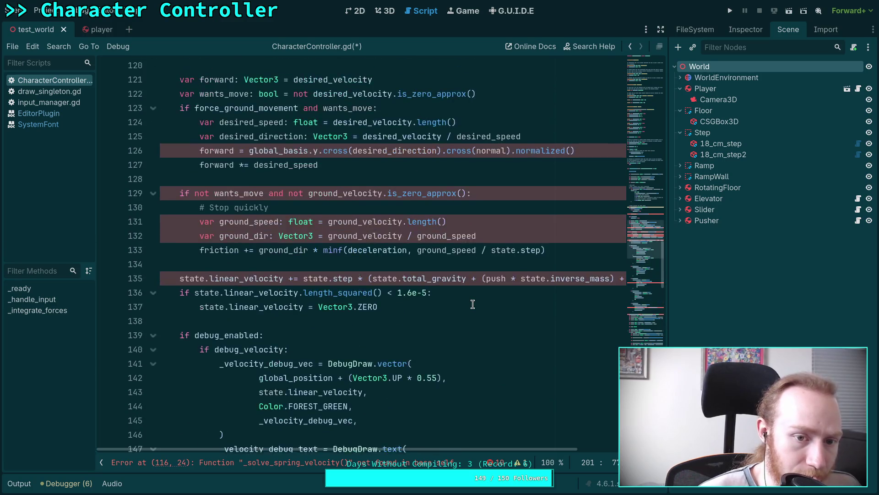
scroll(296, 243, up, 3)
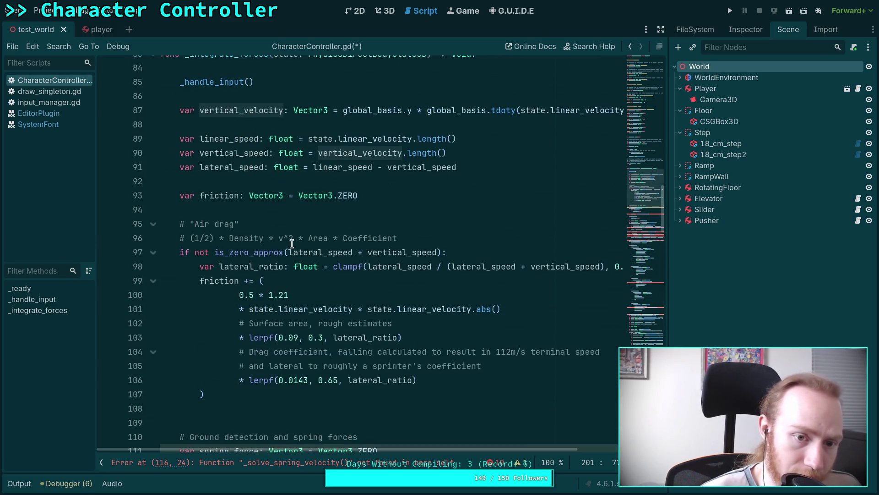
double_click(234, 110)
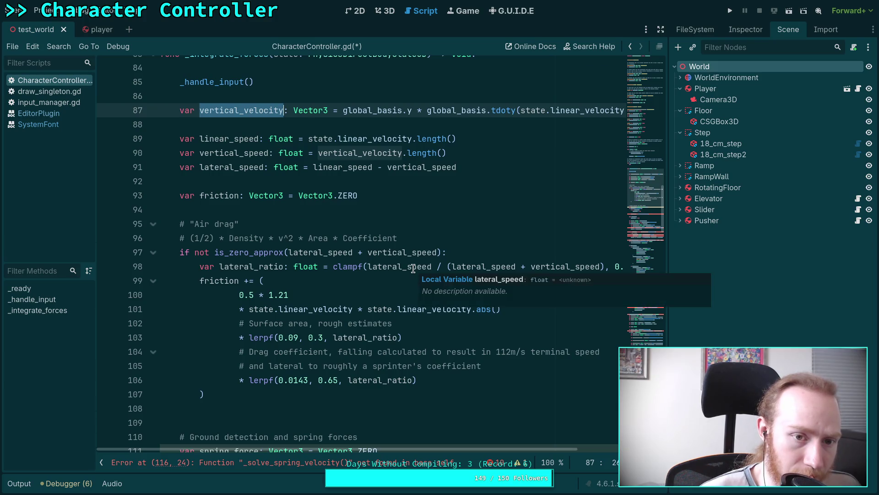
scroll(414, 268, down, 15)
scroll(476, 288, down, 13)
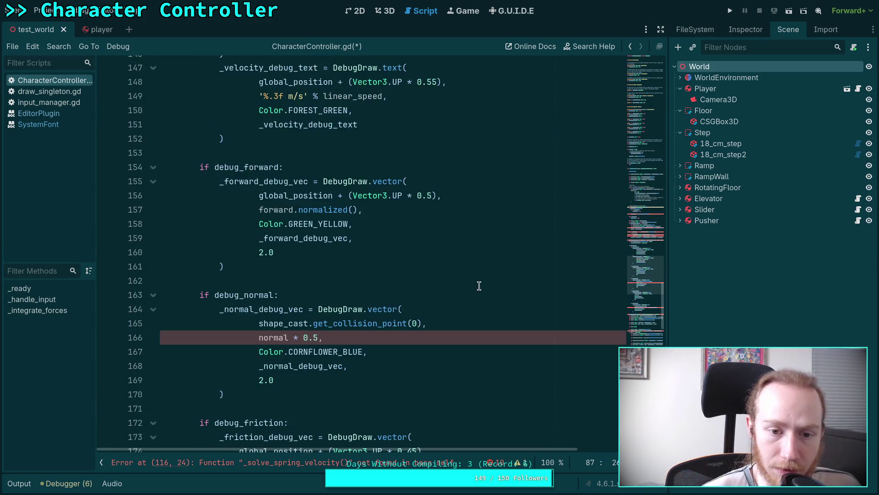
scroll(480, 286, up, 5)
scroll(480, 286, up, 14)
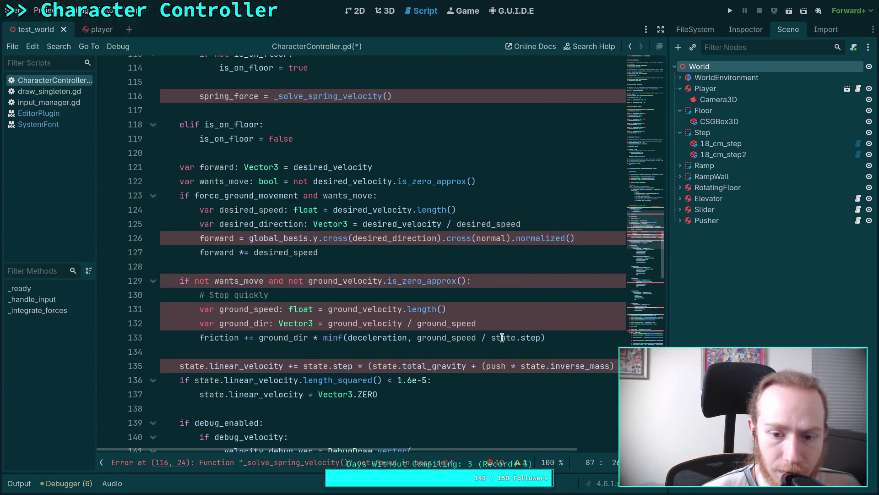
scroll(525, 448, right, 4)
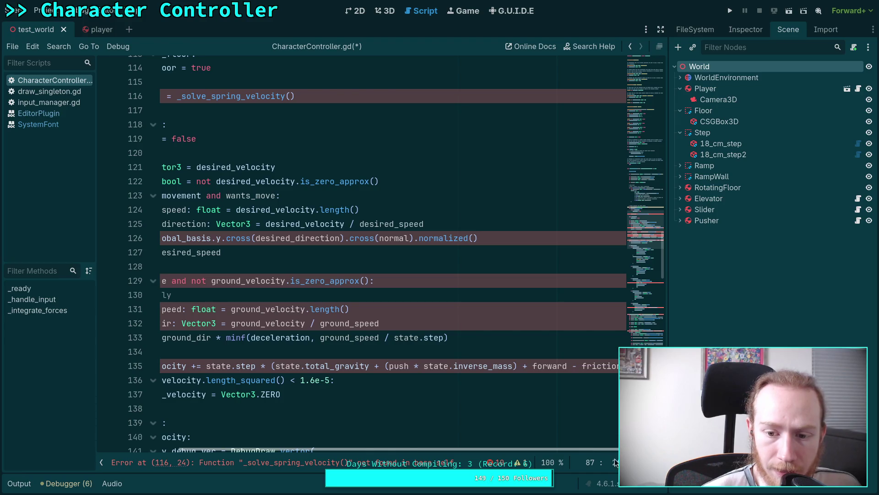
scroll(451, 338, left, 4)
scroll(452, 339, up, 10)
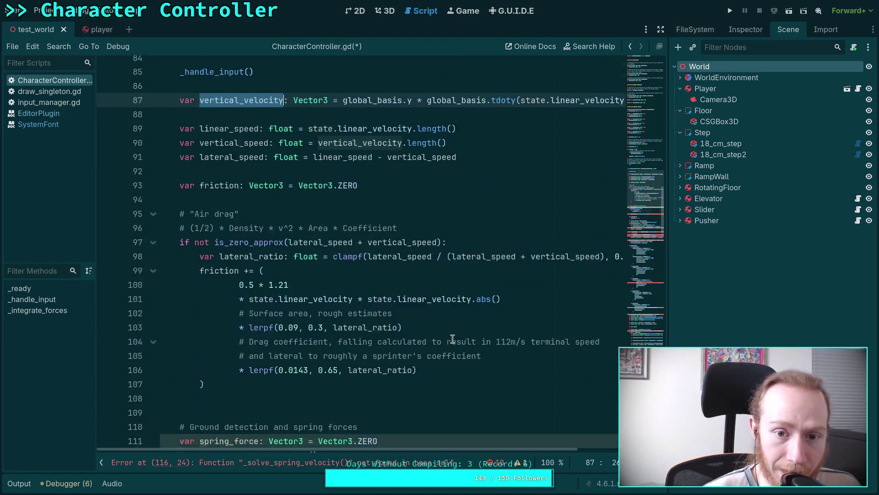
scroll(453, 339, up, 2)
double_click(234, 195)
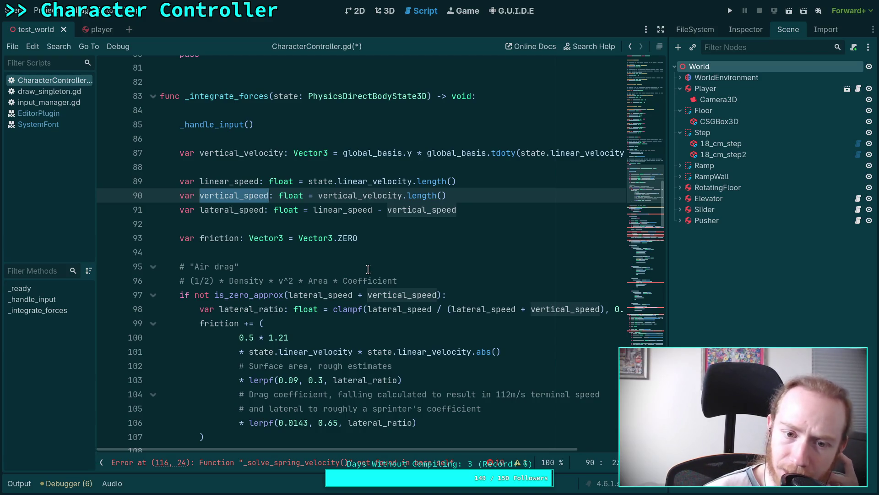
click(222, 141)
double_click(228, 153)
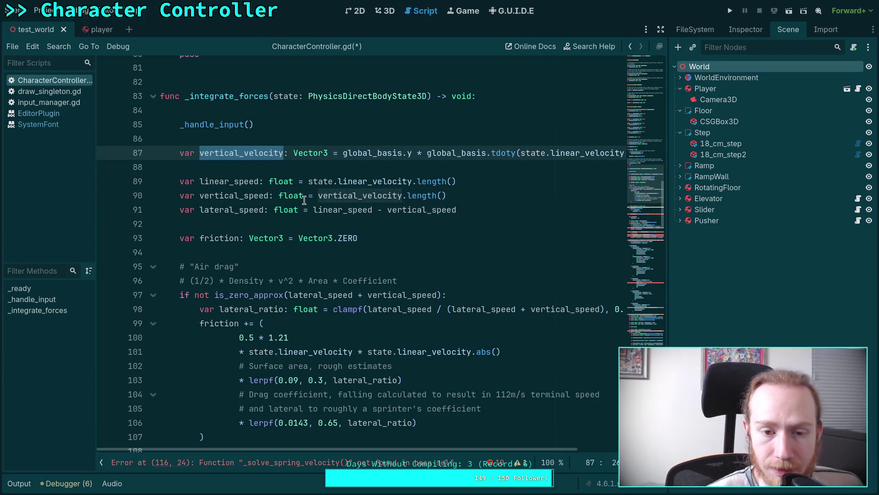
scroll(359, 235, up, 9)
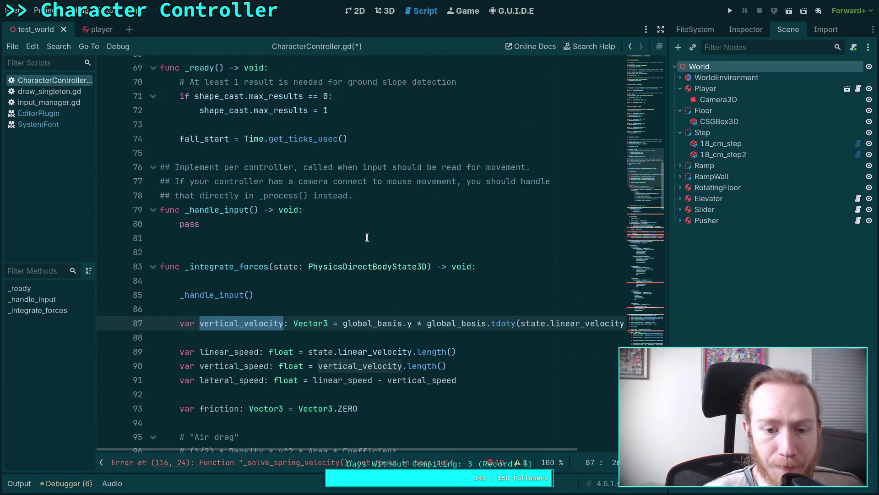
scroll(348, 234, up, 4)
scroll(284, 304, down, 5)
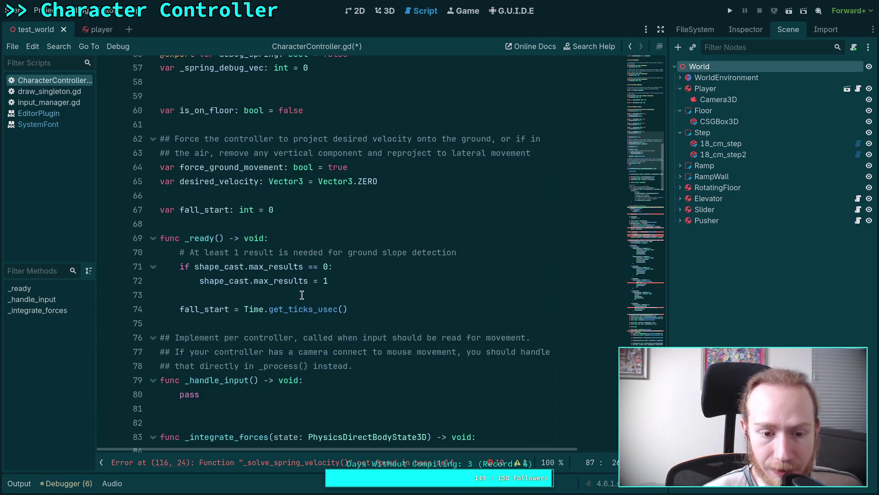
Delete the 'fall_start = Time.get_ticks_usec()' line from _ready
click(314, 213)
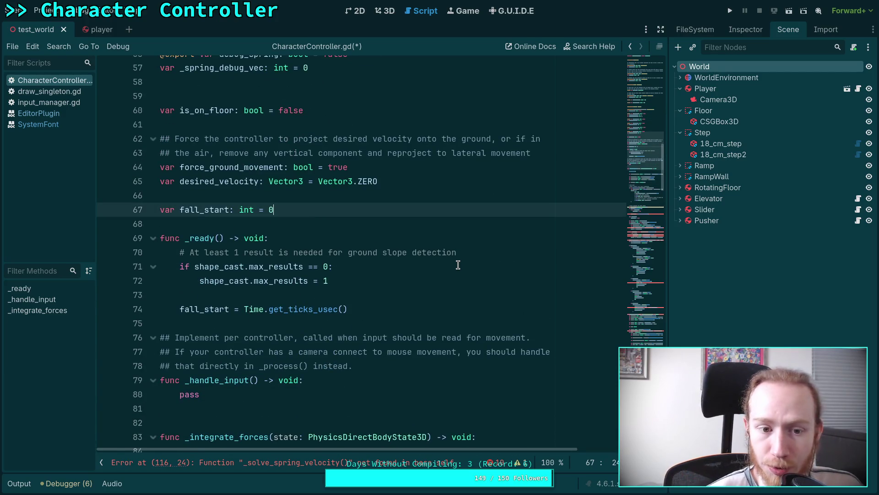
key(Return)
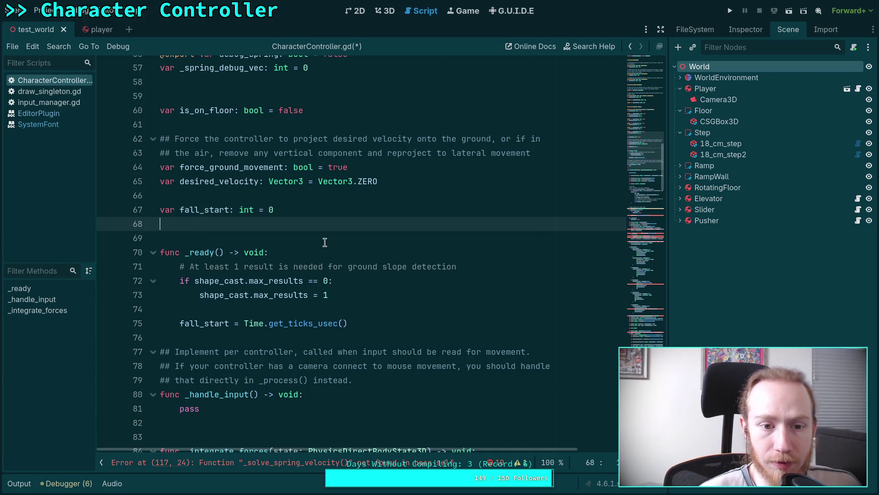
drag(312, 205, 313, 196)
scroll(359, 282, down, 13)
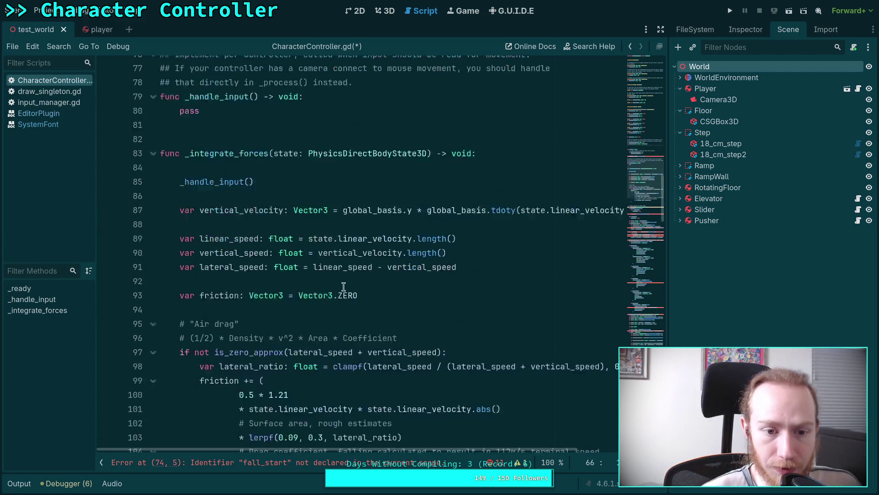
scroll(358, 284, down, 7)
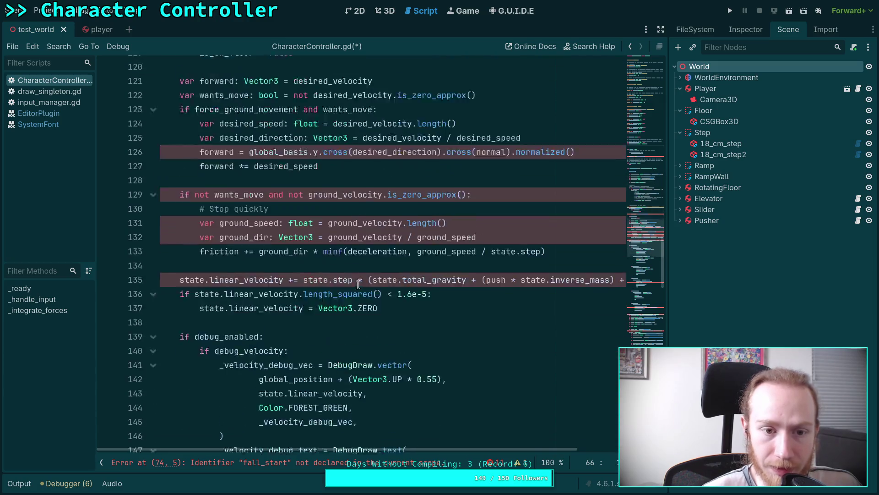
scroll(358, 284, up, 11)
scroll(358, 284, up, 6)
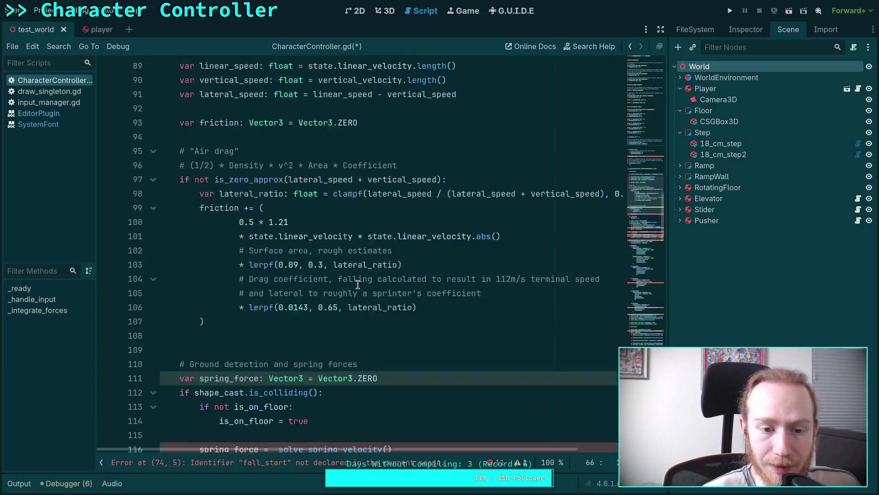
scroll(358, 284, down, 3)
scroll(358, 283, up, 11)
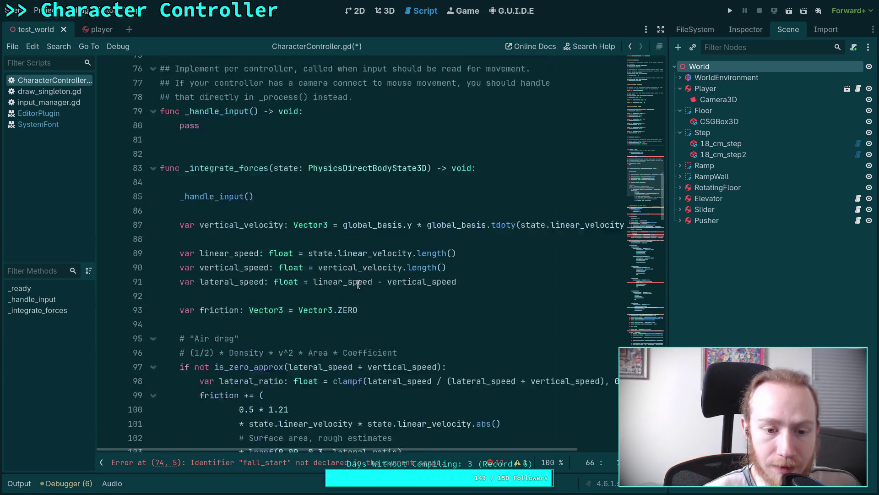
triple_click(372, 346)
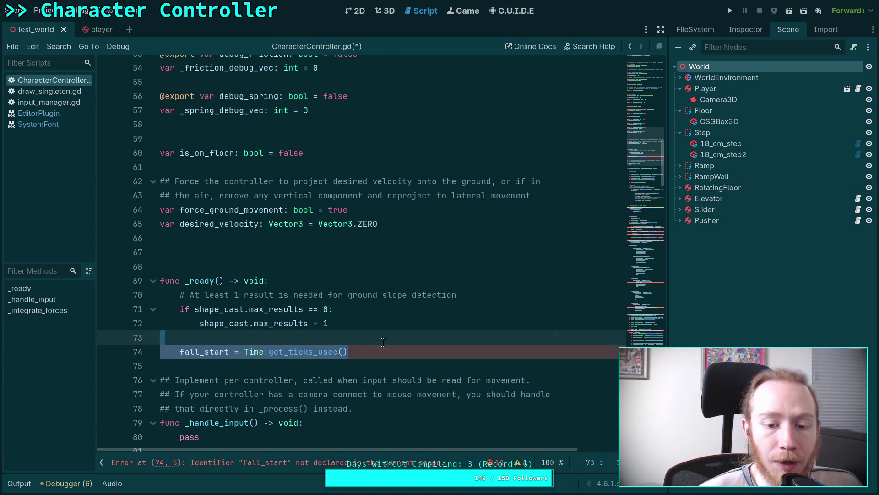
key(BackSpace)
key(BackSpace)
key(BackSpace)
scroll(381, 316, down, 16)
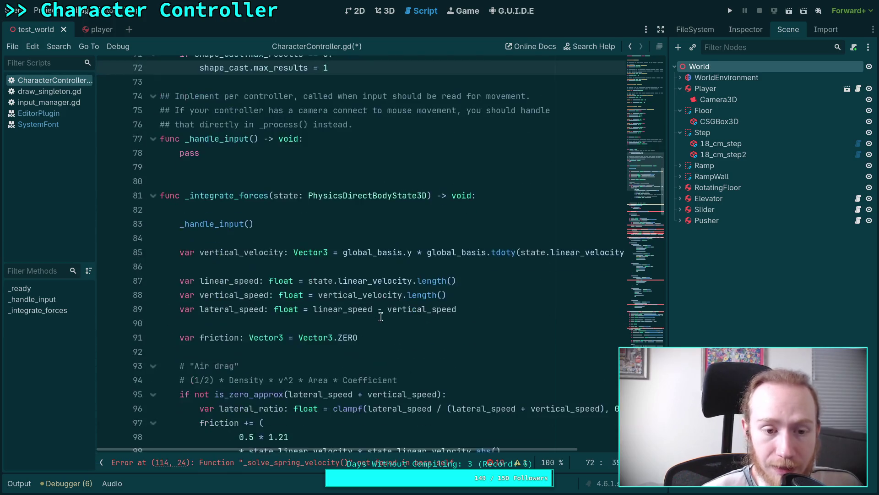
scroll(381, 316, down, 3)
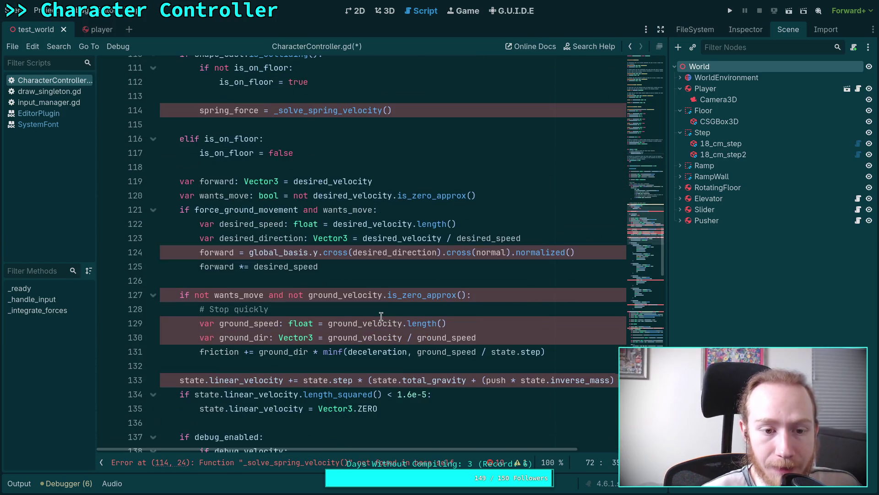
scroll(381, 316, up, 16)
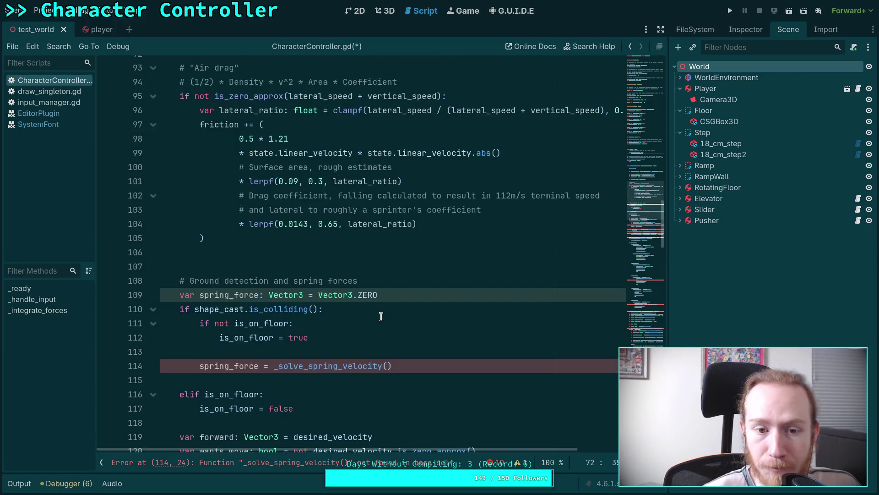
scroll(305, 275, up, 3)
click(355, 237)
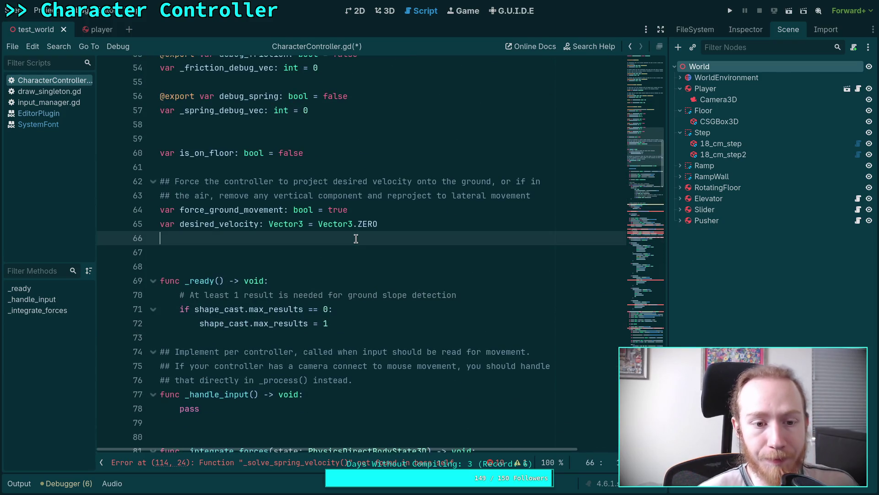
Add 'var vertical_velocity: Vector3' below desired_velocity
key(Return)
key(Return)
text(v)
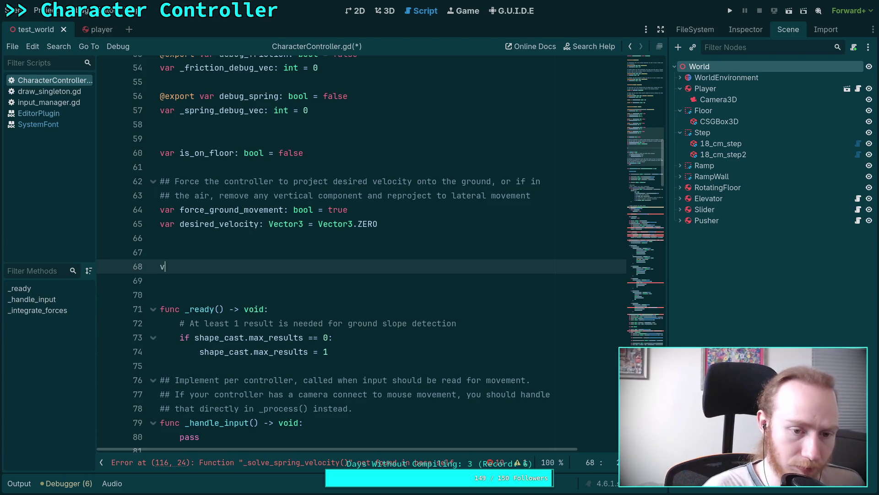
text(vertic)
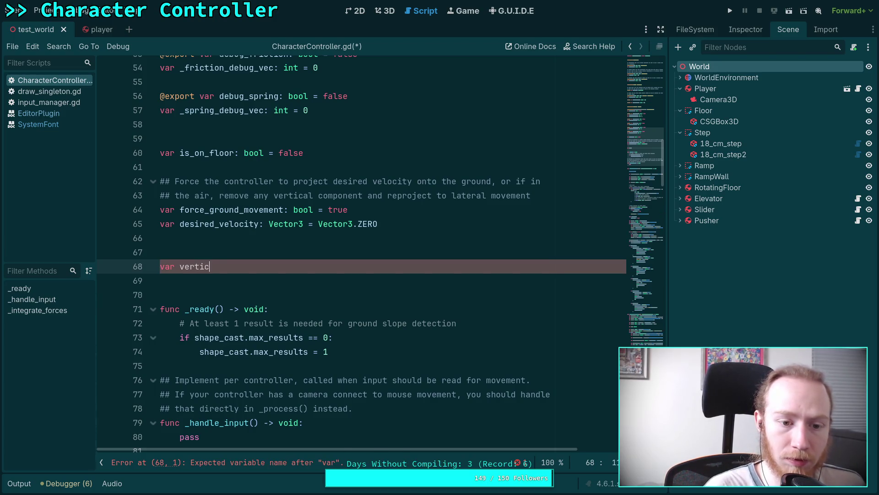
text(al_velocit)
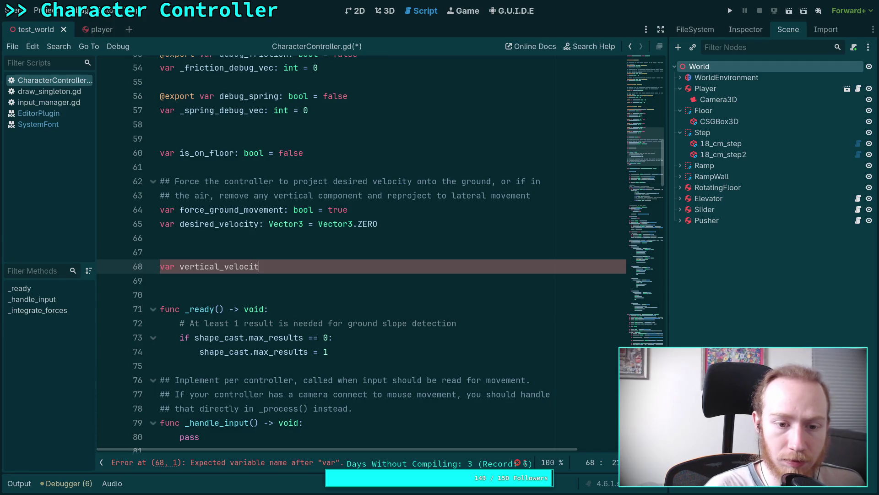
text(y: Vector3)
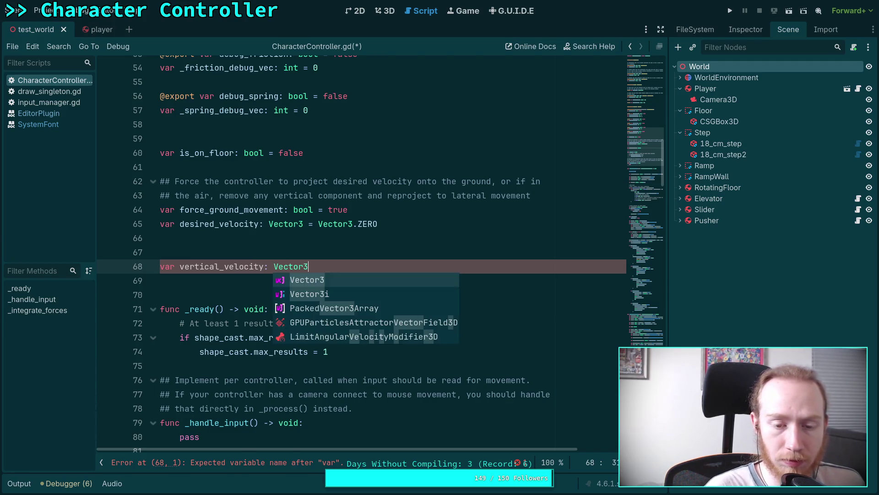
click(160, 252)
Document it with the comment '## Velocity in the body's up direction'
key(Return)
text(## Vel)
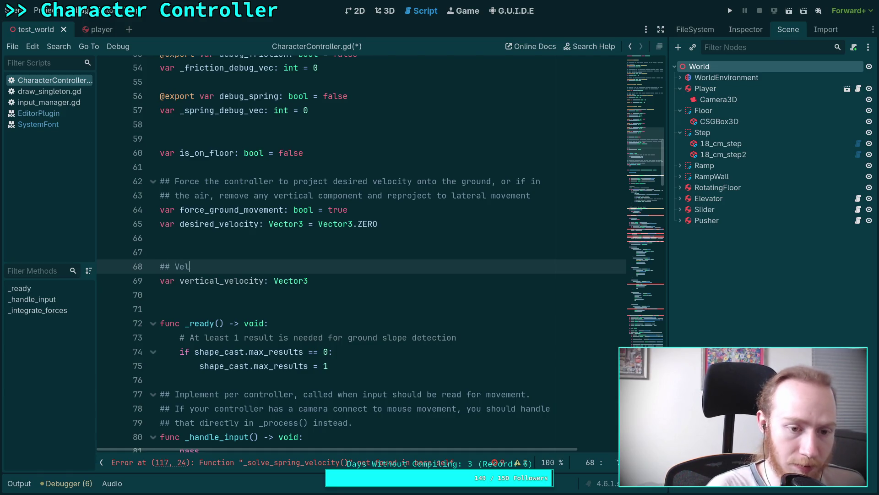
text(ocity in the r)
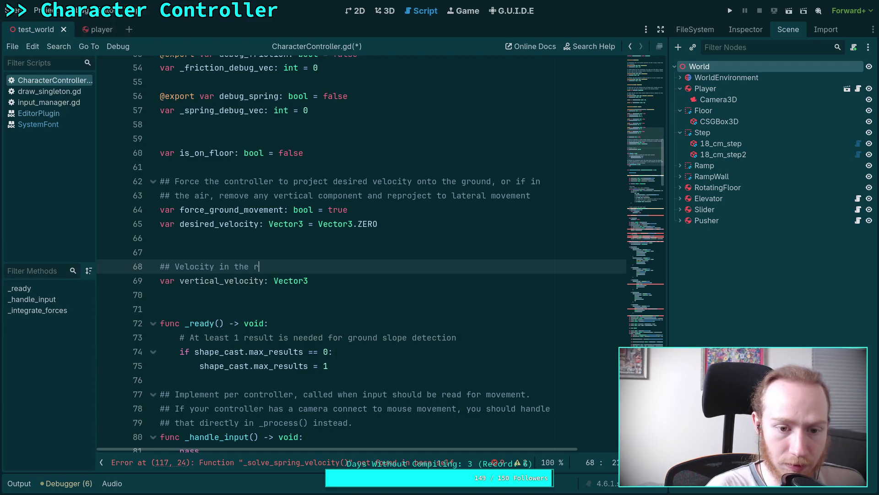
text(up direction)
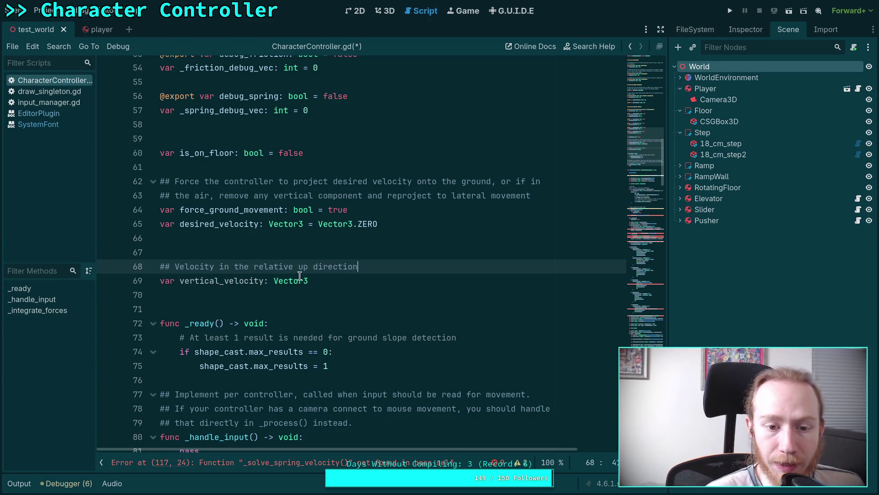
double_click(280, 270)
text(local)
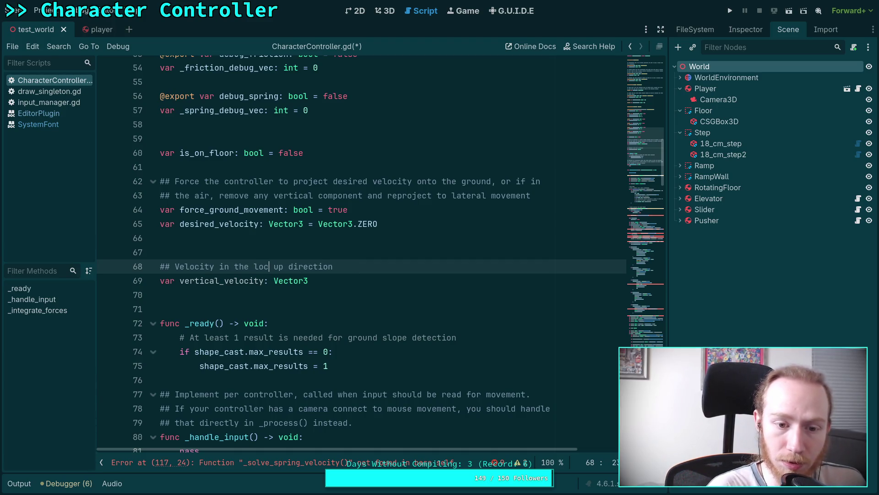
click(313, 306)
scroll(314, 306, down, 6)
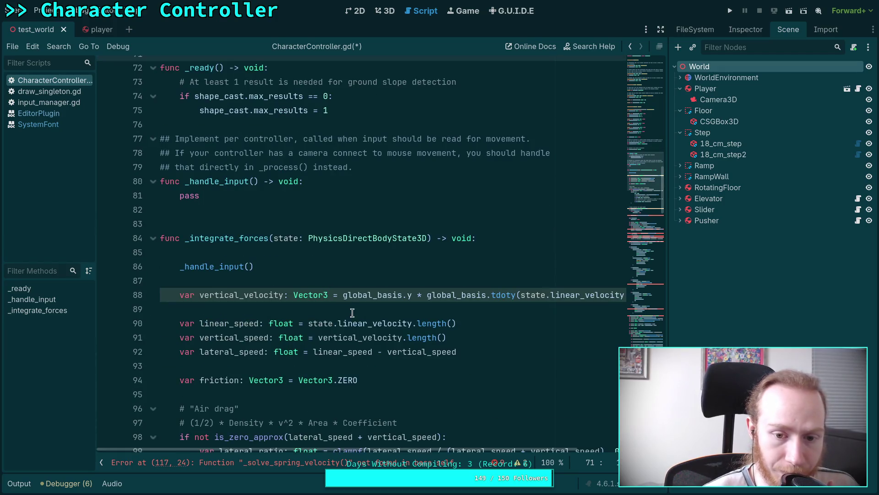
scroll(384, 319, up, 4)
double_click(264, 181)
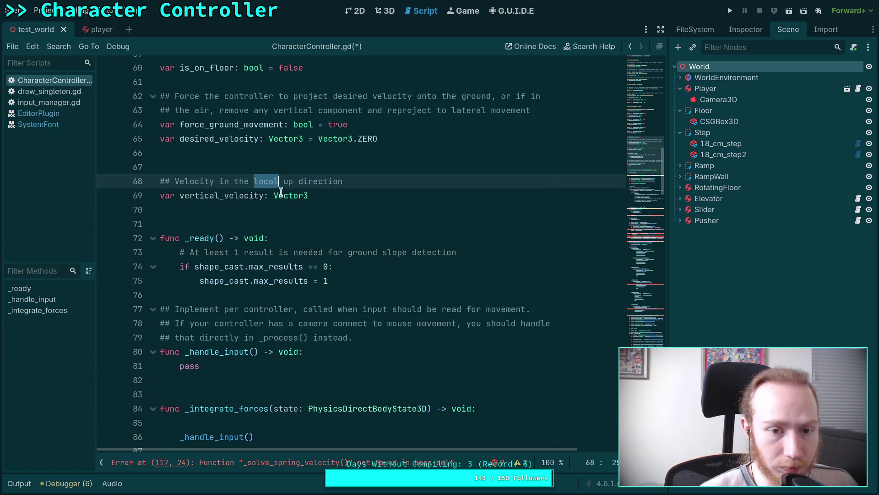
text(body)
click(352, 210)
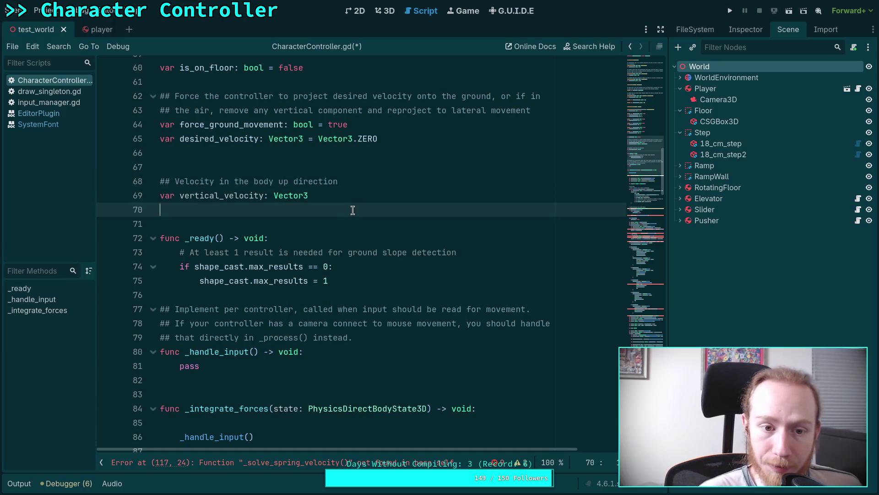
scroll(330, 239, down, 1)
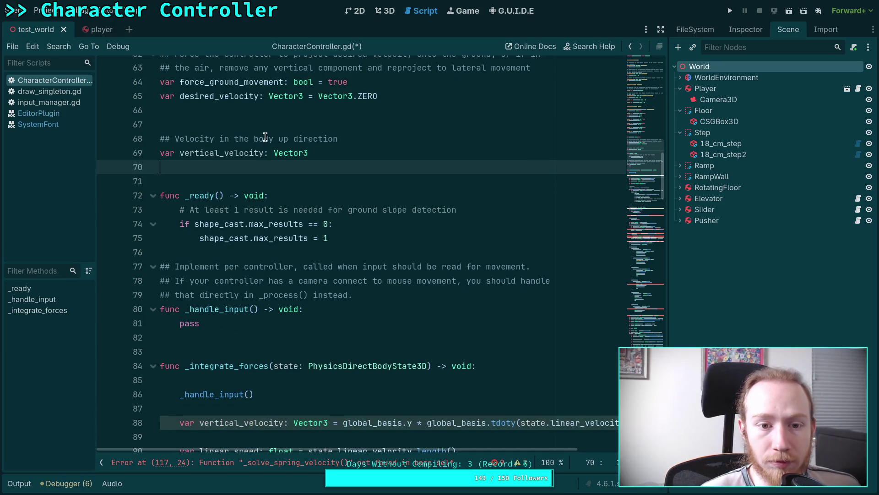
click(275, 135)
text('s)
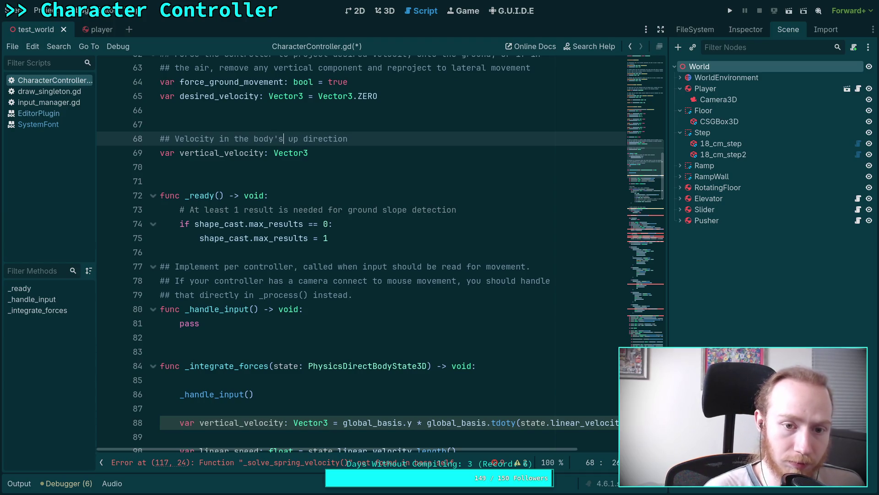
scroll(304, 192, down, 4)
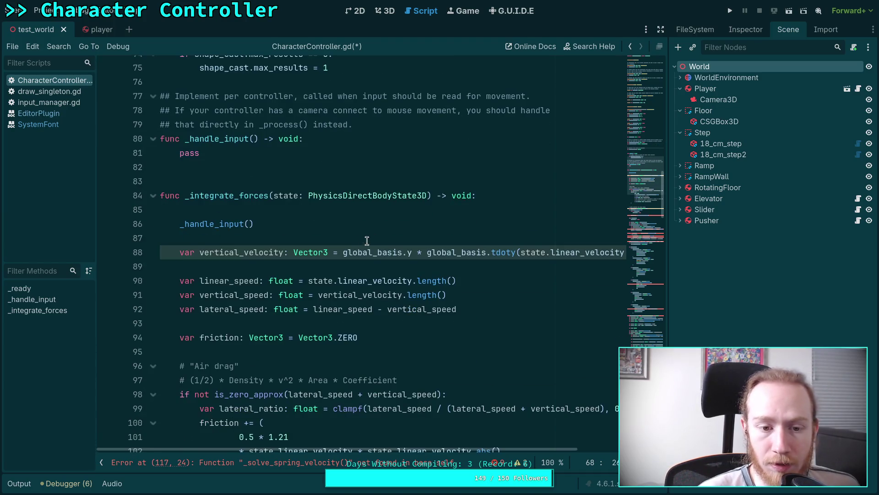
drag(200, 252, 178, 253)
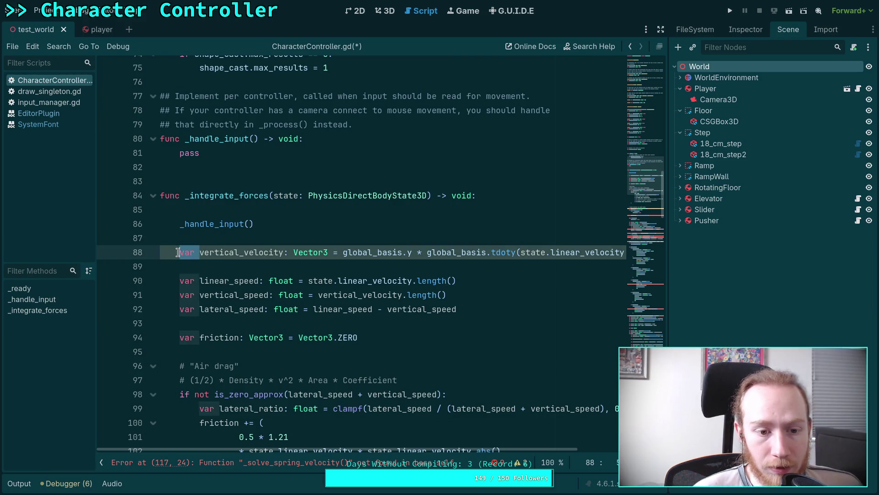
Make _integrate_forces assign the outer vertical_velocity by removing 'var' and ': Vector3'
key(BackSpace)
drag(263, 252, 308, 253)
key(BackSpace)
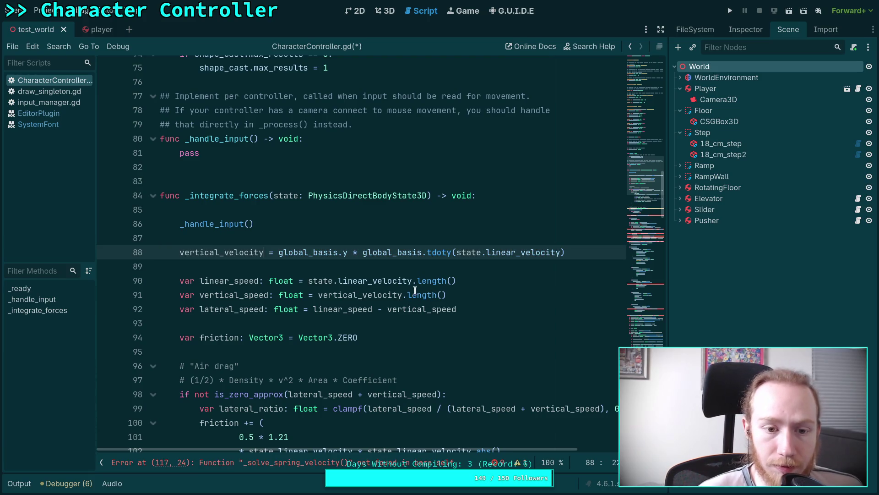
double_click(328, 254)
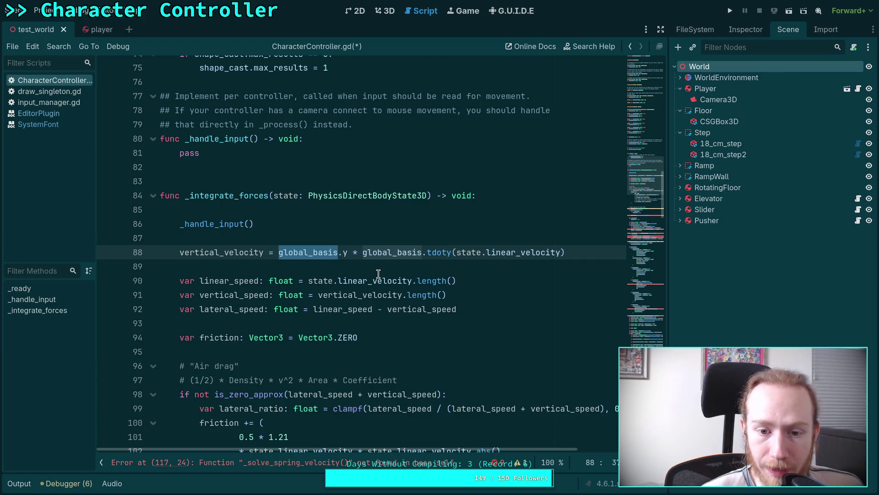
Review vertical_velocity and push usage in _solve_spring_force's RigidBody3D and else branches
scroll(324, 269, down, 8)
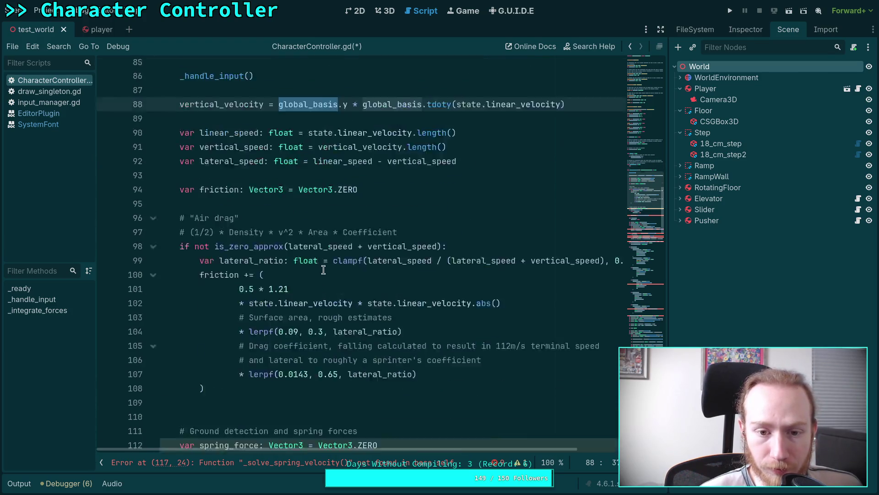
scroll(323, 270, down, 20)
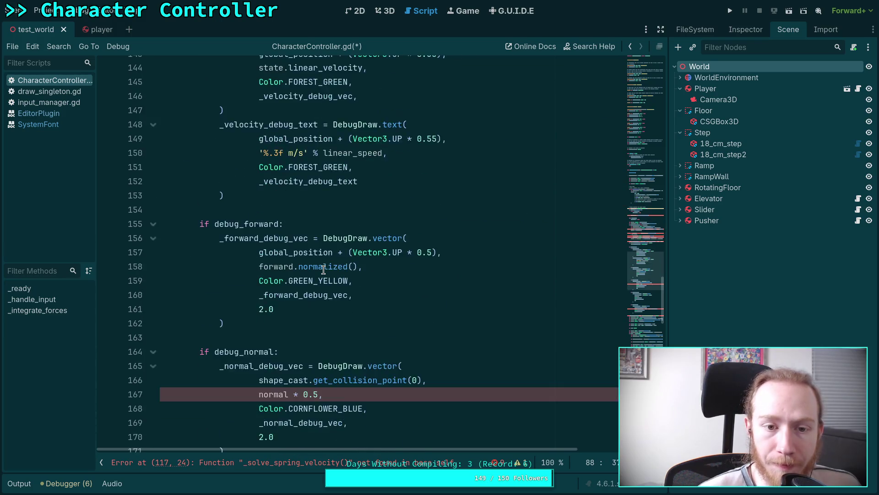
scroll(323, 270, down, 7)
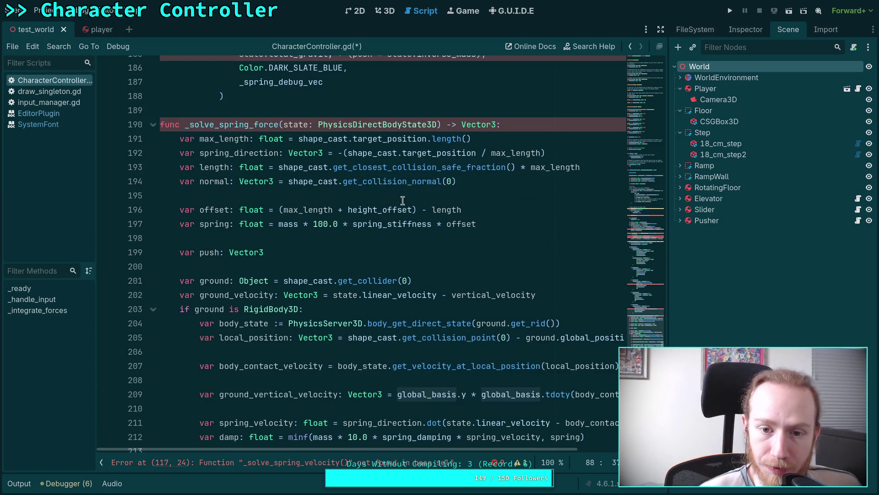
double_click(456, 295)
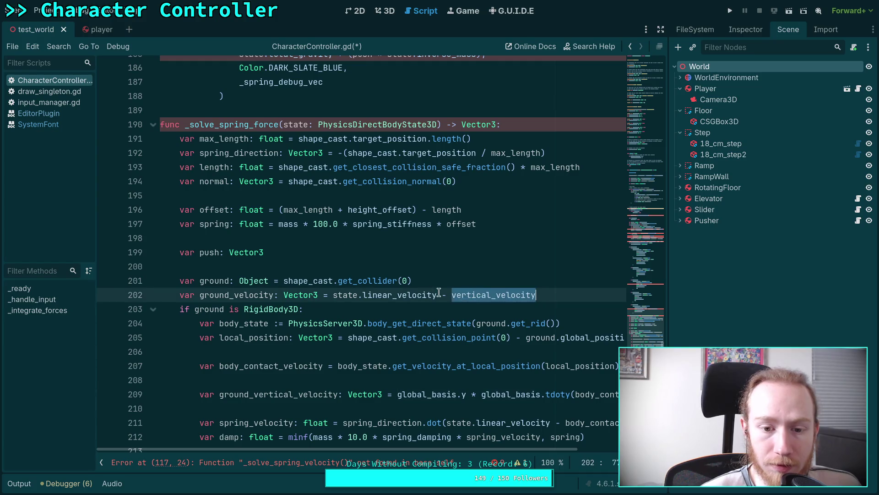
scroll(335, 248, down, 2)
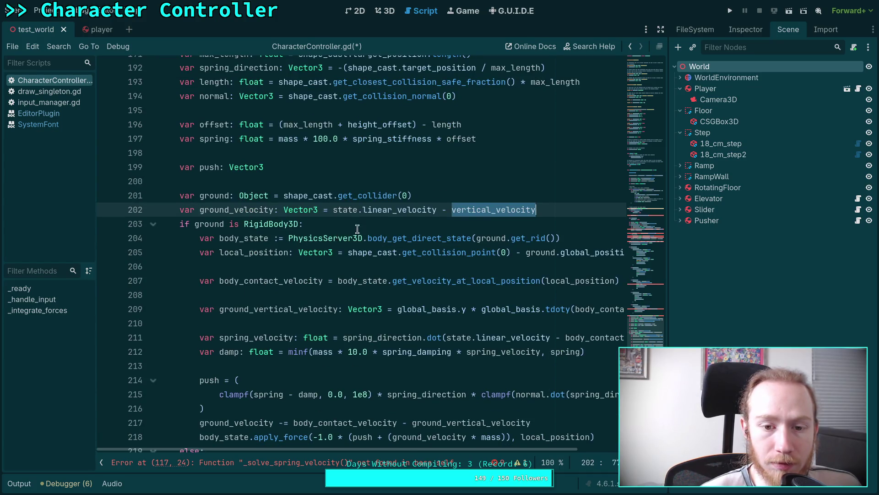
scroll(386, 230, up, 2)
click(408, 248)
scroll(408, 248, down, 6)
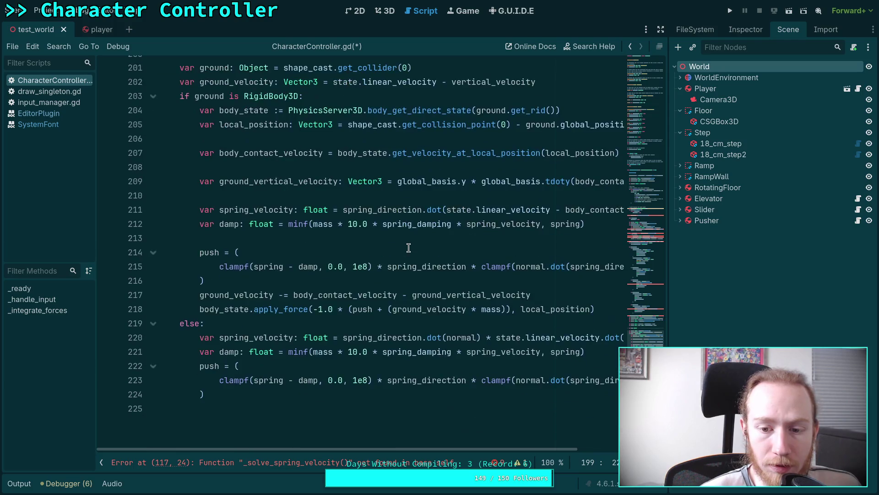
scroll(408, 248, up, 4)
scroll(339, 240, down, 3)
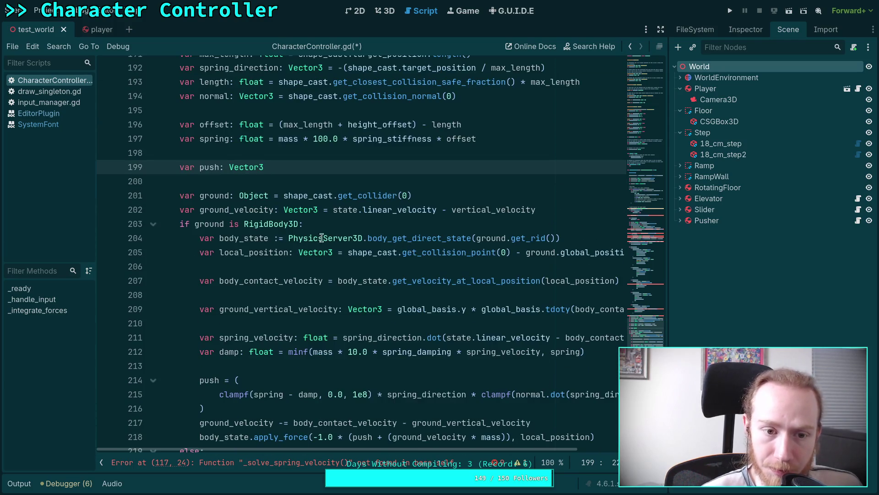
scroll(248, 279, up, 2)
double_click(209, 121)
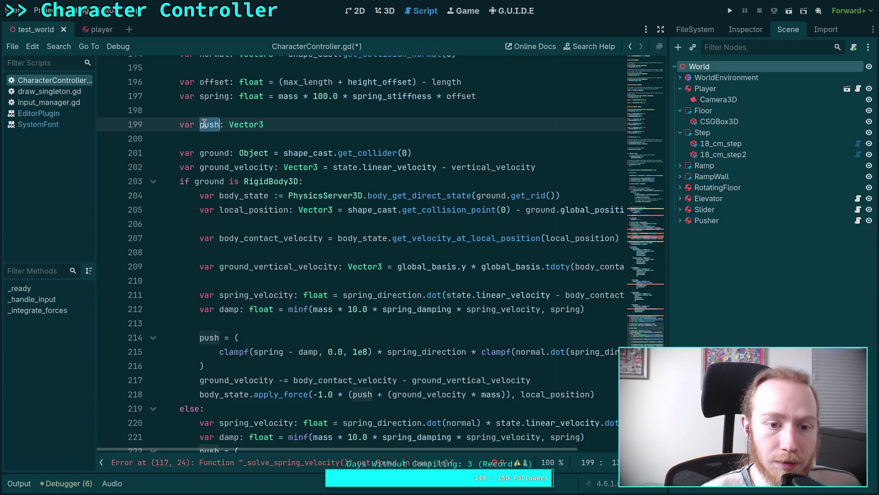
scroll(298, 278, down, 1)
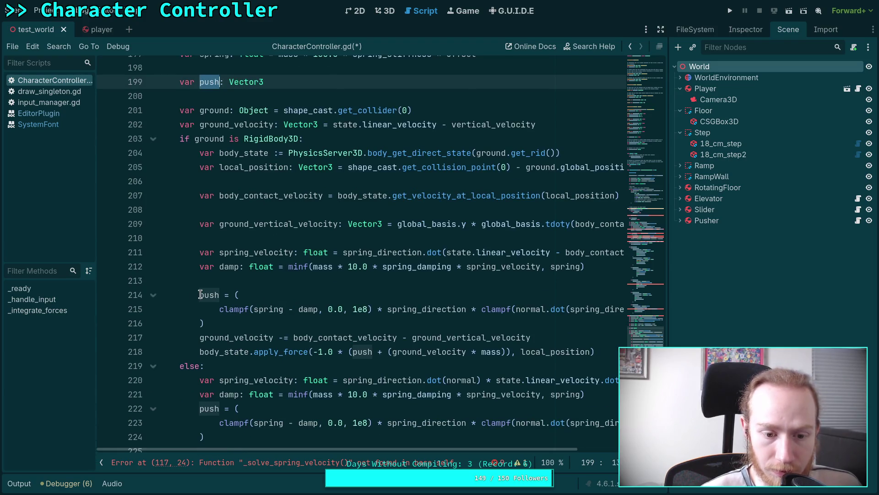
scroll(201, 293, down, 1)
scroll(202, 293, up, 2)
scroll(202, 293, down, 3)
mouse_move(195, 280)
mouse_down()
mouse_move(199, 323)
mouse_move(222, 352)
mouse_up()
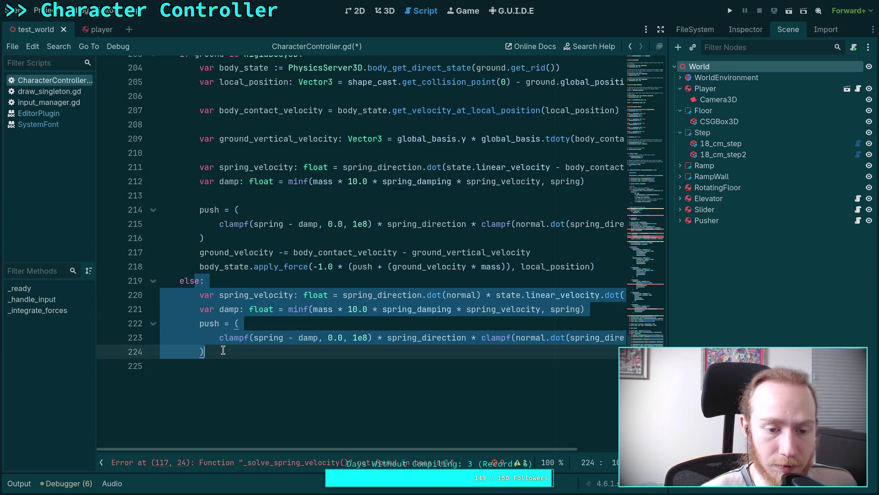
click(266, 355)
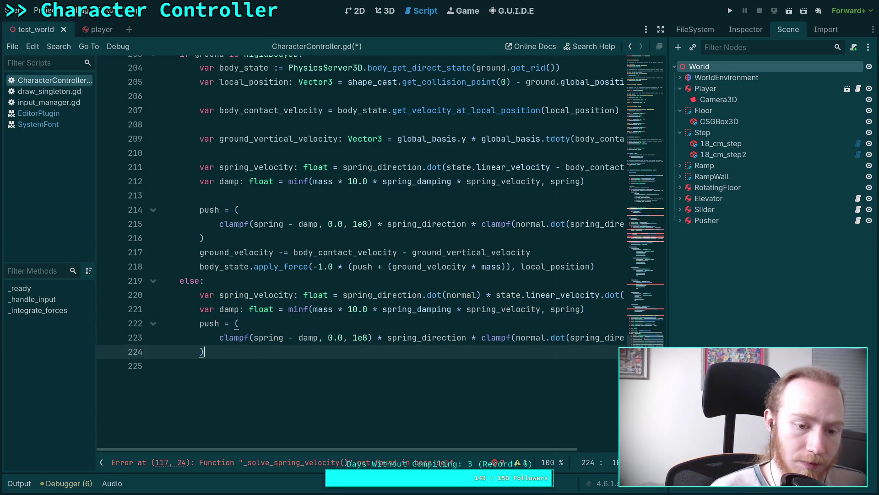
End the spring function with 'return push' after the else block
key(Return)
key(Return)
key(BackSpace)
text(n push)
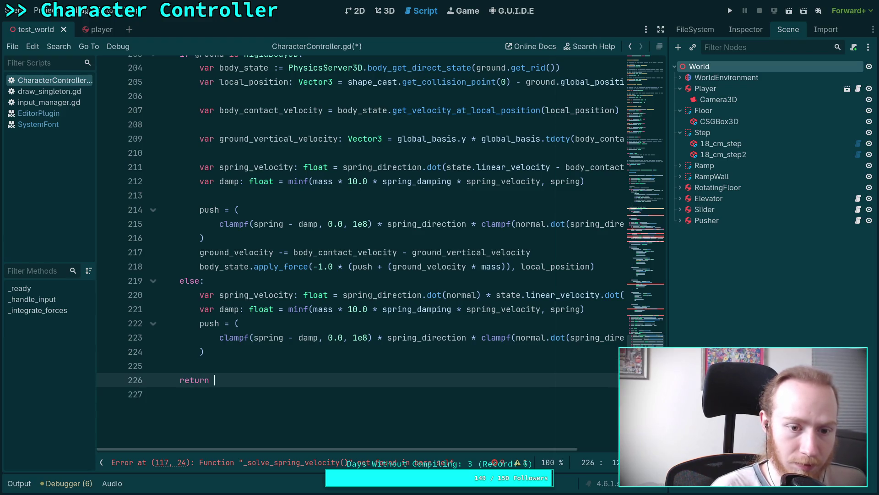
click(195, 365)
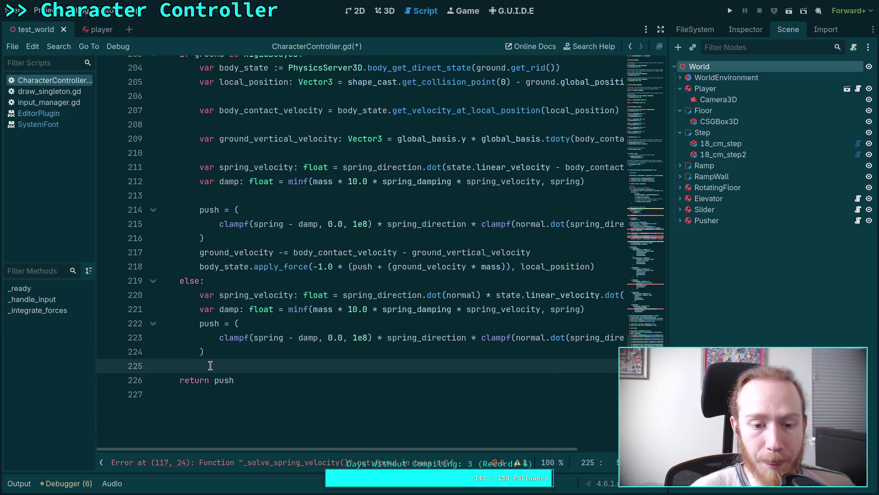
Restore the function's name to _solve_spring_force
mouse_move(290, 310)
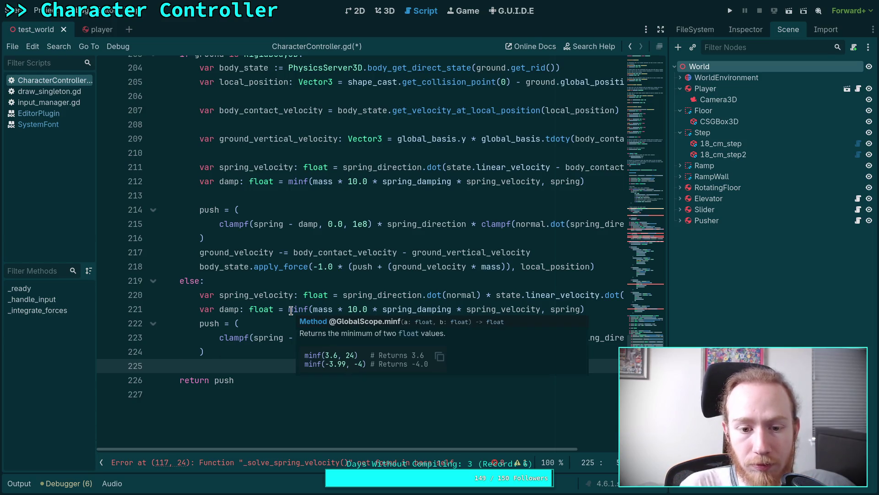
scroll(268, 253, up, 10)
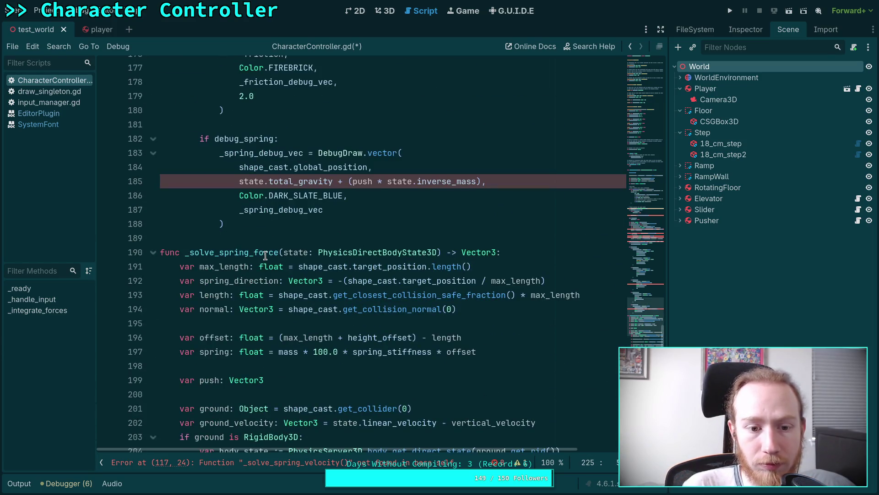
scroll(265, 255, up, 20)
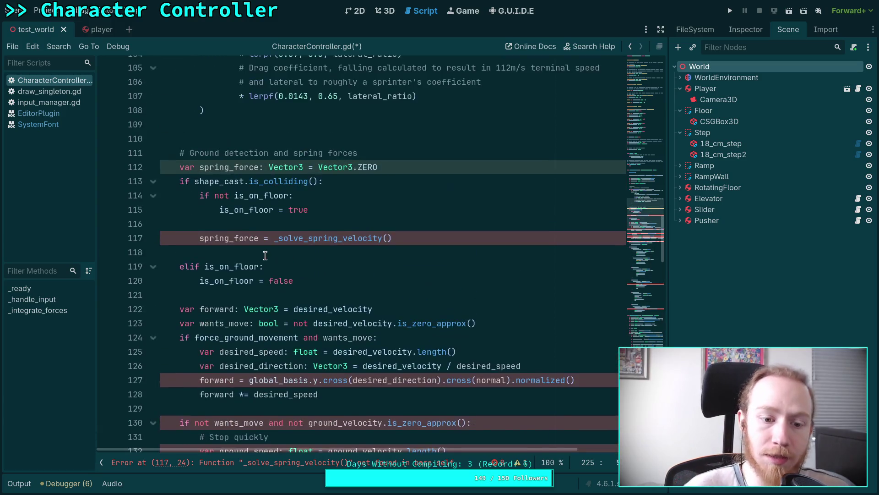
click(392, 238)
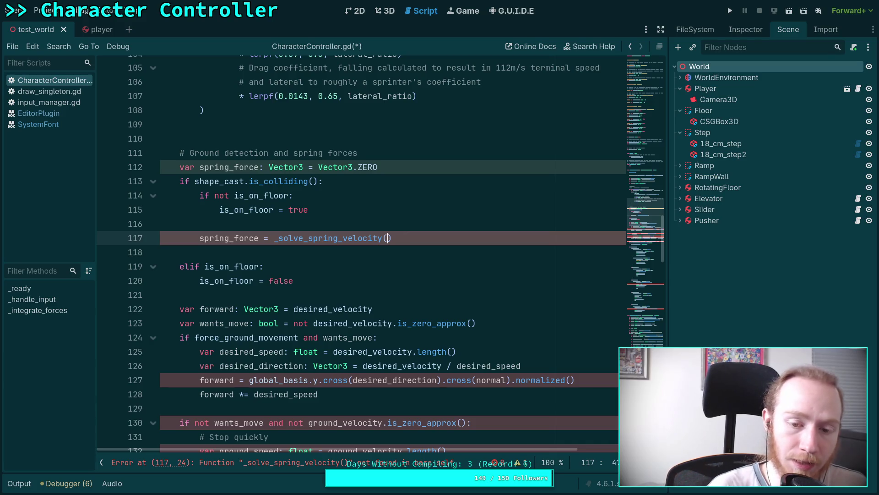
scroll(606, 224, down, 20)
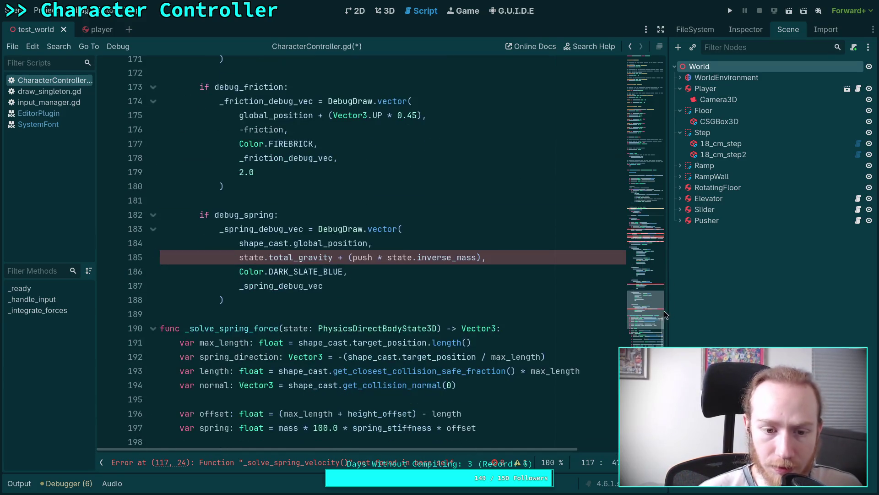
drag(255, 324, 280, 323)
text(velocity)
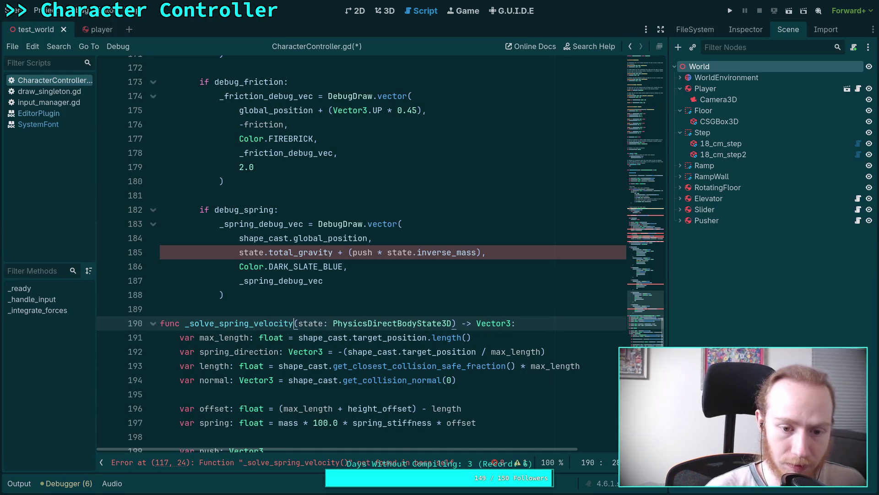
scroll(245, 288, down, 4)
drag(254, 164, 292, 164)
text(force)
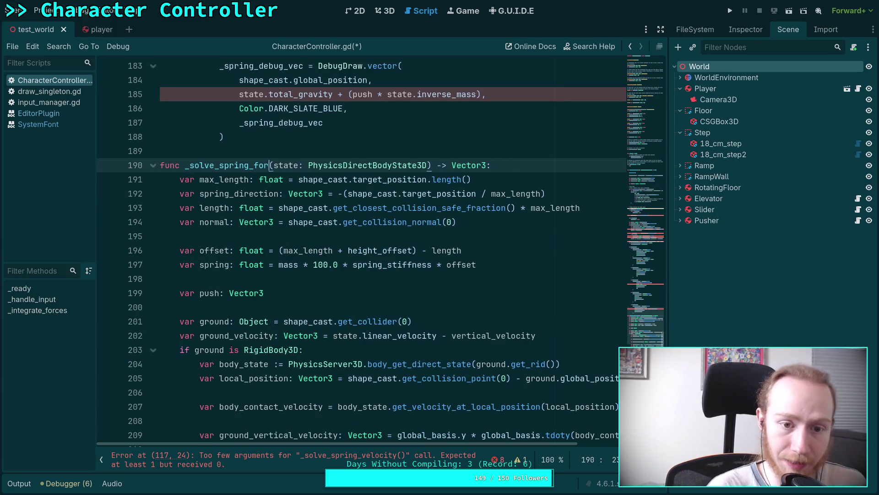
Change the call on line 117 to _solve_spring_force(state)
scroll(310, 208, up, 13)
scroll(311, 208, up, 12)
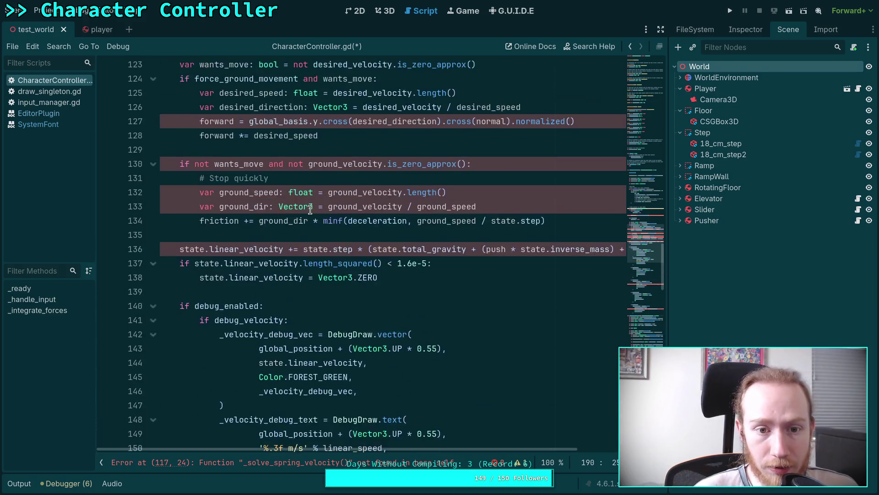
drag(344, 193, 380, 193)
text(force()
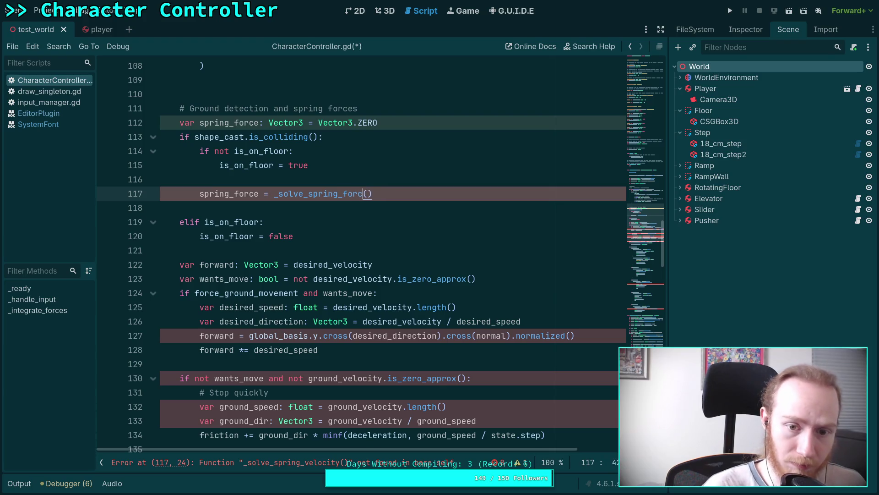
text(state)
click(280, 210)
Look up the RigidBody3D class reference from line 203 via Lookup Symbol
scroll(358, 222, down, 15)
scroll(359, 223, down, 2)
scroll(379, 257, down, 5)
scroll(379, 258, down, 9)
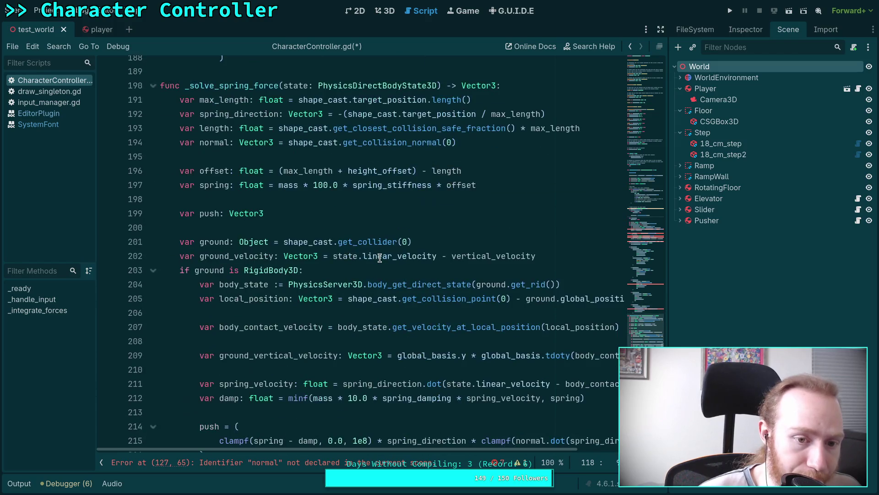
click(205, 95)
double_click(204, 95)
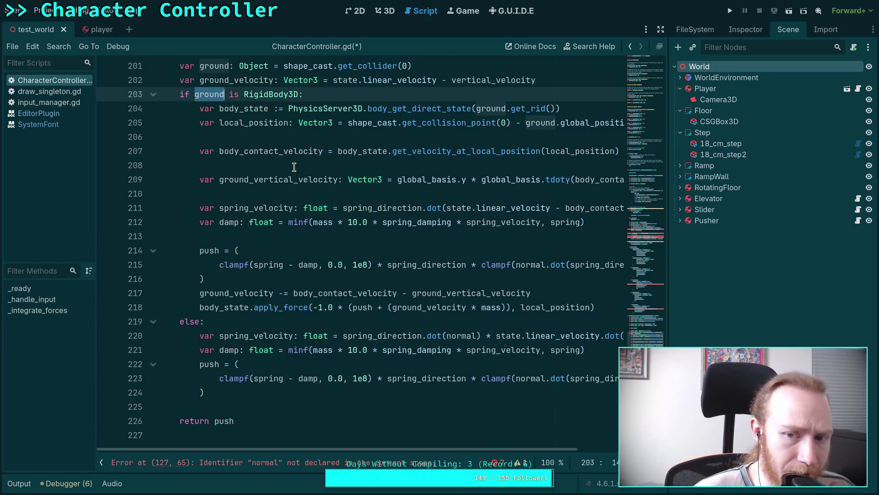
click(259, 95)
right_click(259, 95)
click(259, 95)
right_click(260, 94)
click(293, 245)
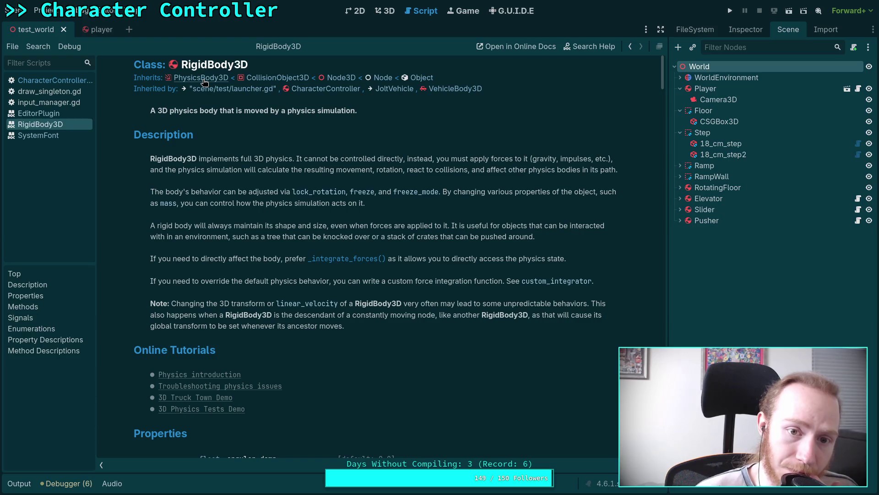
Follow the PhysicsBody3D link, then go back to CharacterController.gd
click(205, 81)
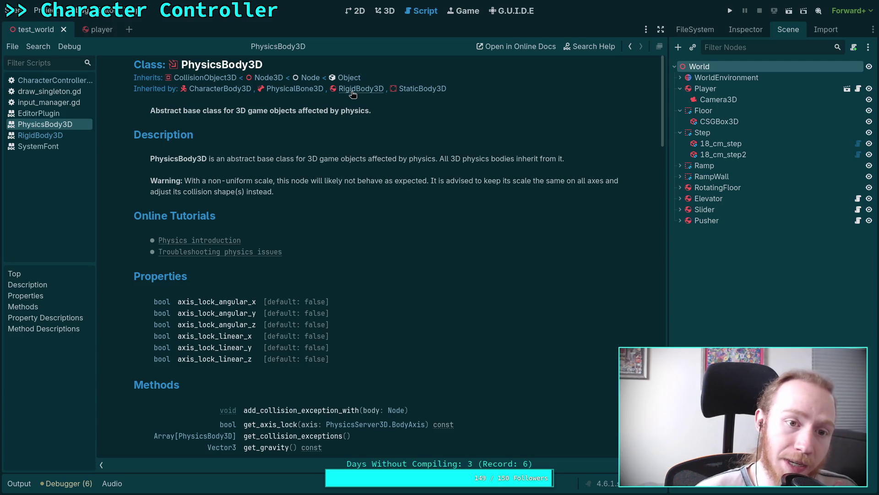
click(55, 135)
click(48, 80)
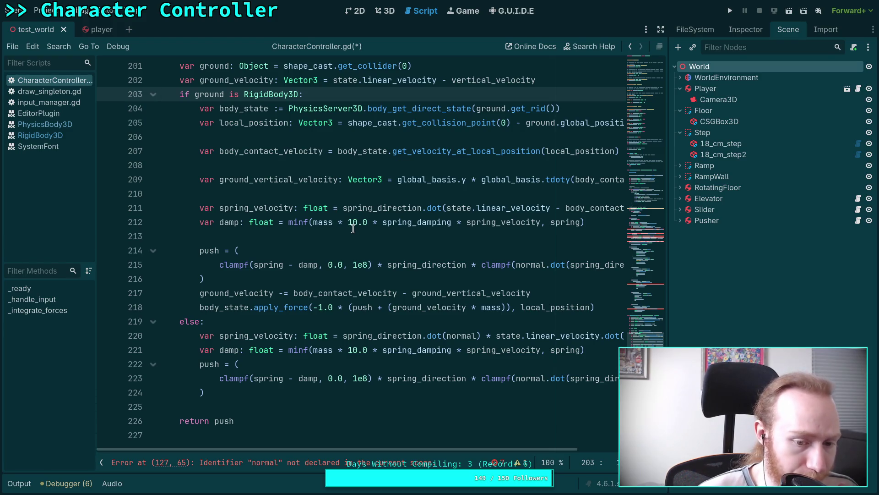
Review the push return statement and the linear_velocity code on line 138 in _integrate_forces
scroll(351, 265, up, 9)
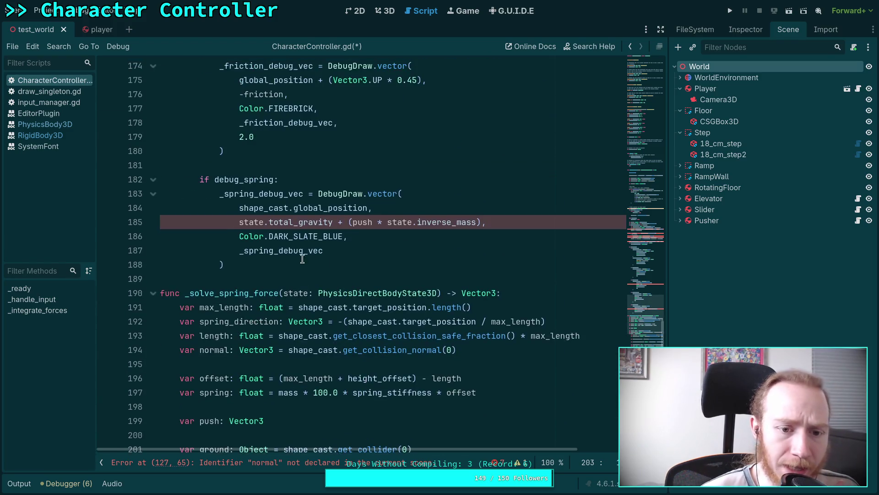
scroll(274, 264, down, 12)
double_click(224, 293)
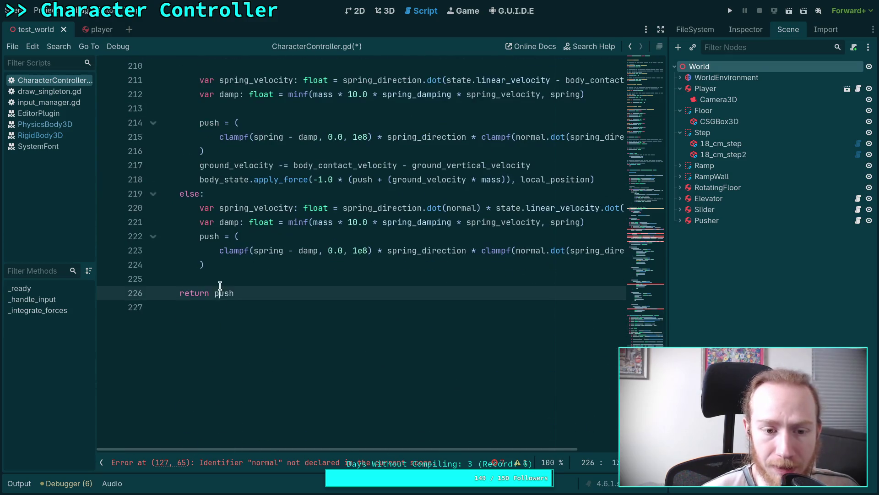
scroll(278, 279, up, 14)
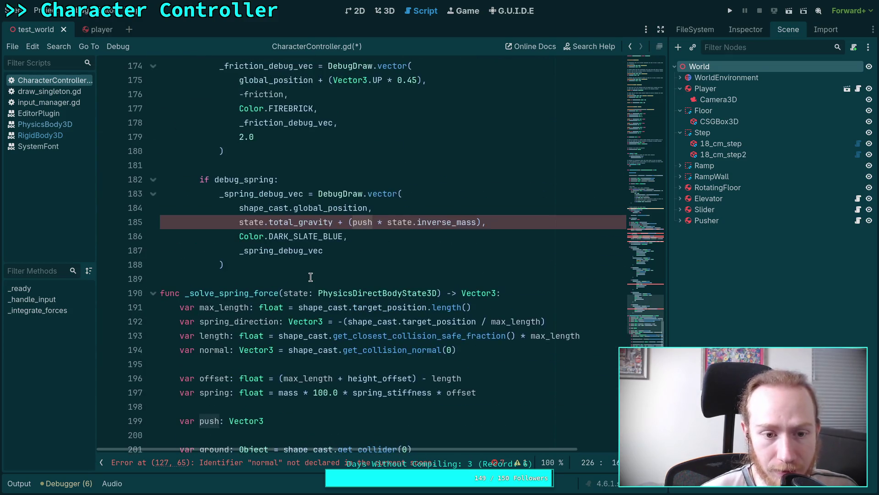
scroll(310, 277, up, 15)
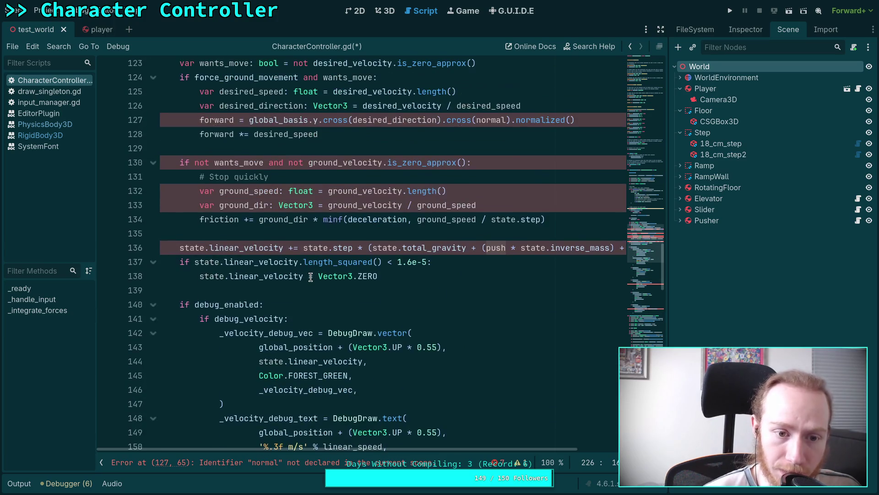
scroll(241, 265, up, 2)
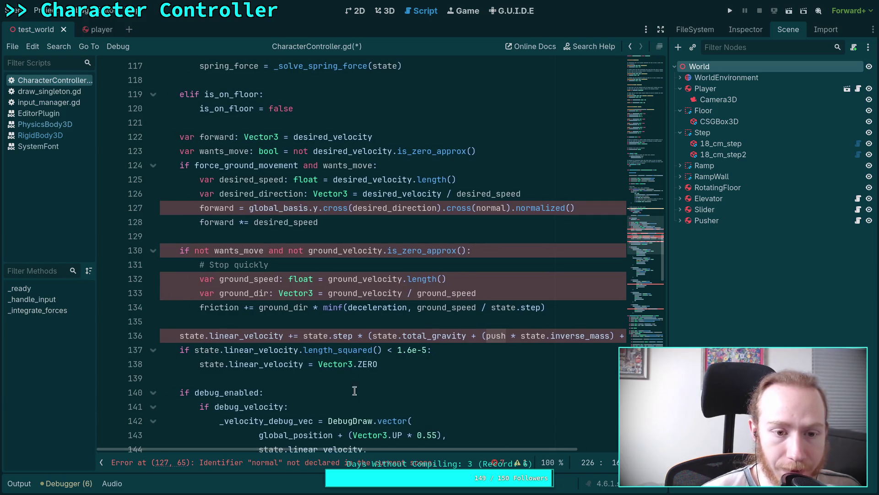
scroll(355, 396, up, 2)
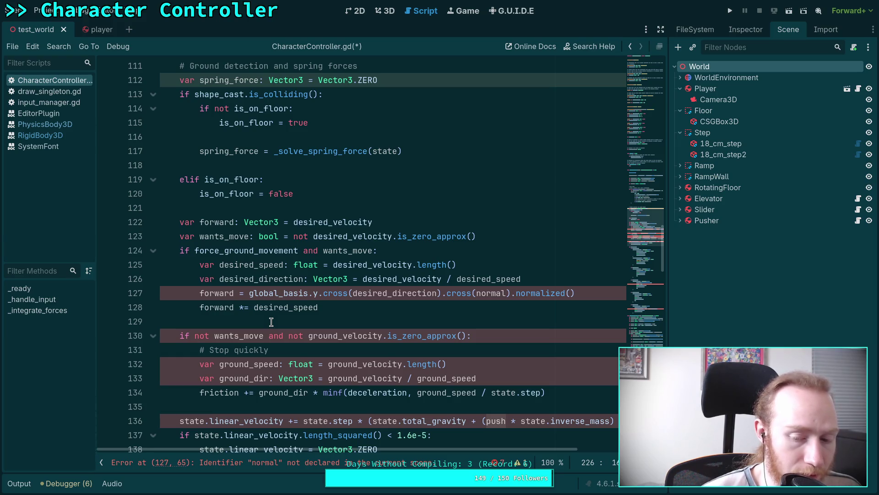
scroll(271, 322, up, 3)
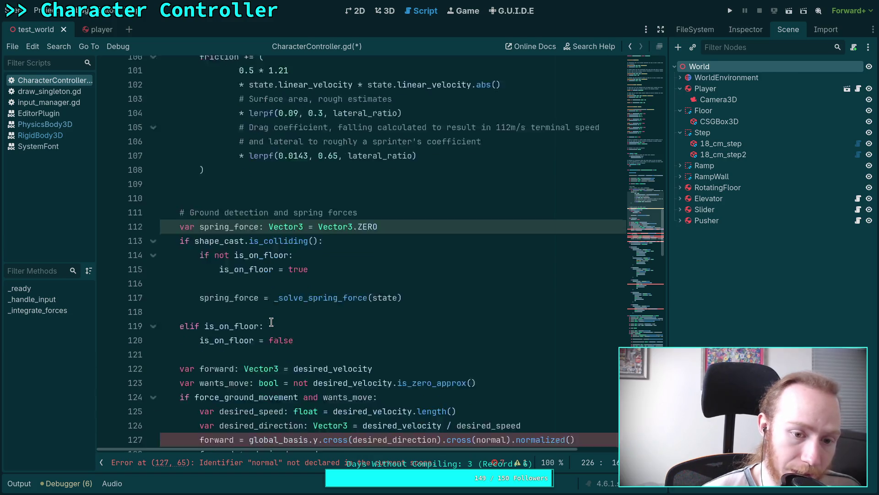
scroll(271, 322, down, 2)
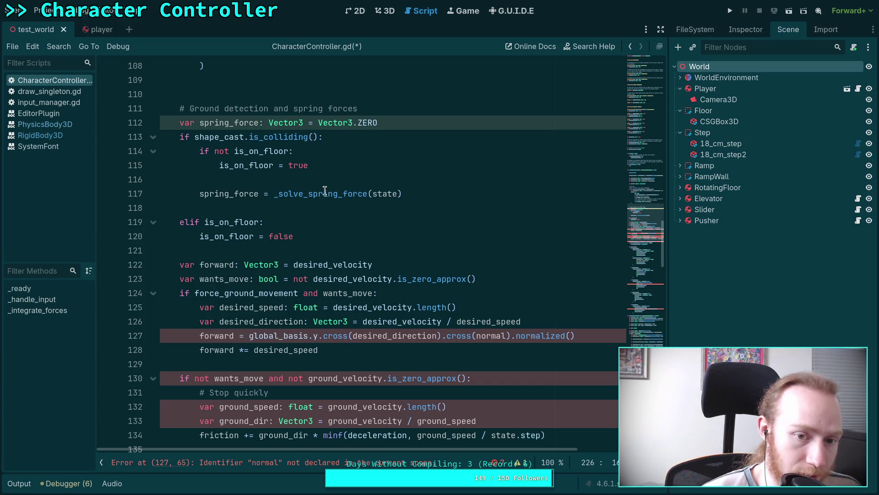
mouse_move(272, 196)
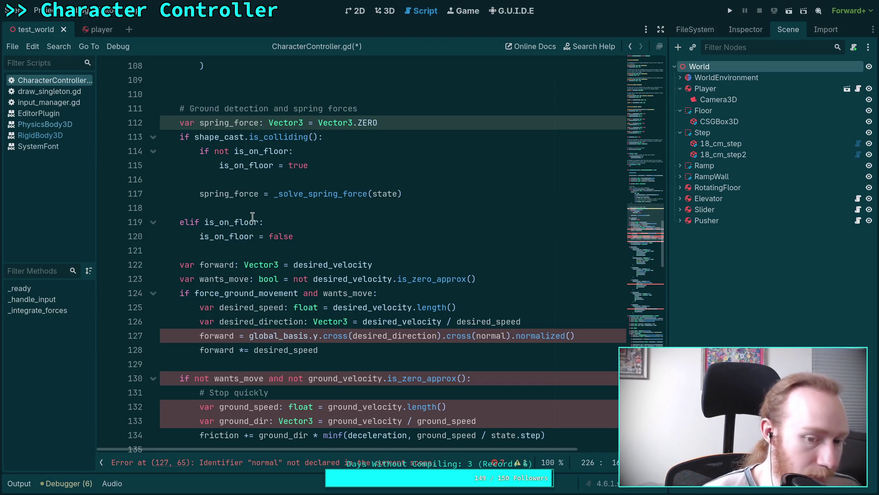
scroll(269, 238, down, 6)
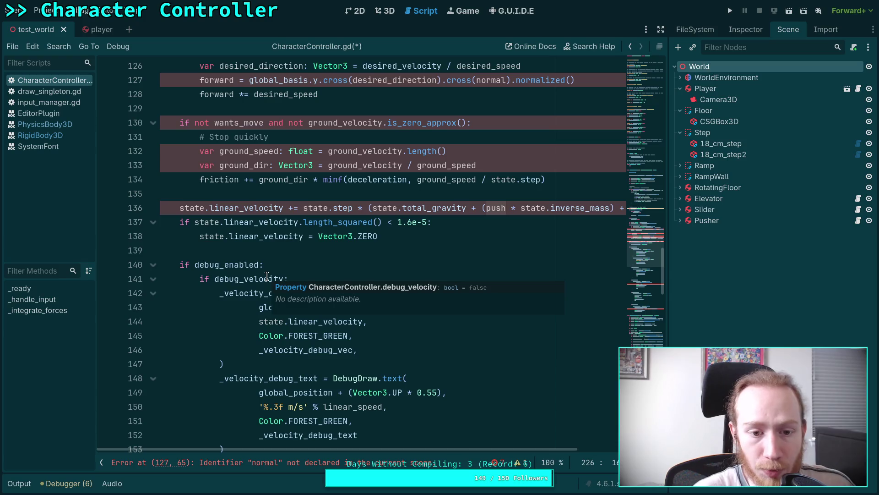
double_click(277, 236)
scroll(321, 283, up, 3)
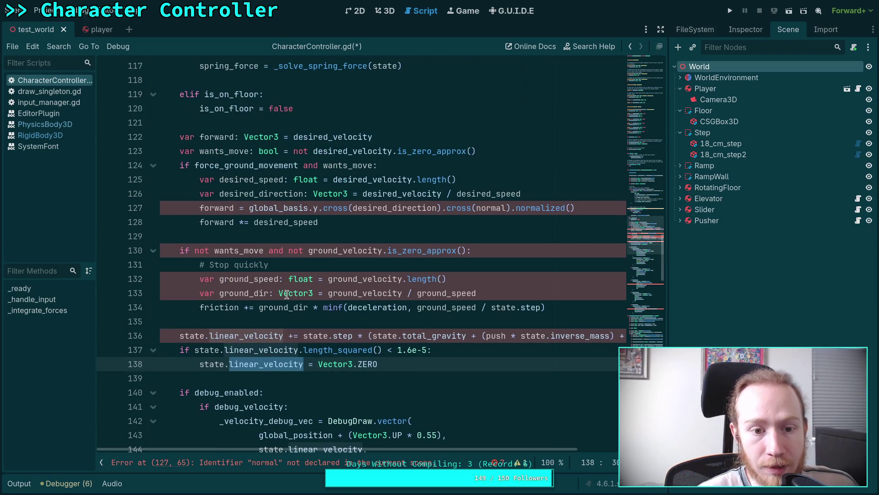
mouse_move(284, 296)
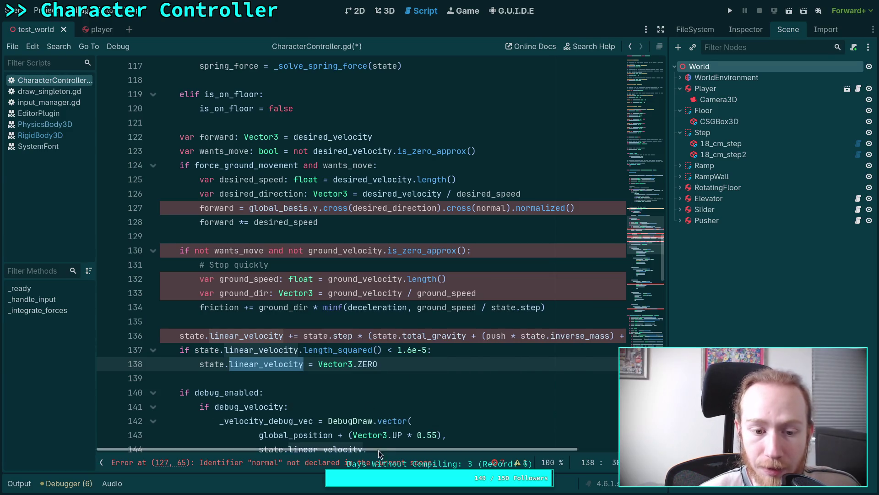
scroll(391, 449, right, 2)
scroll(348, 442, left, 2)
scroll(312, 369, up, 2)
scroll(311, 369, up, 5)
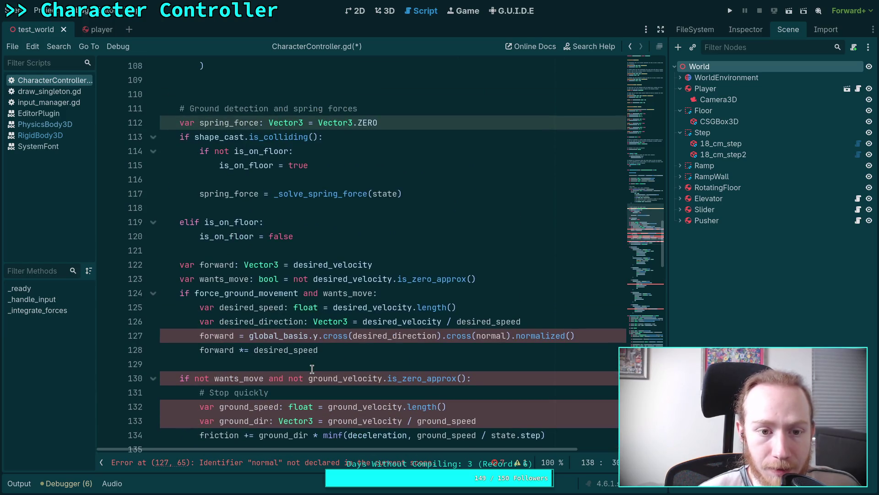
scroll(381, 339, up, 3)
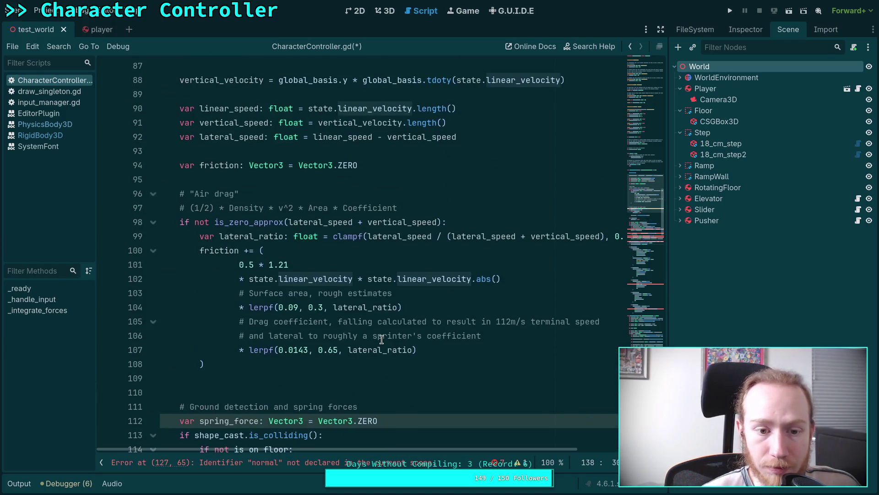
Delete the surplus empty line after the air-drag friction block, then review _integrate_forces
click(231, 387)
key(Up)
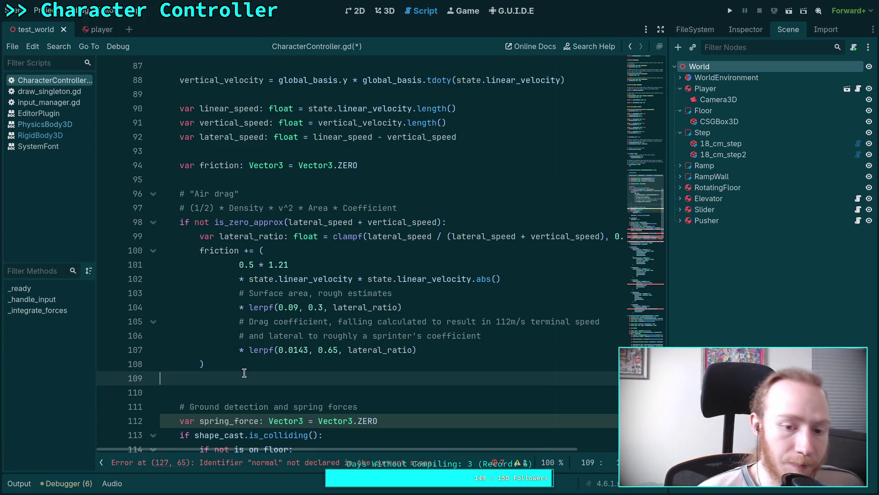
key(BackSpace)
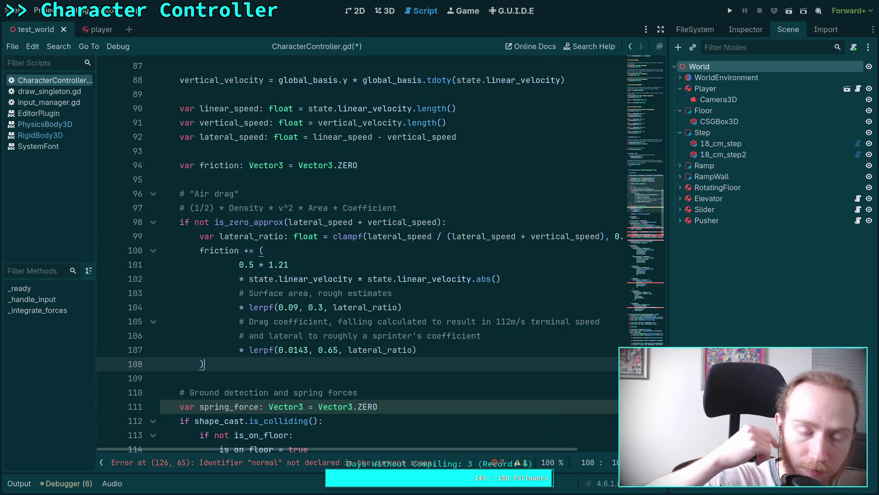
scroll(331, 278, up, 3)
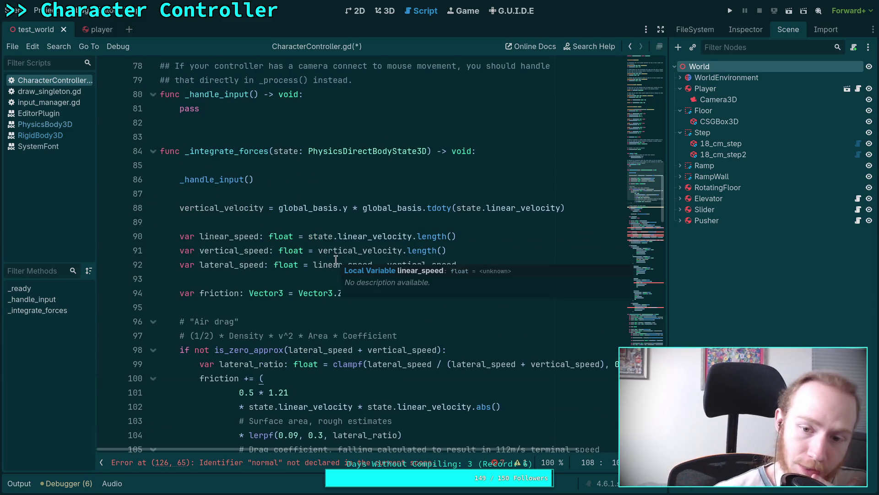
scroll(336, 259, down, 17)
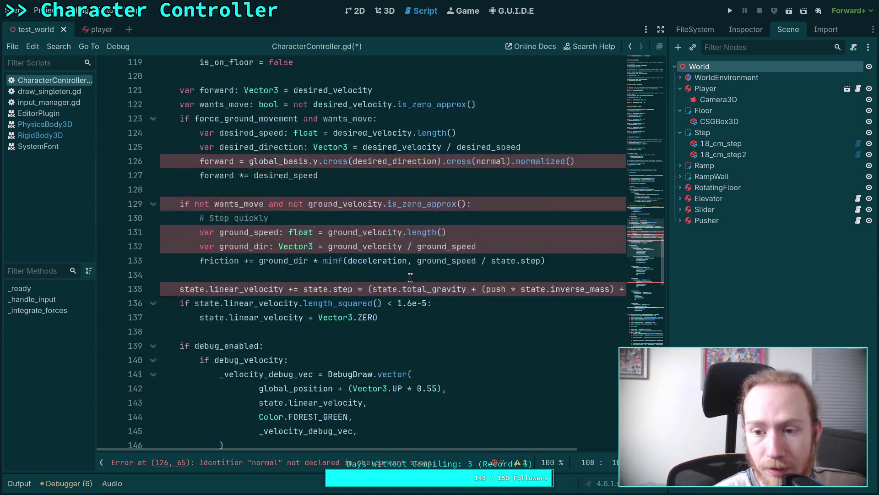
scroll(411, 277, down, 8)
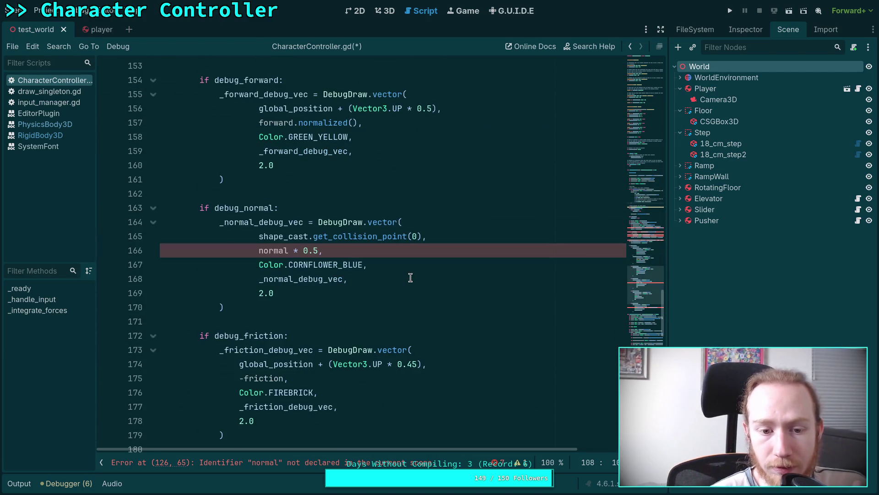
scroll(411, 278, up, 19)
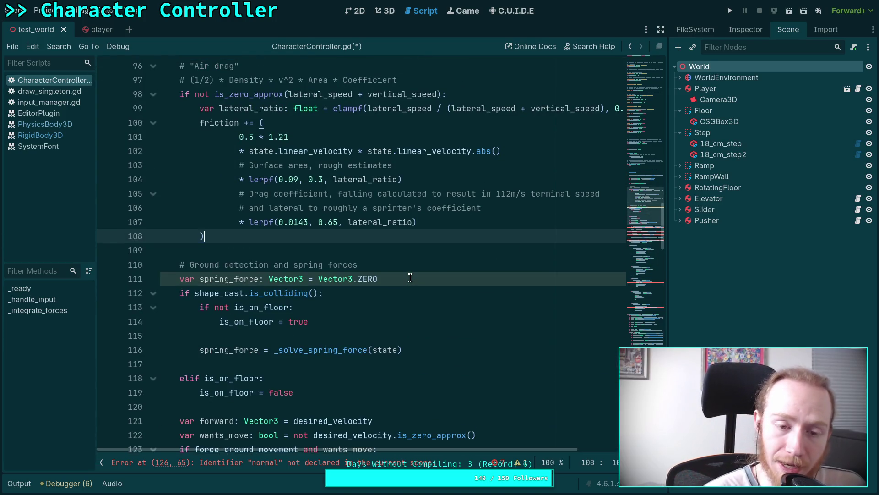
scroll(411, 278, down, 5)
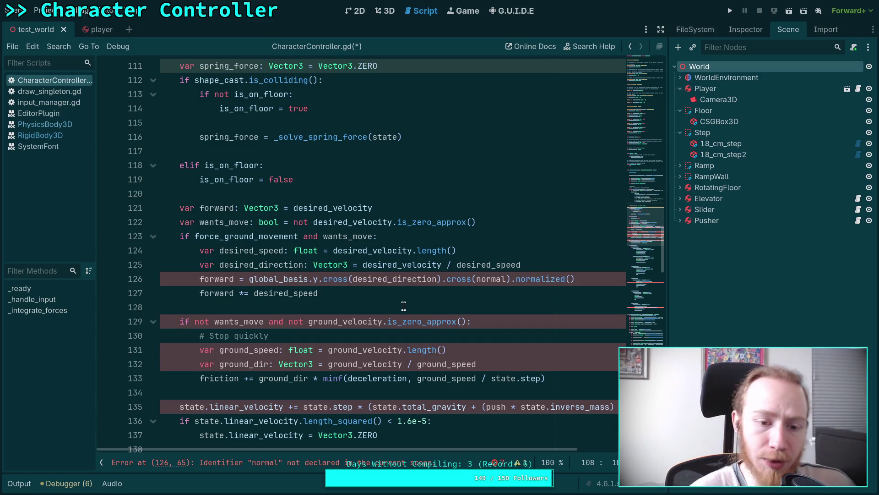
scroll(395, 267, up, 3)
scroll(394, 267, up, 7)
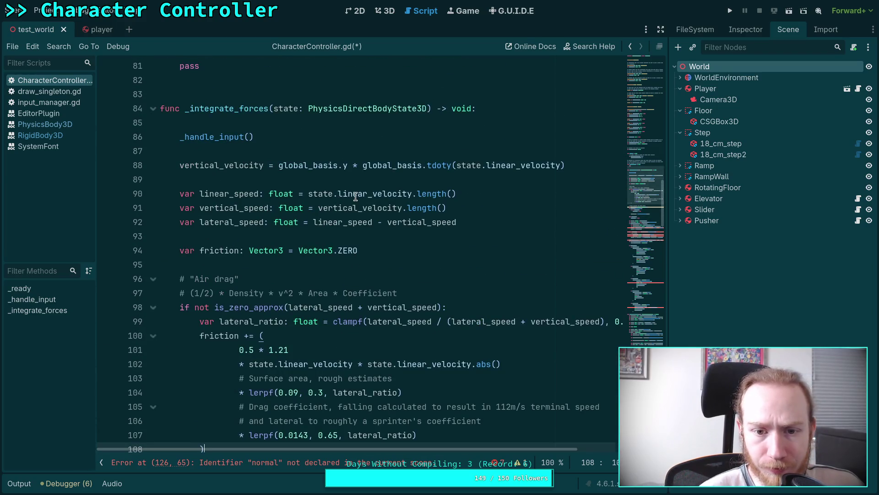
double_click(356, 196)
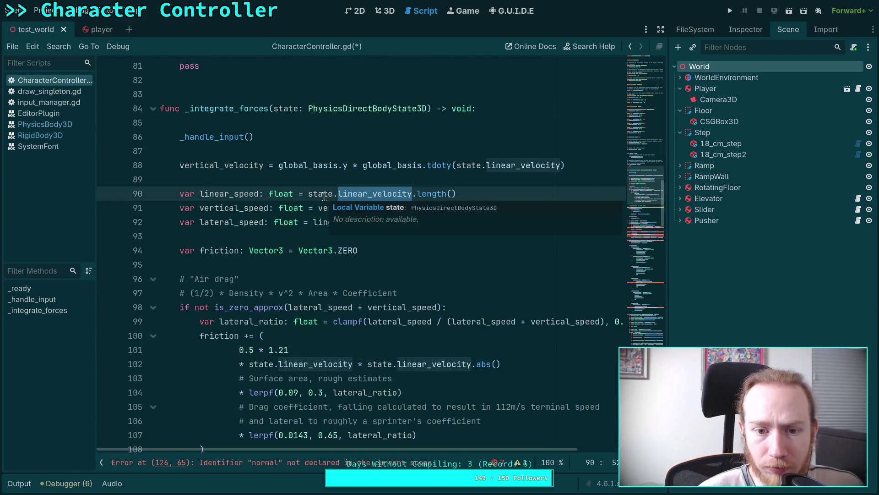
click(324, 196)
right_click(352, 110)
click(392, 260)
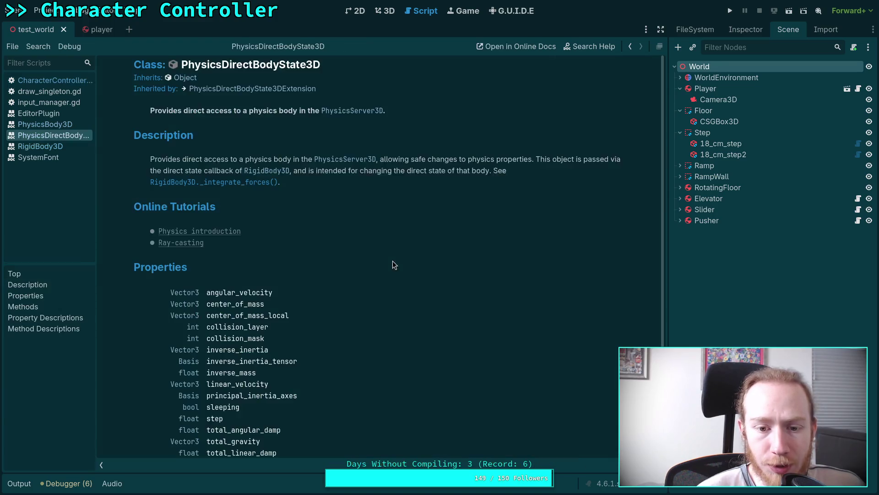
scroll(262, 279, down, 3)
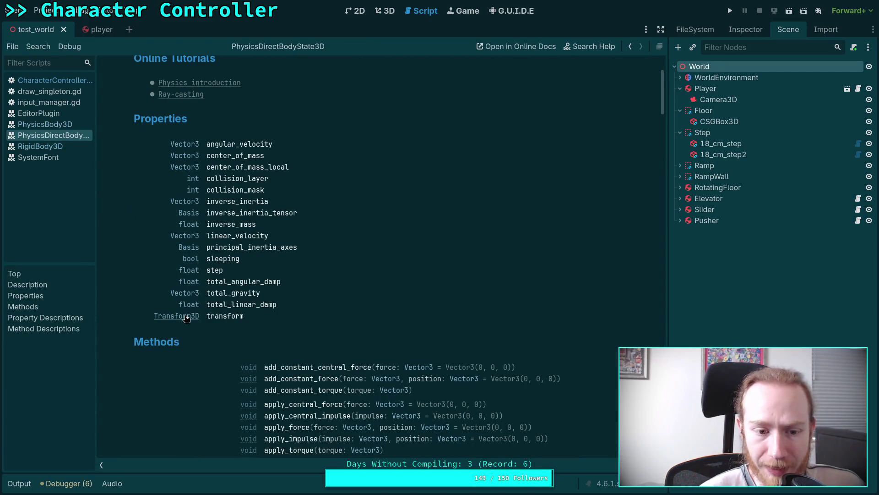
click(226, 316)
scroll(249, 271, up, 1)
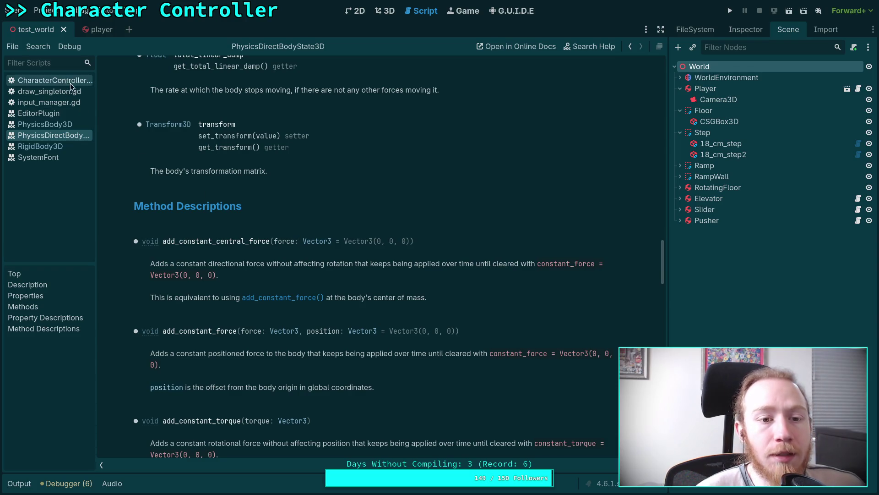
scroll(294, 190, up, 2)
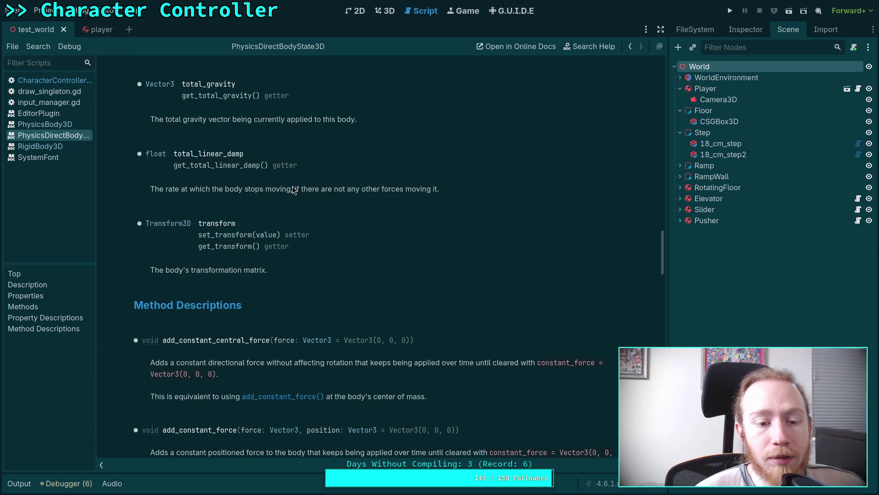
click(66, 82)
drag(279, 165, 313, 166)
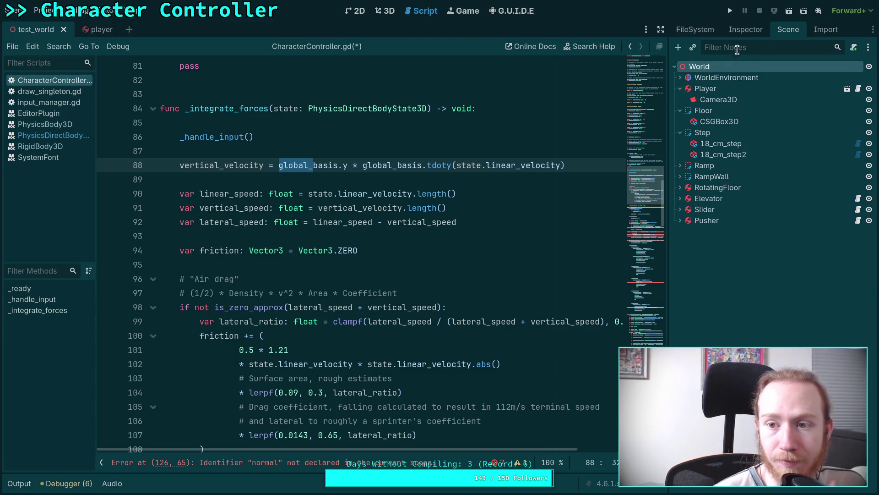
click(741, 31)
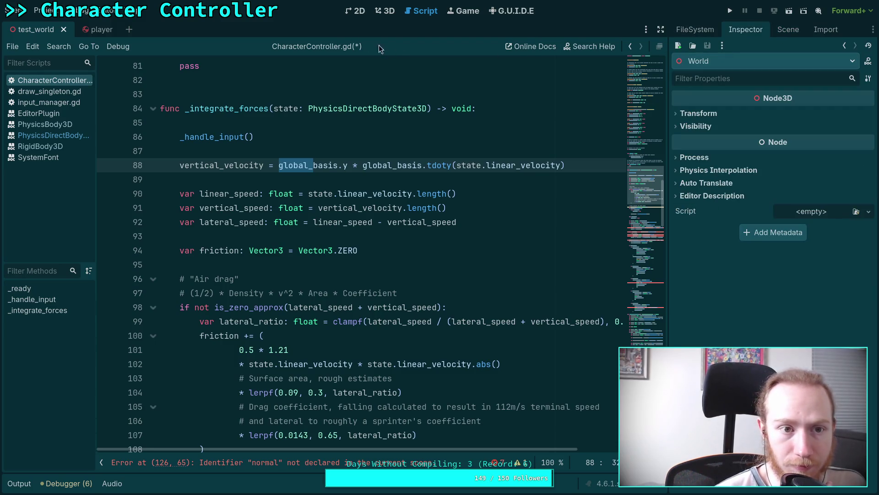
click(384, 12)
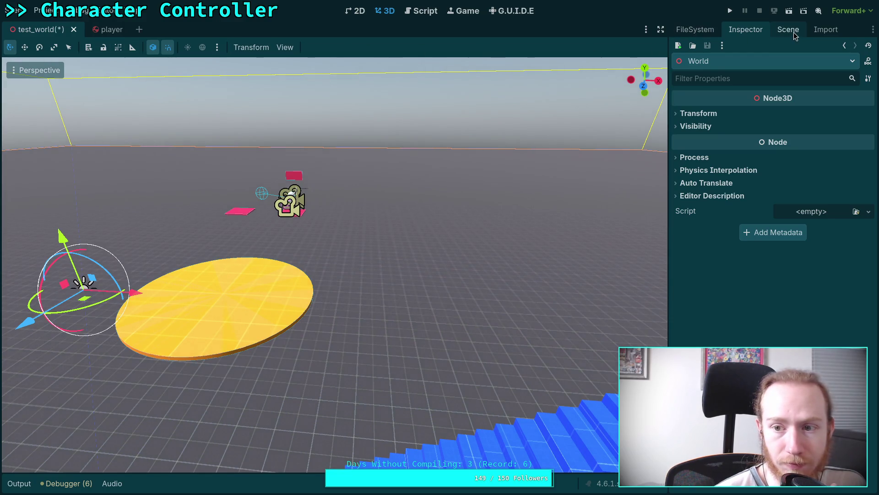
click(737, 112)
click(788, 33)
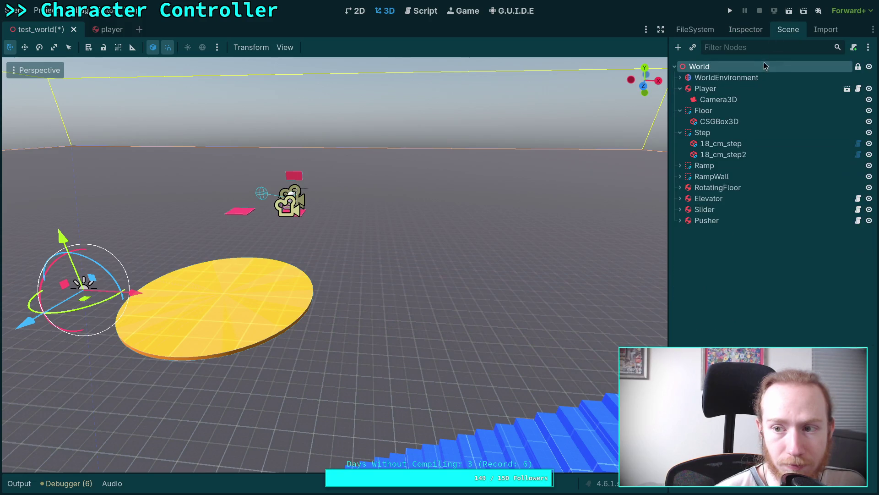
click(736, 89)
click(727, 67)
right_click(731, 93)
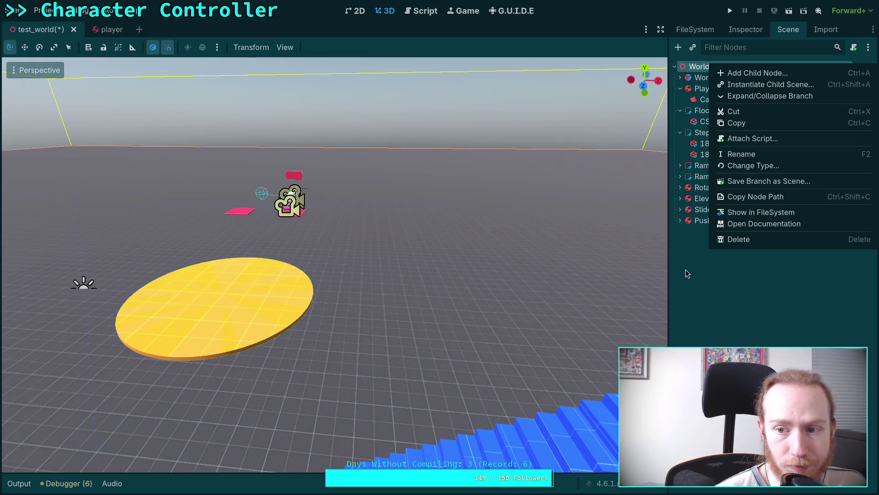
click(566, 213)
click(701, 67)
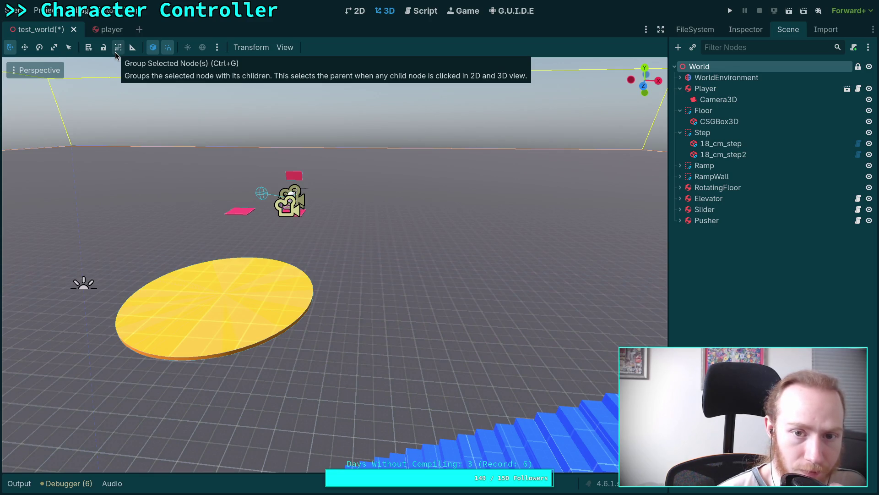
click(697, 253)
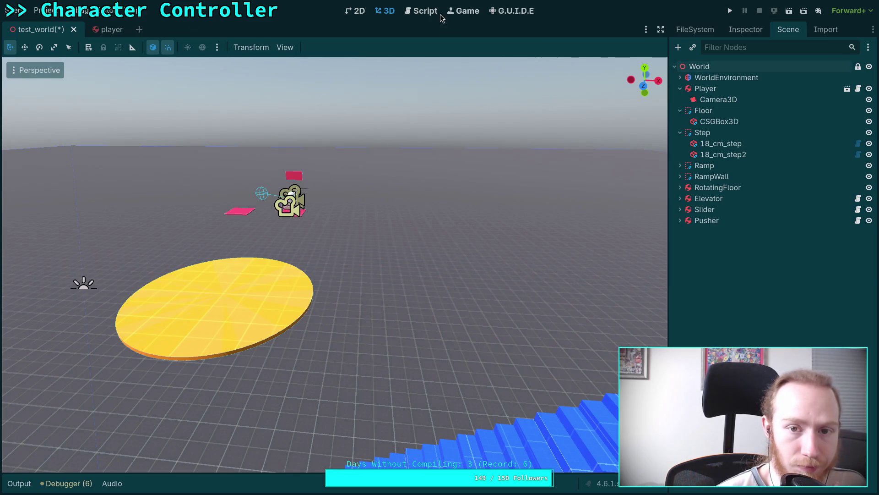
click(422, 11)
click(383, 208)
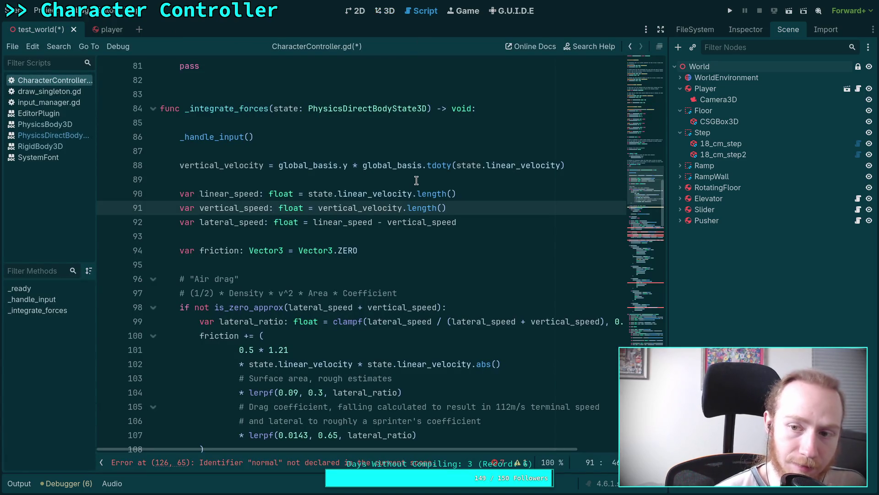
click(706, 78)
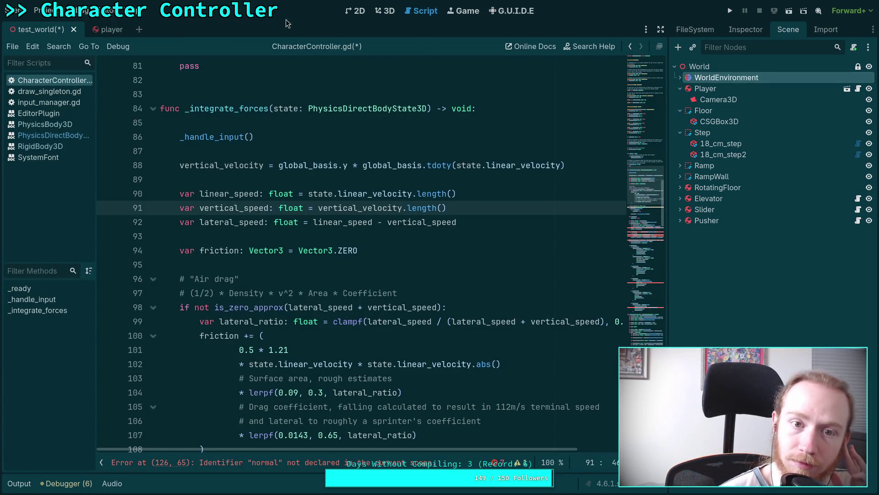
key(ctrl+F2)
click(154, 47)
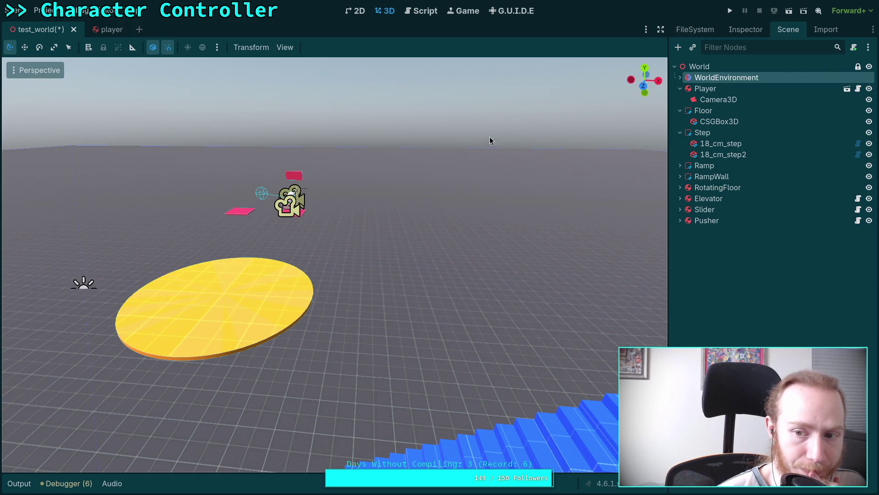
click(425, 12)
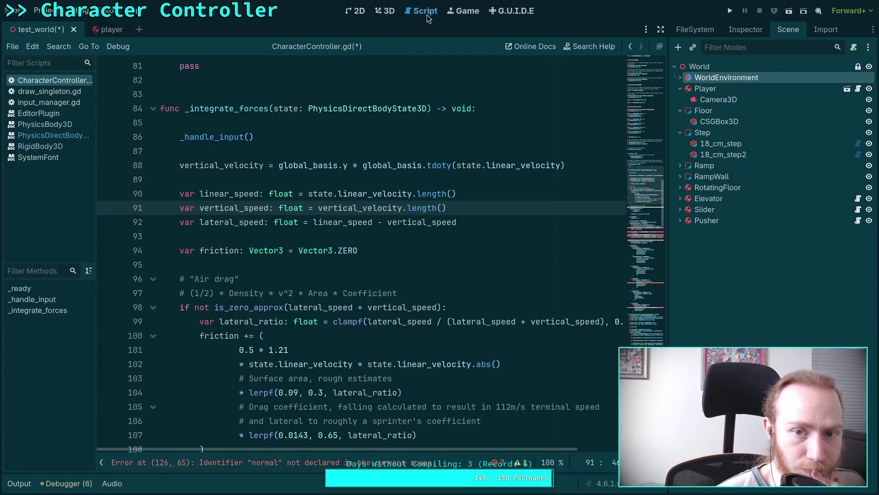
click(372, 240)
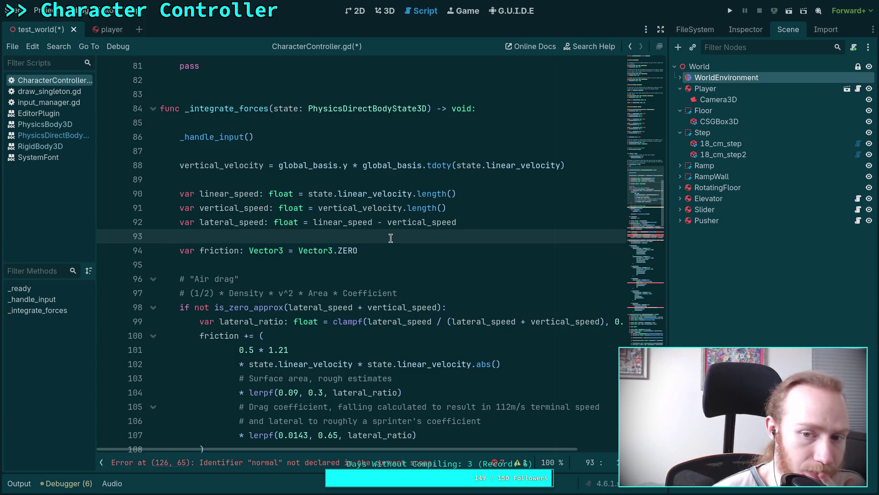
Replace global_ with state.transform. in the first basis term on line 88
click(277, 165)
drag(278, 165, 308, 162)
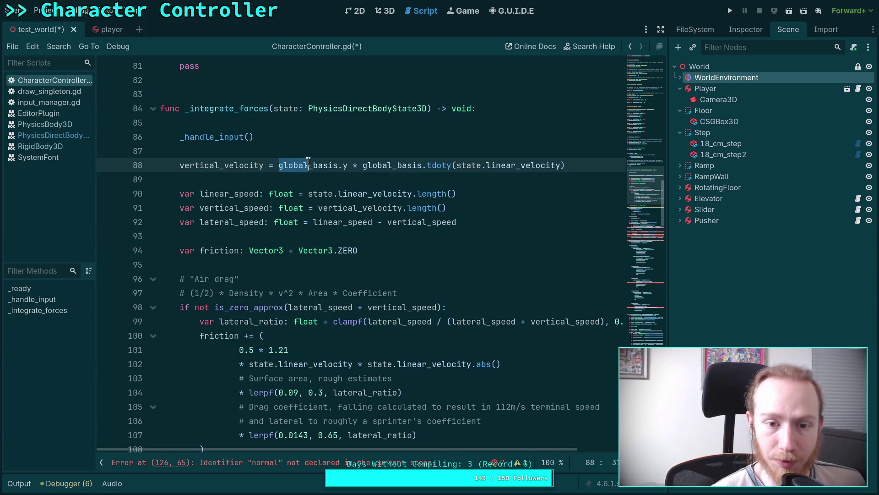
text(state.)
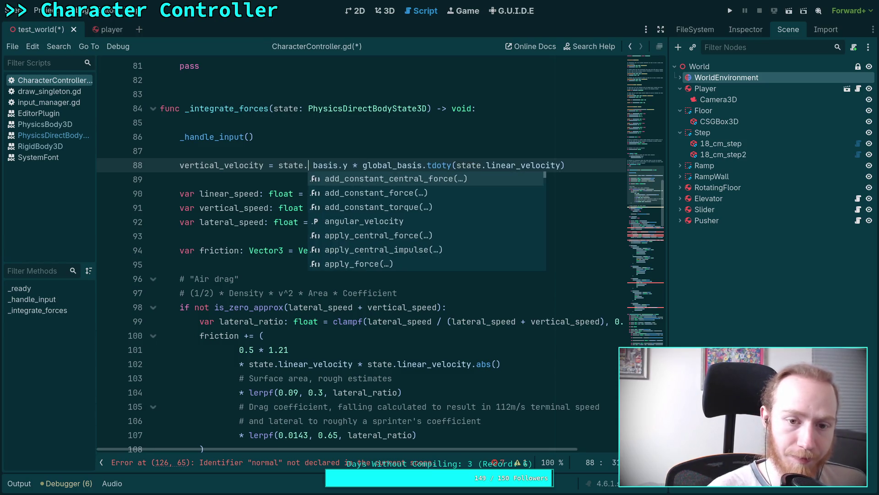
text(tr)
key(BackSpace)
key(BackSpace)
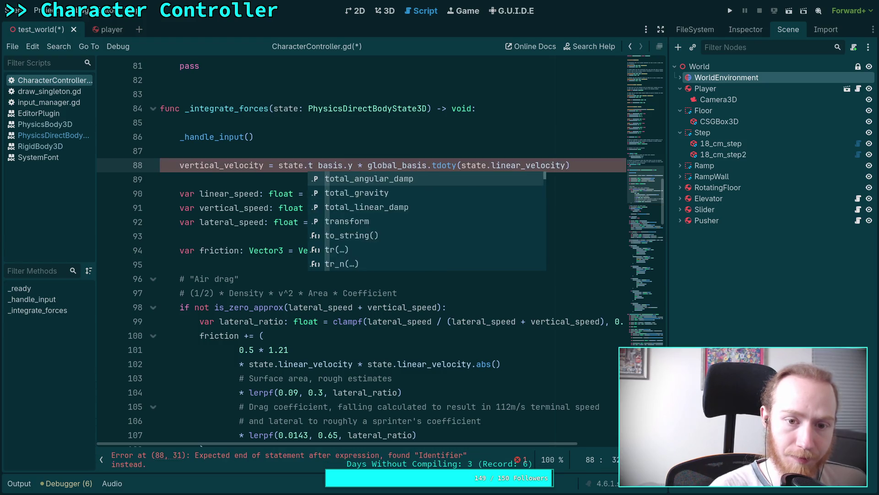
text(bas)
key(BackSpace)
key(BackSpace)
key(BackSpace)
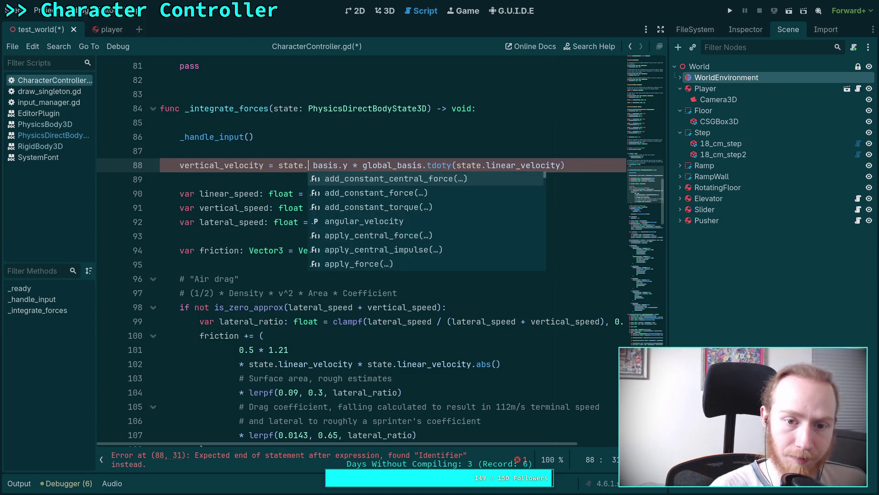
text(tr)
text(ansform.)
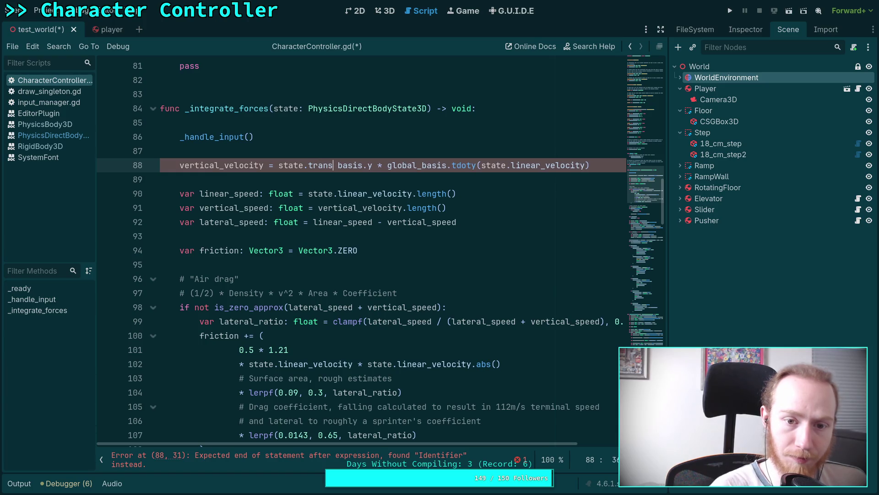
key(Delete)
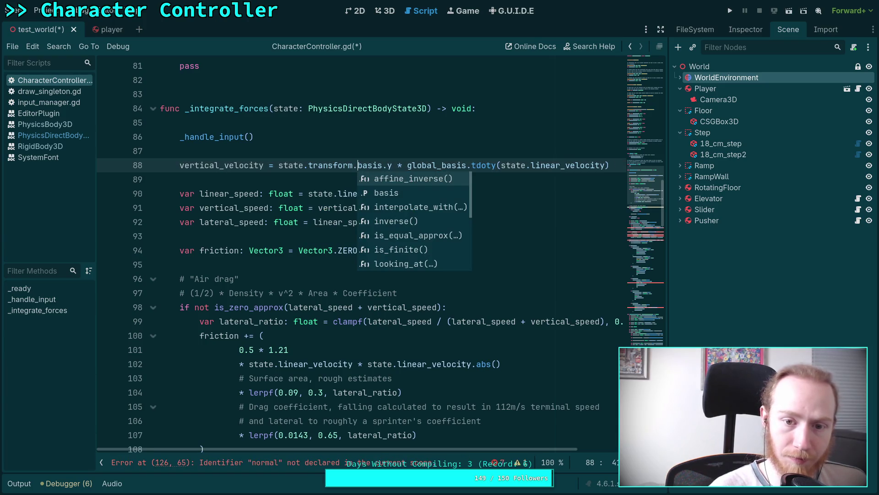
Change the second global_basis on line 88 to state.transform.basis using autocomplete
click(415, 165)
drag(415, 166, 442, 166)
text(state.tr)
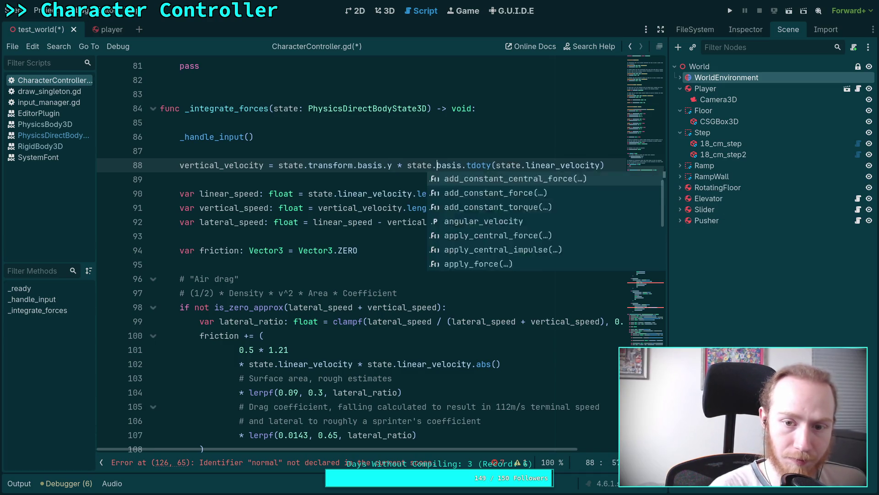
key(Return)
text(.)
key(Delete)
key(Delete)
key(Delete)
text(sis)
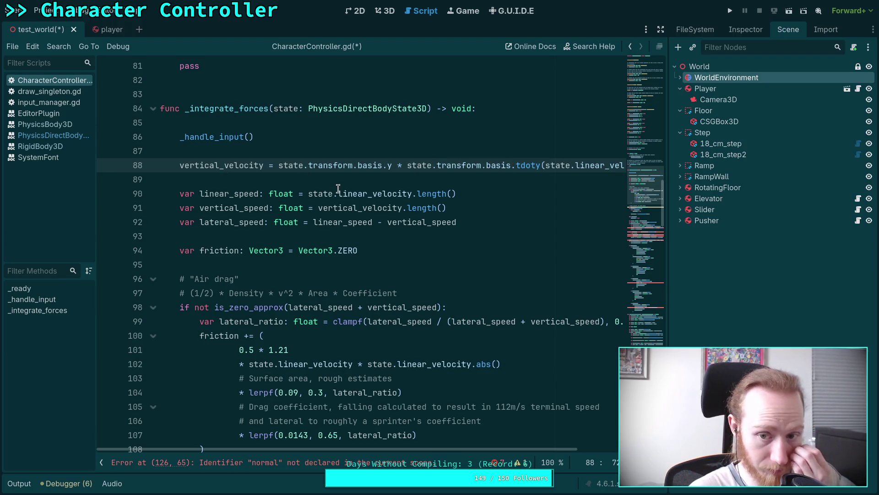
Check the edited line 88, then bring up the context menu for Vector3 on line 94
click(358, 180)
scroll(471, 452, right, 5)
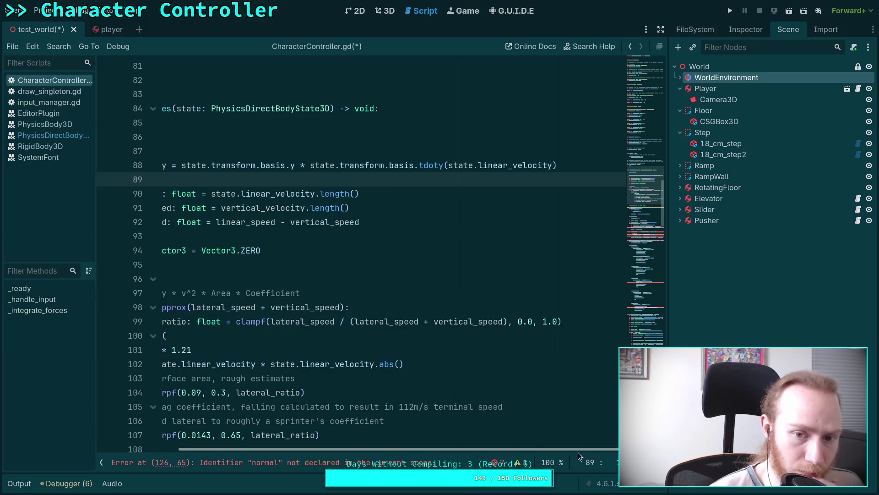
click(430, 171)
key(Up)
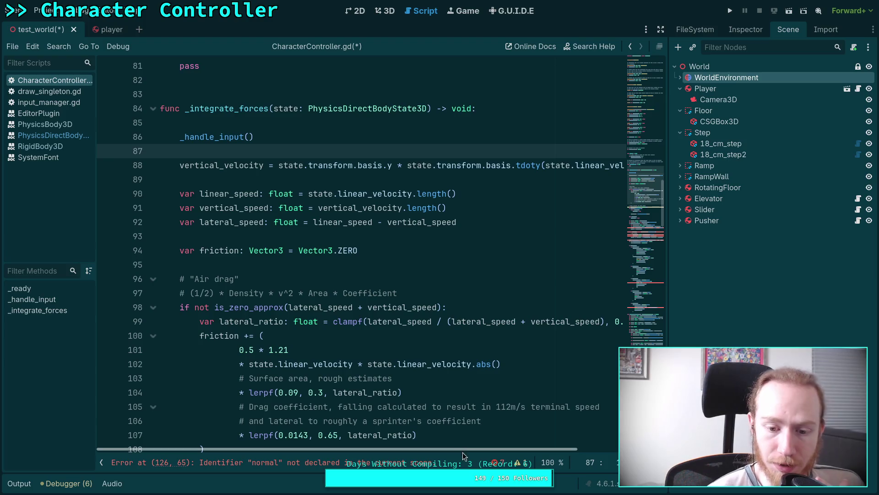
scroll(531, 448, right, 5)
click(468, 173)
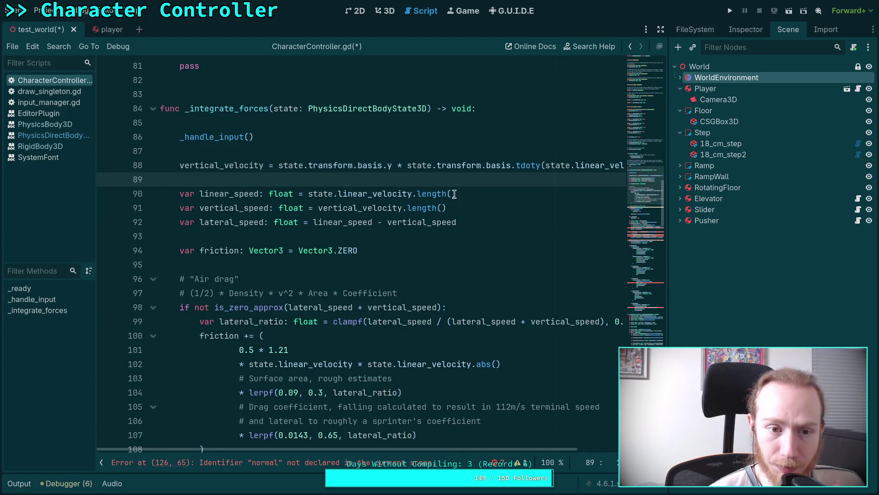
scroll(420, 362, right, 3)
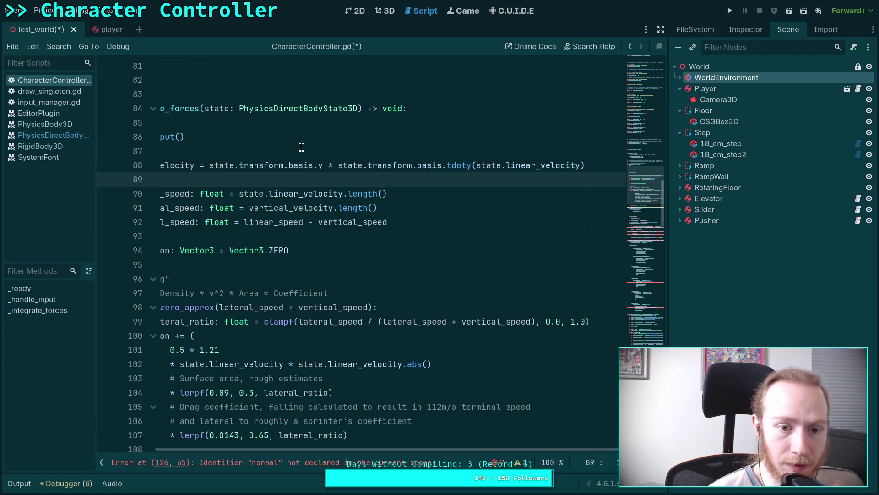
right_click(201, 252)
Open the Vector3 class reference and scroll to the >, >=, [] and unary operator descriptions
click(264, 393)
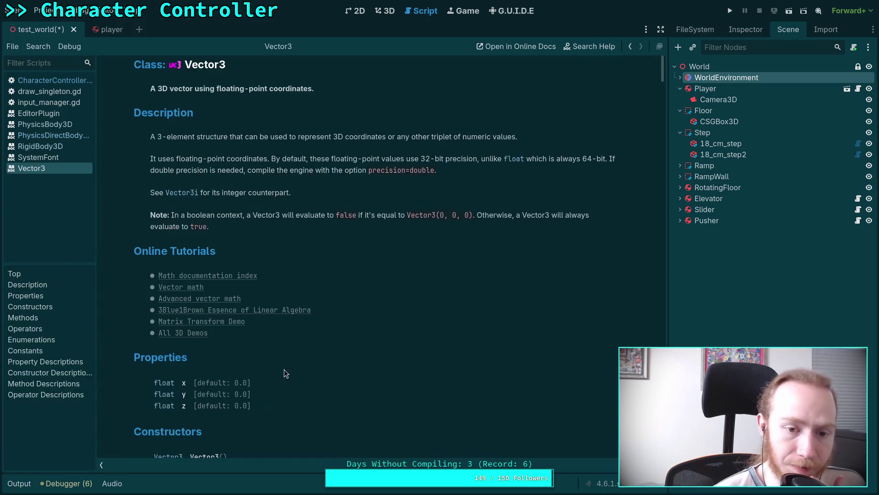
scroll(362, 301, down, 20)
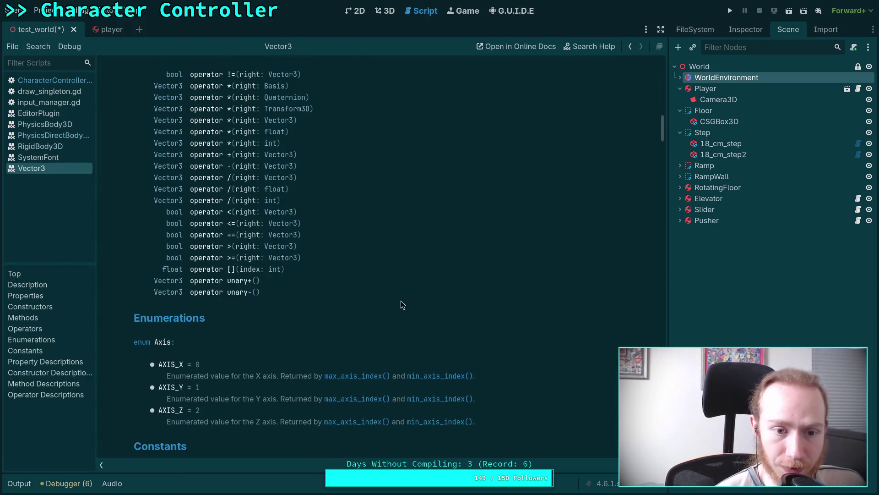
scroll(401, 301, down, 15)
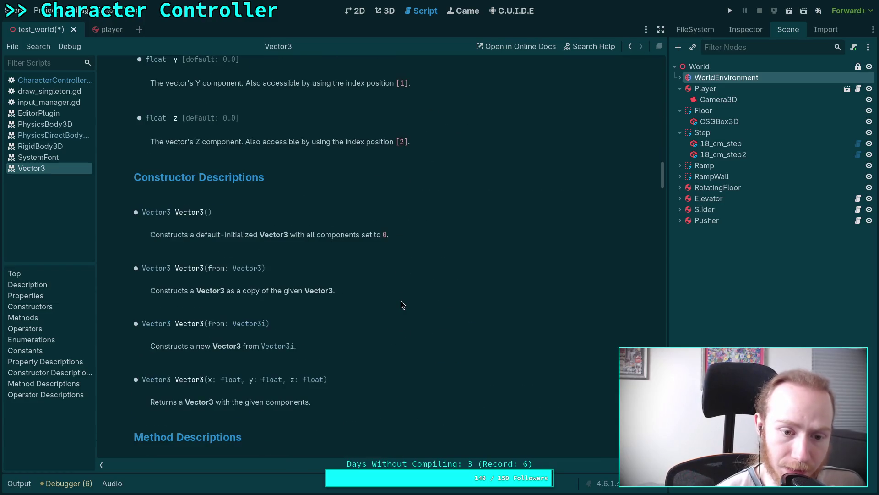
scroll(400, 301, down, 4)
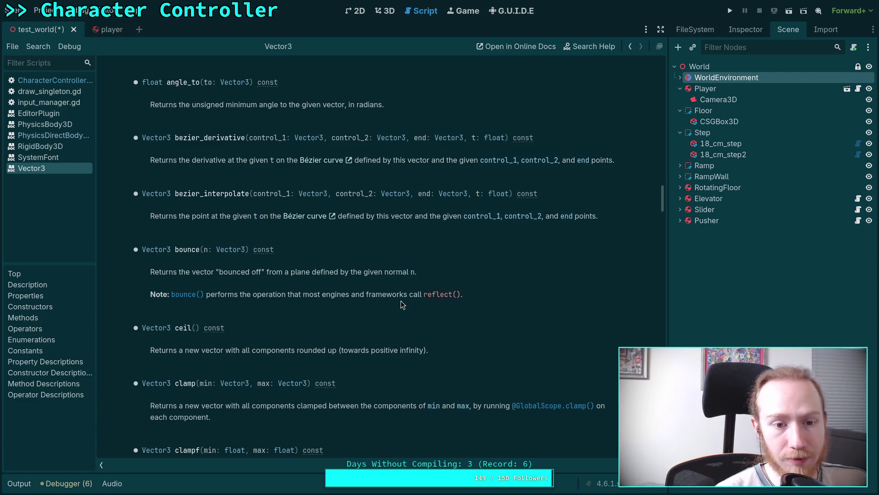
scroll(400, 301, down, 4)
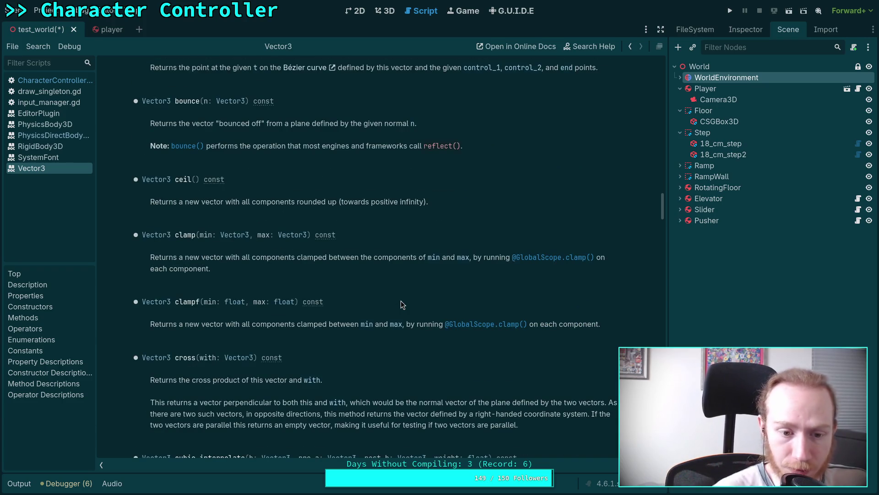
scroll(400, 301, down, 2)
scroll(395, 303, down, 5)
scroll(344, 297, down, 4)
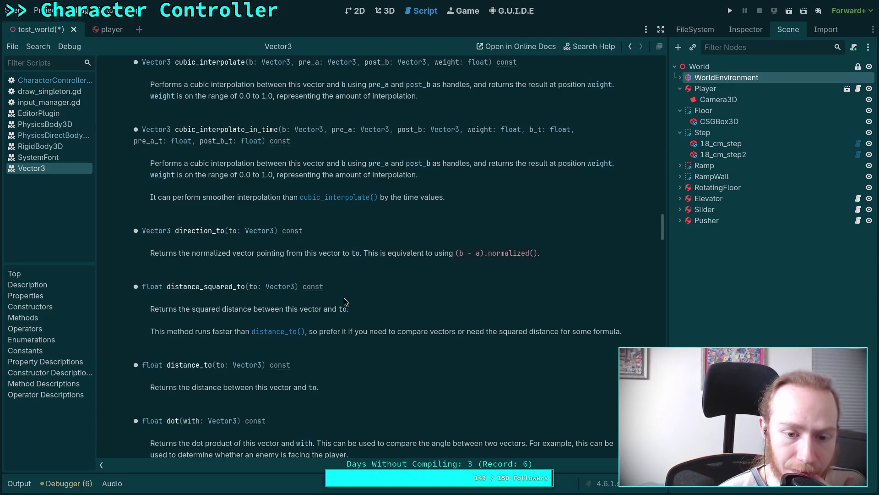
scroll(344, 297, down, 3)
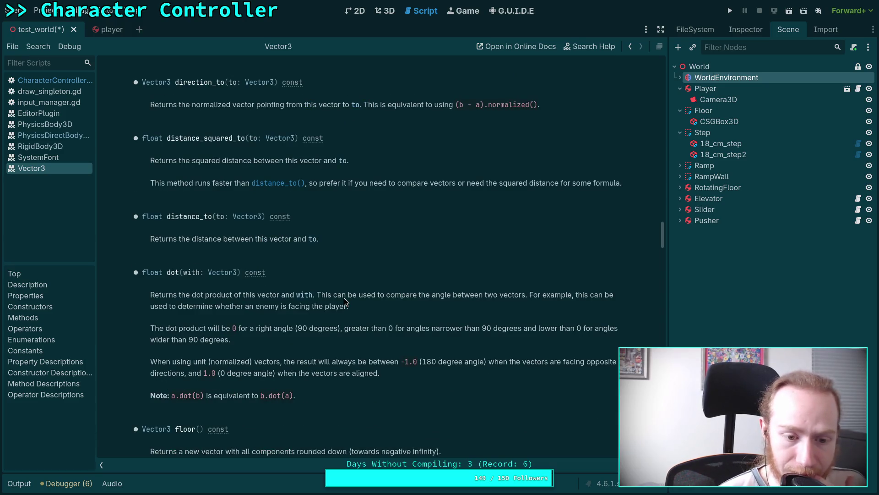
scroll(345, 297, down, 3)
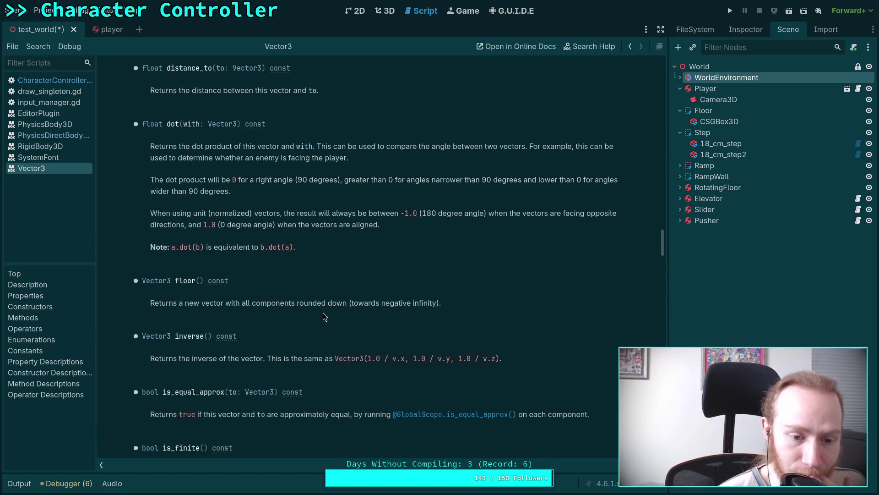
scroll(323, 314, down, 5)
scroll(323, 312, down, 4)
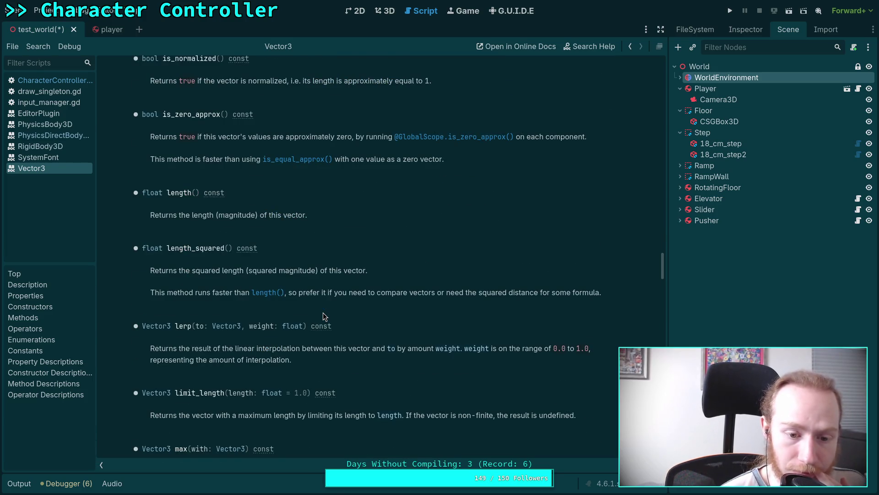
scroll(322, 312, down, 2)
scroll(323, 312, down, 2)
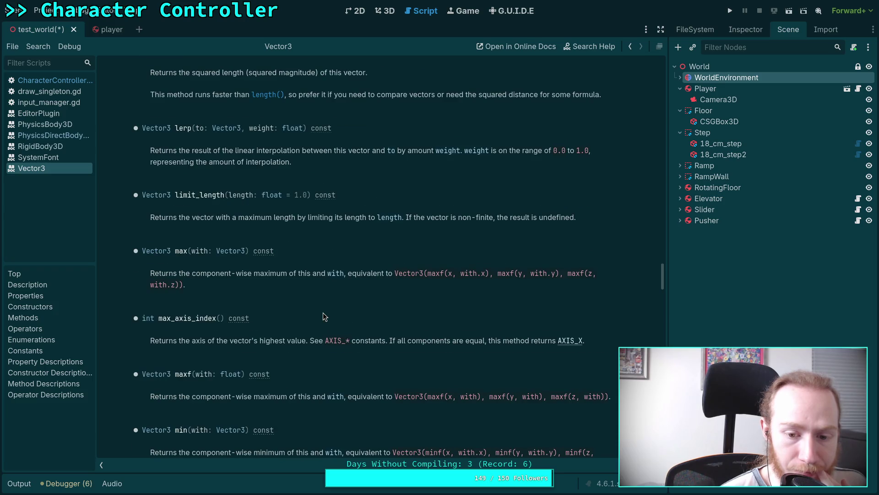
scroll(323, 312, down, 4)
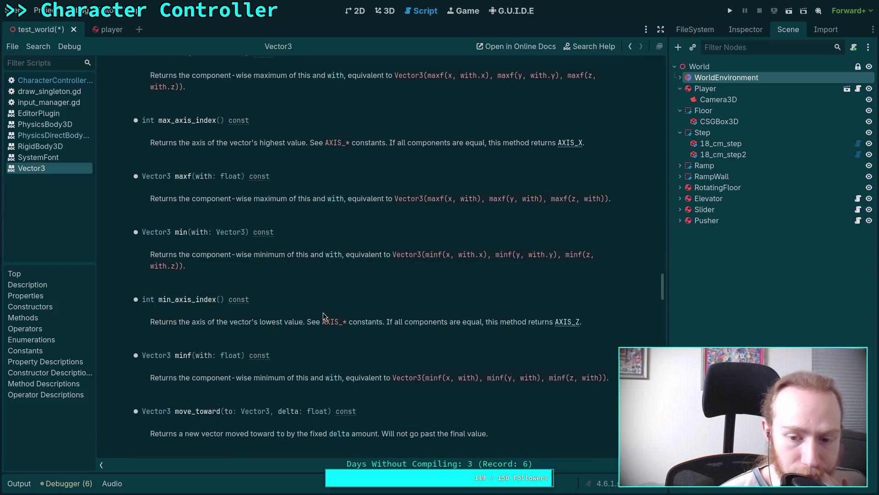
scroll(323, 313, down, 2)
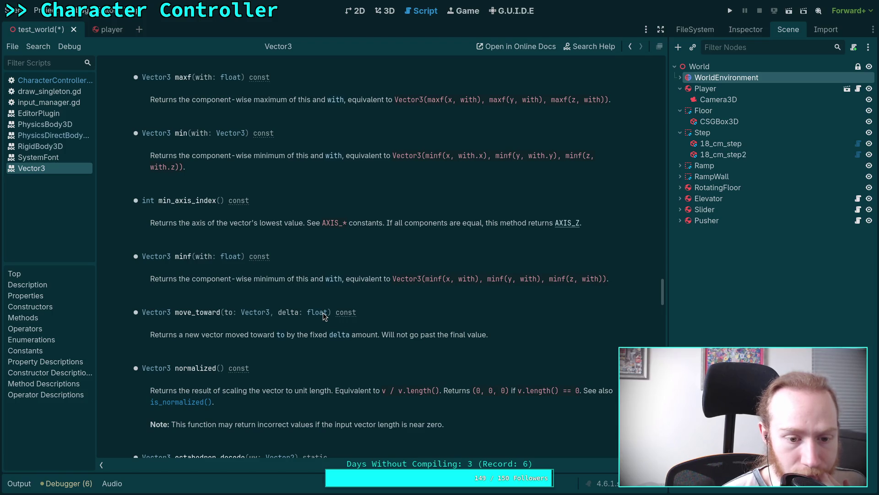
scroll(323, 312, down, 2)
scroll(323, 312, down, 2)
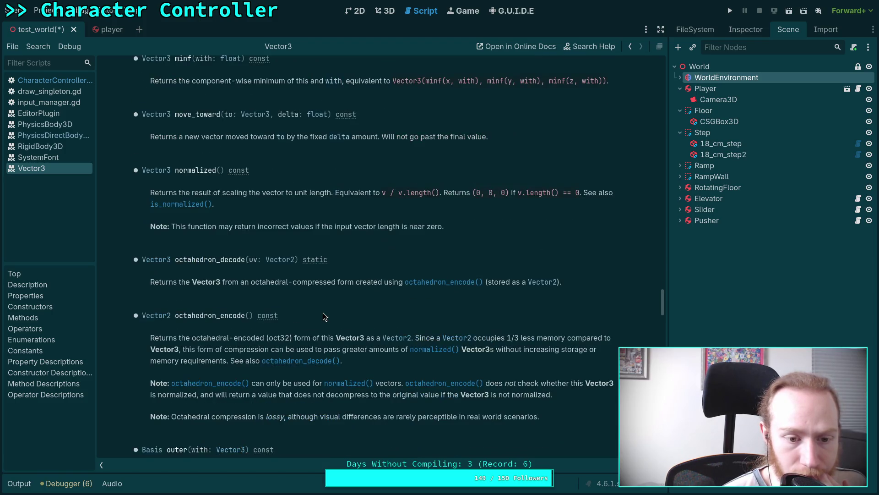
scroll(322, 315, down, 2)
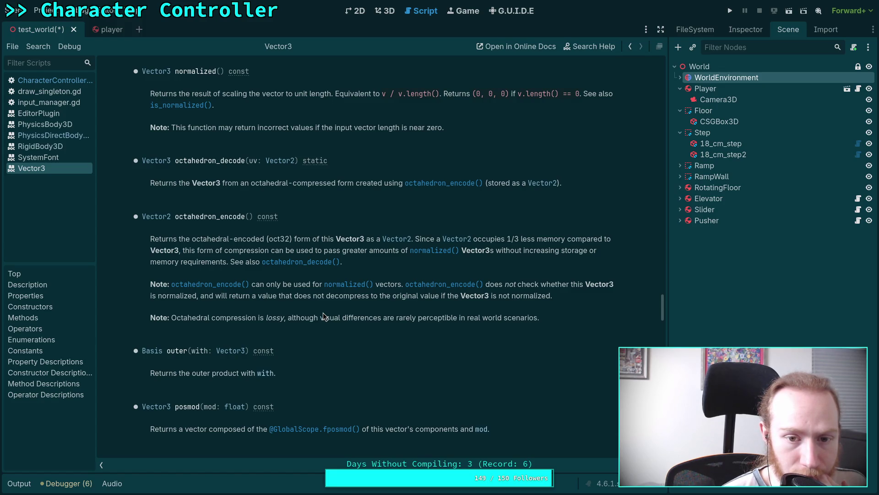
scroll(322, 312, down, 2)
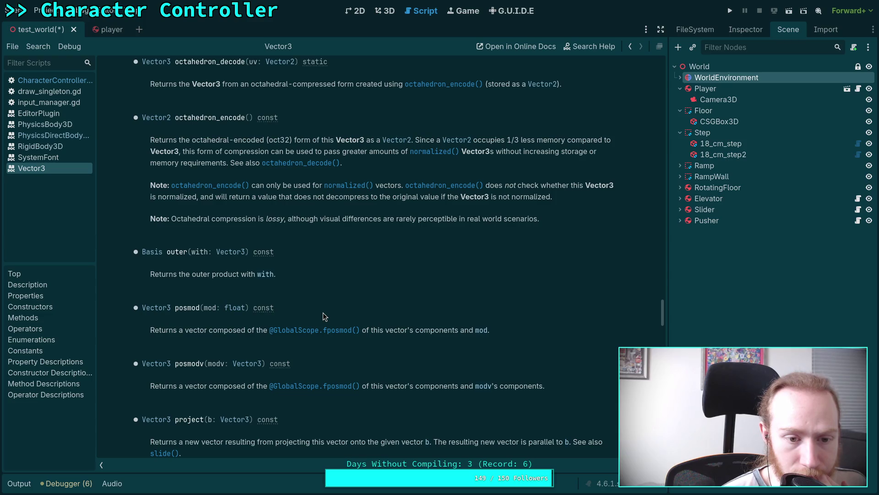
scroll(323, 312, down, 2)
scroll(322, 313, down, 2)
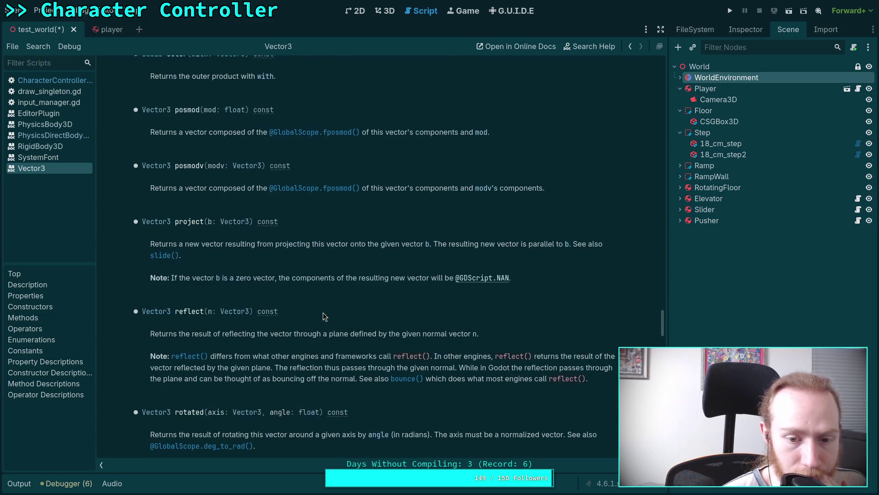
scroll(323, 316, down, 2)
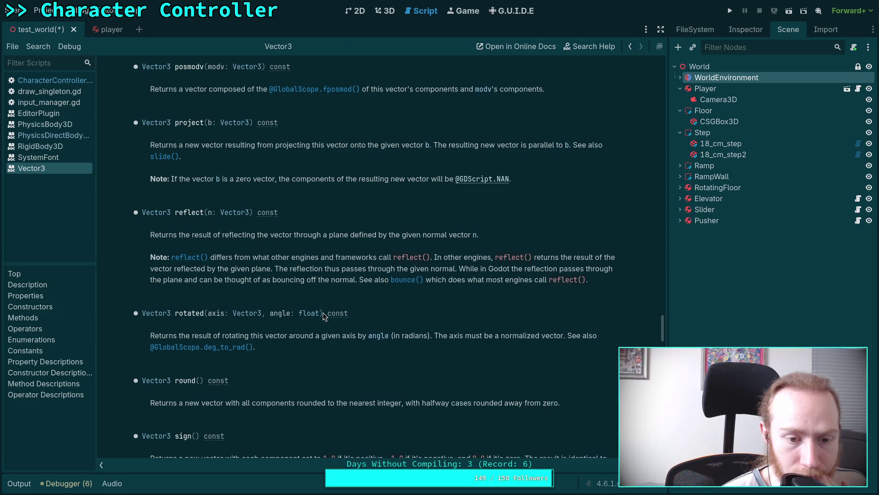
scroll(323, 313, down, 1)
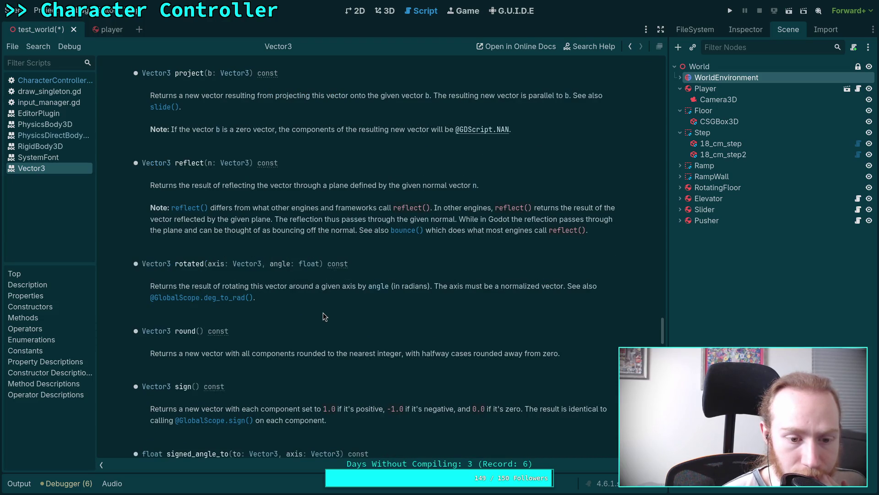
scroll(322, 312, down, 2)
scroll(323, 312, down, 2)
scroll(323, 312, down, 3)
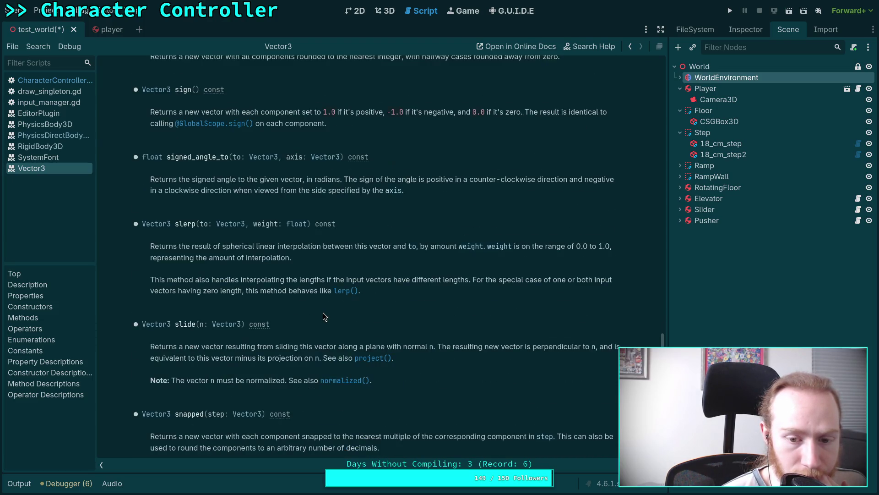
scroll(323, 313, down, 1)
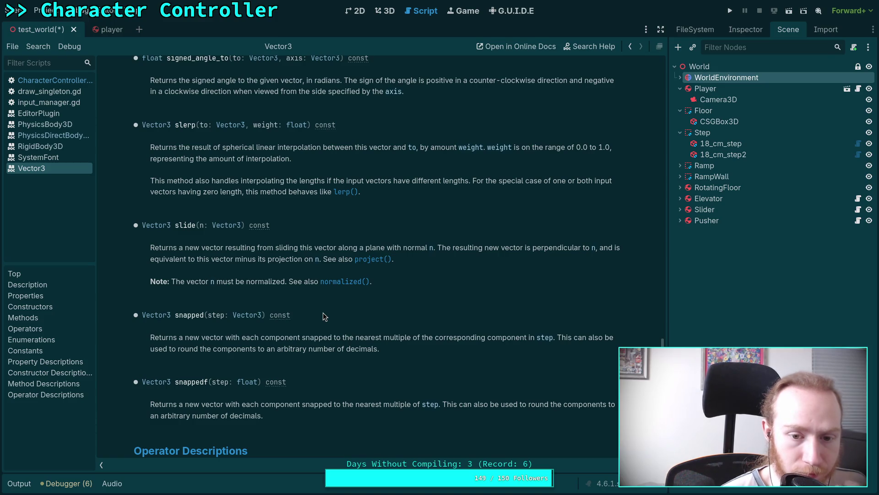
scroll(323, 313, down, 3)
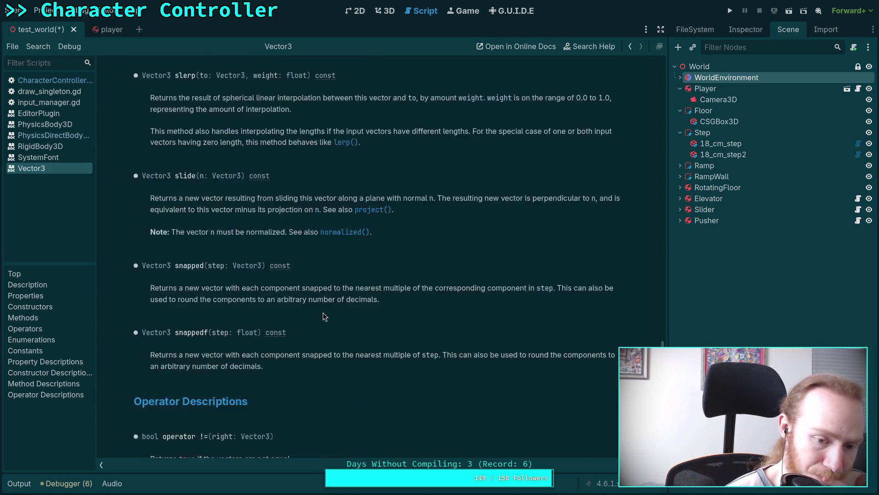
scroll(311, 315, down, 6)
scroll(311, 315, down, 9)
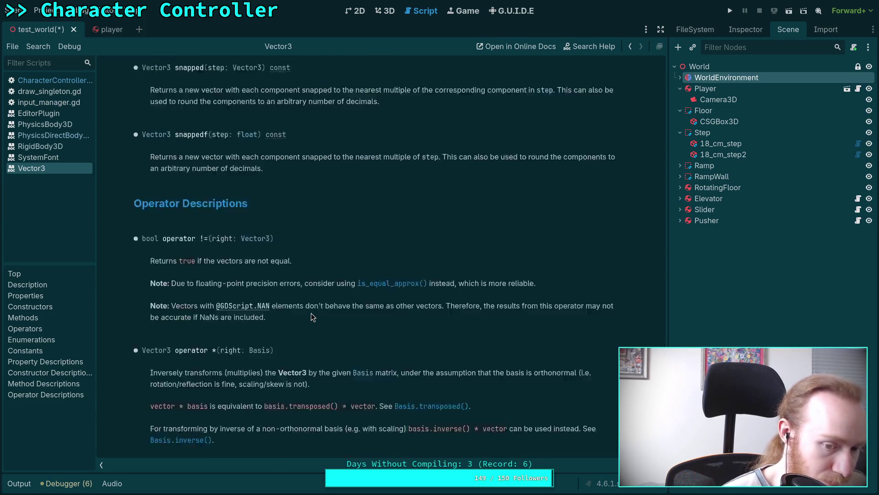
scroll(312, 316, down, 3)
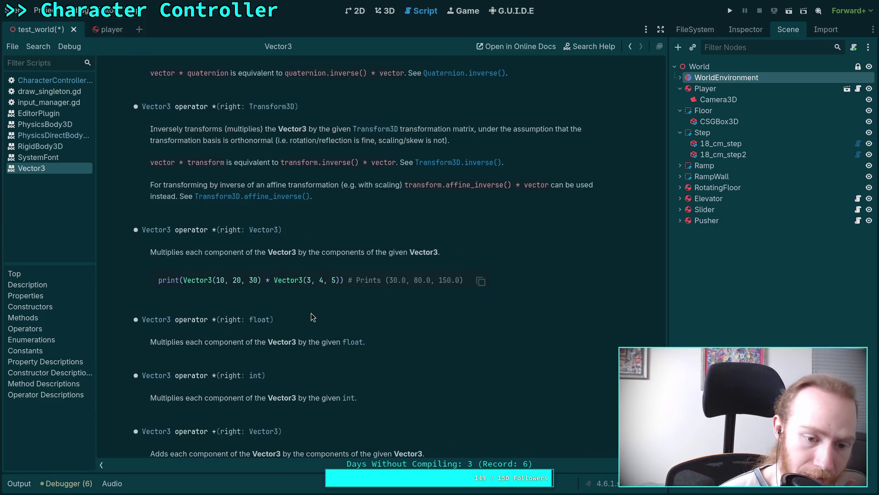
scroll(312, 316, down, 3)
scroll(311, 316, down, 8)
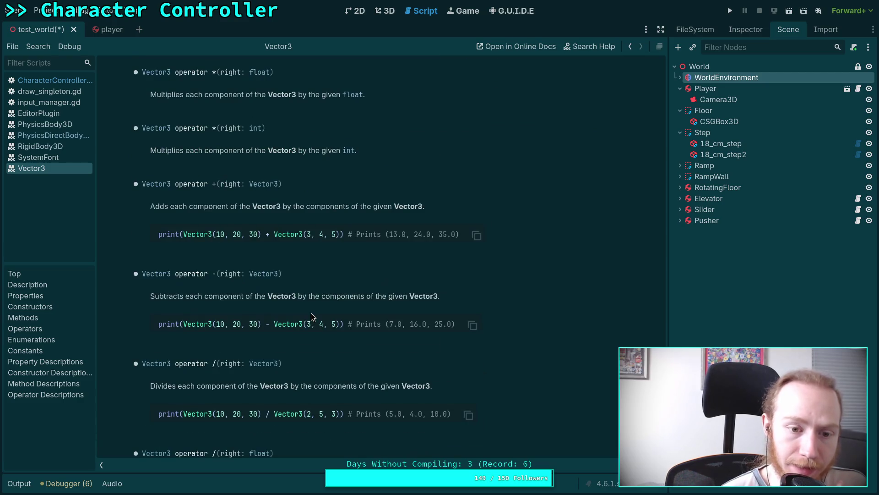
scroll(312, 316, down, 4)
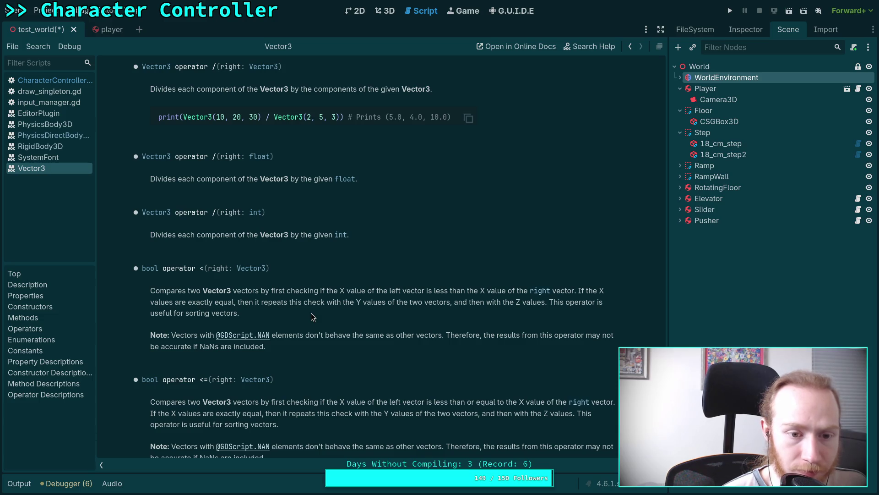
scroll(313, 317, up, 3)
scroll(312, 317, down, 4)
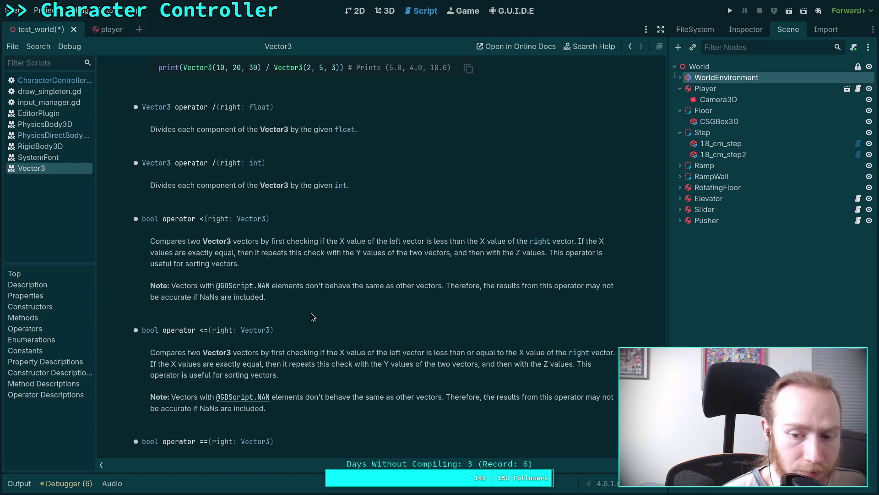
scroll(311, 316, down, 3)
scroll(312, 315, down, 3)
scroll(312, 316, down, 3)
scroll(312, 316, down, 6)
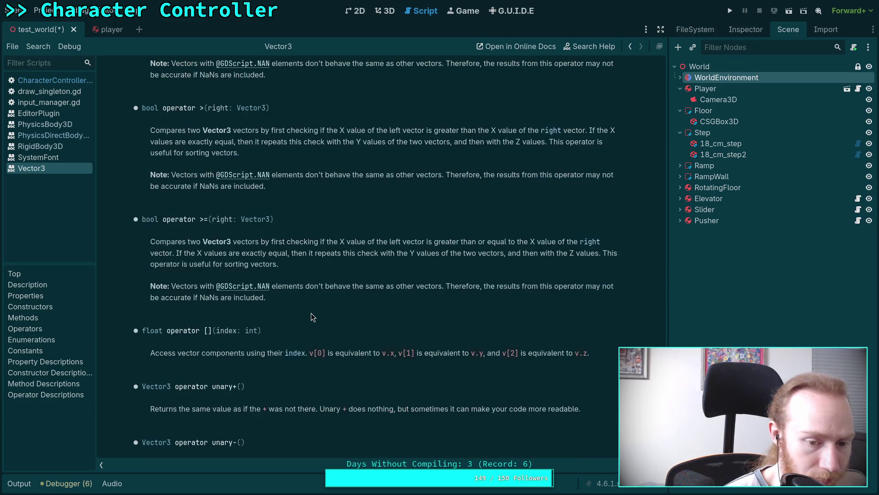
right_click(66, 170)
Close the Vector3 docs and scroll CharacterController.gd down to the debug drawing code
click(85, 178)
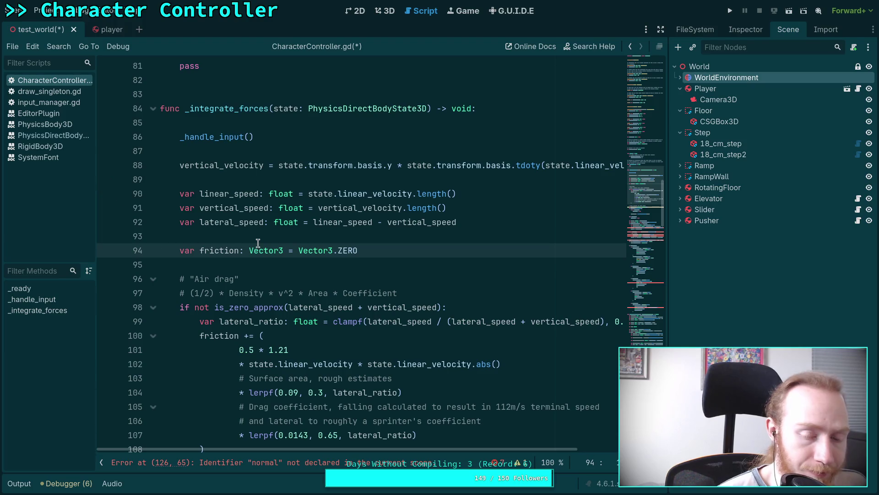
click(368, 264)
scroll(366, 278, down, 3)
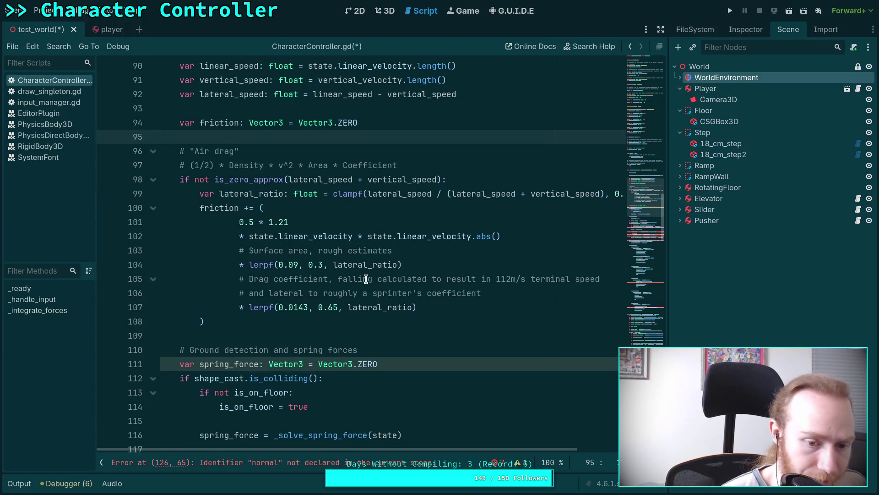
scroll(369, 281, down, 2)
scroll(376, 293, up, 1)
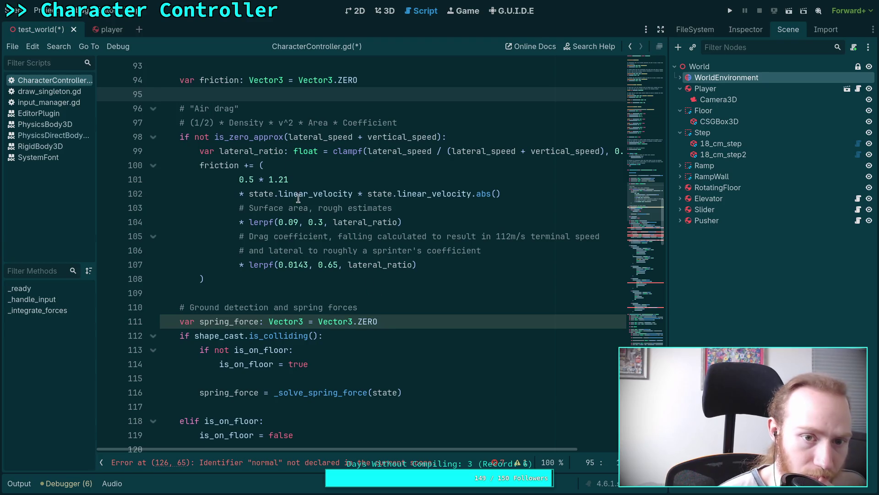
click(241, 80)
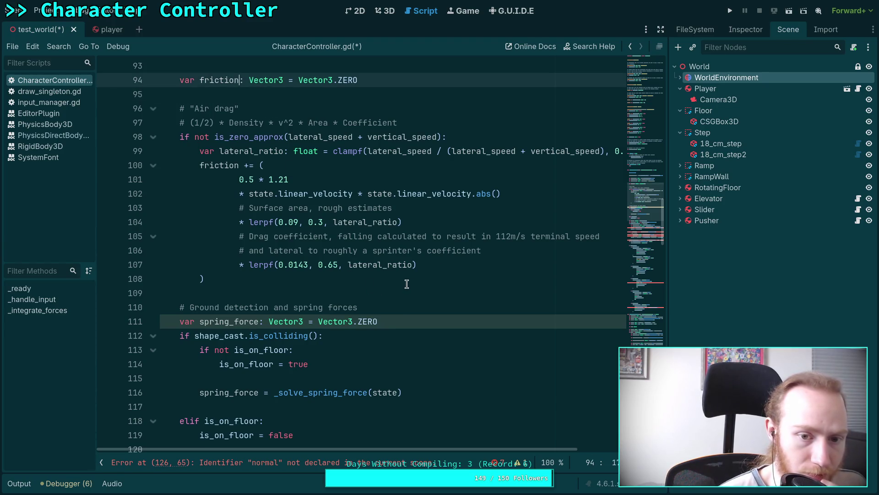
scroll(451, 298, down, 2)
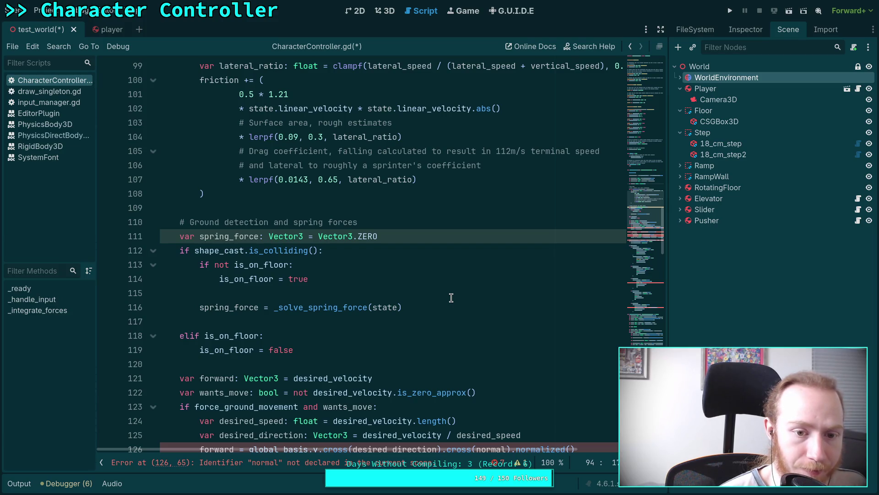
scroll(451, 298, down, 9)
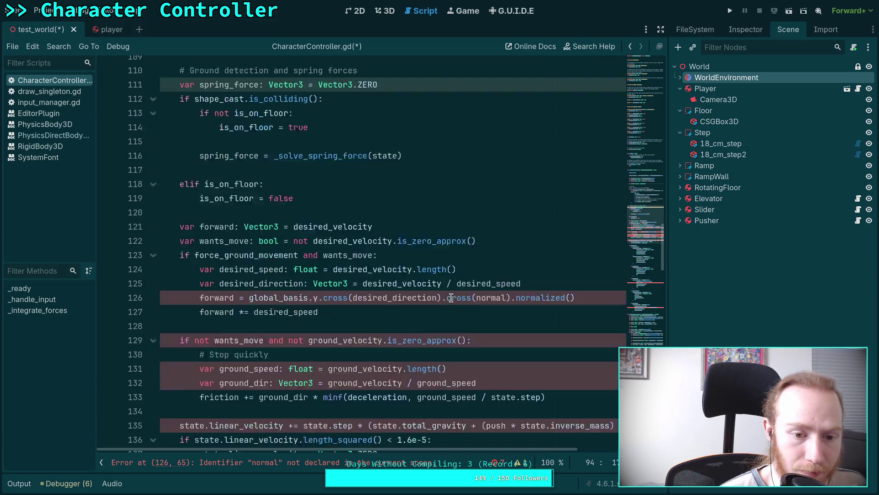
scroll(451, 298, down, 18)
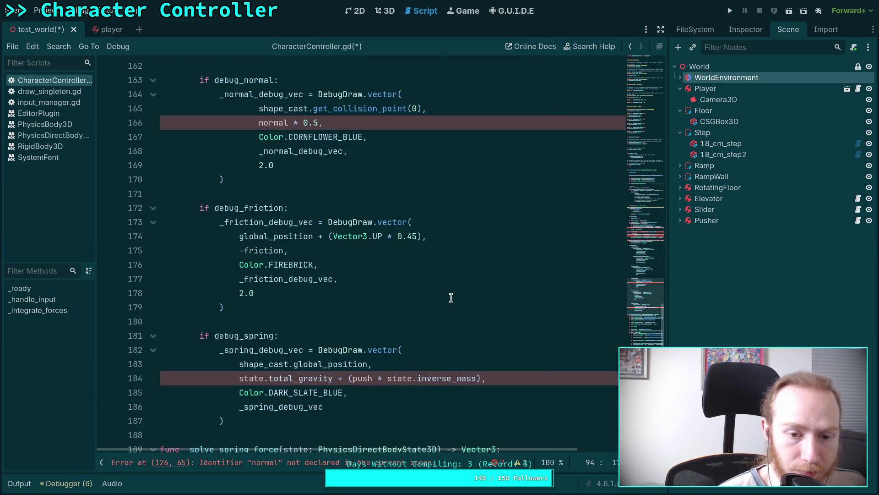
scroll(451, 298, down, 4)
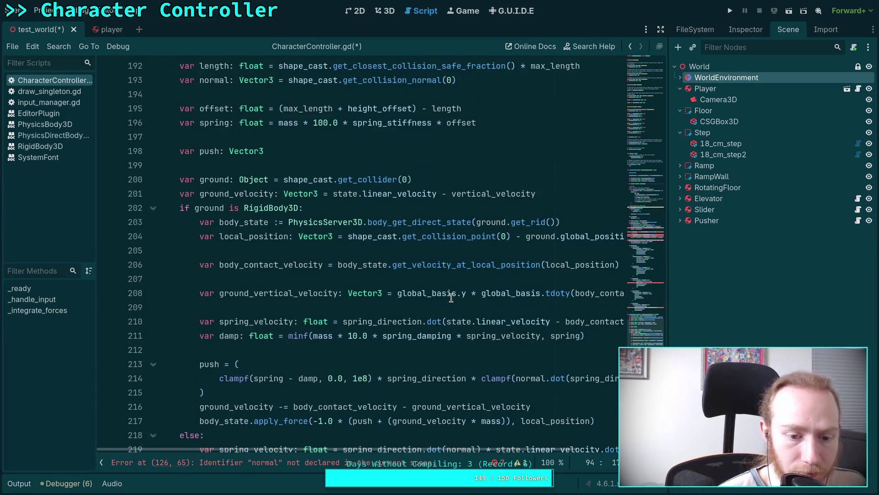
scroll(272, 227, up, 4)
Rename _solve_spring_force to _calculate_spring_force on line 189 and in its line-116 call
drag(190, 194, 214, 194)
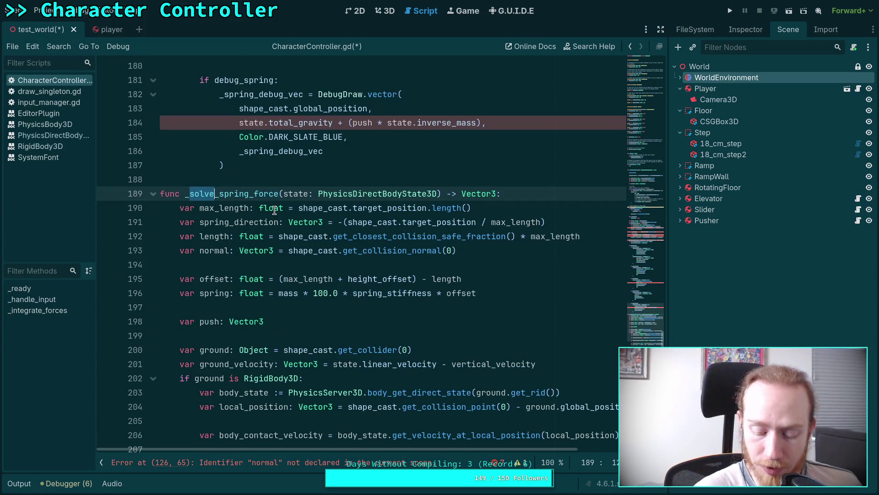
text(calculate)
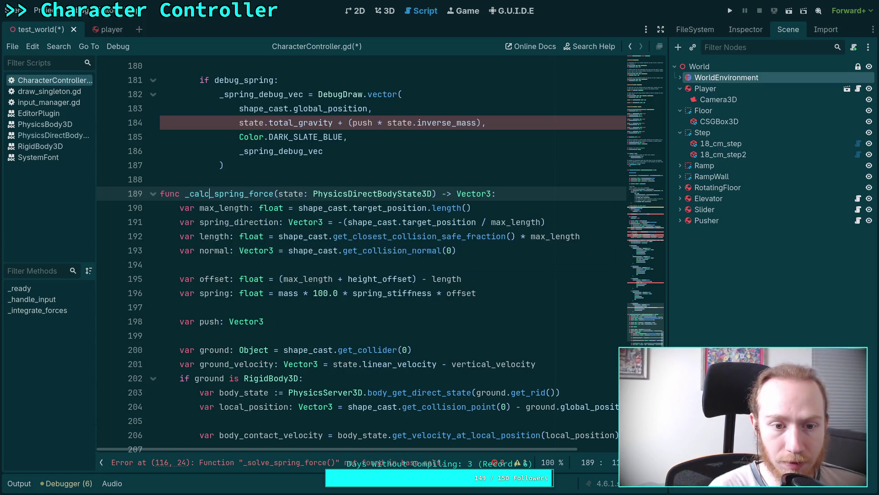
scroll(288, 260, up, 20)
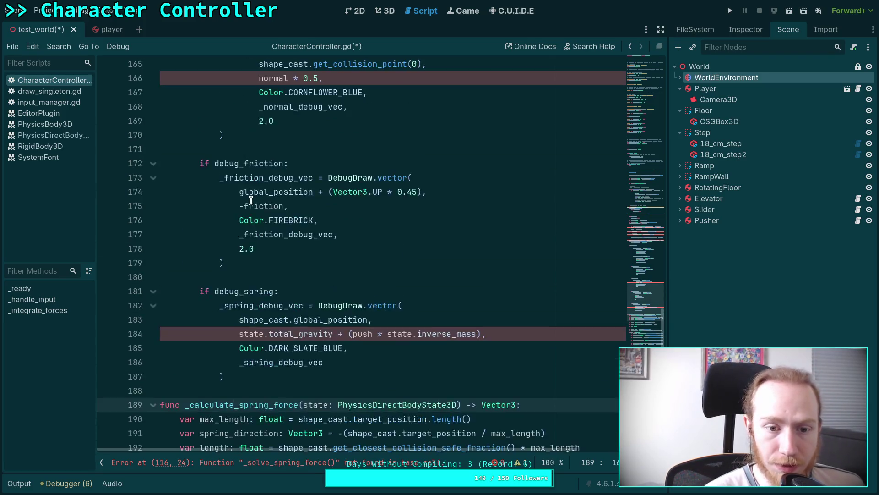
scroll(287, 260, up, 5)
drag(279, 264, 305, 265)
text(calcul)
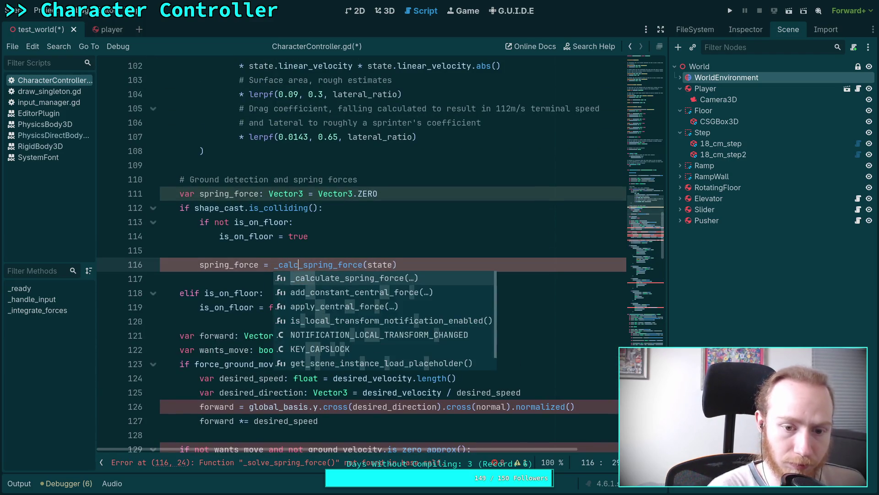
key(Return)
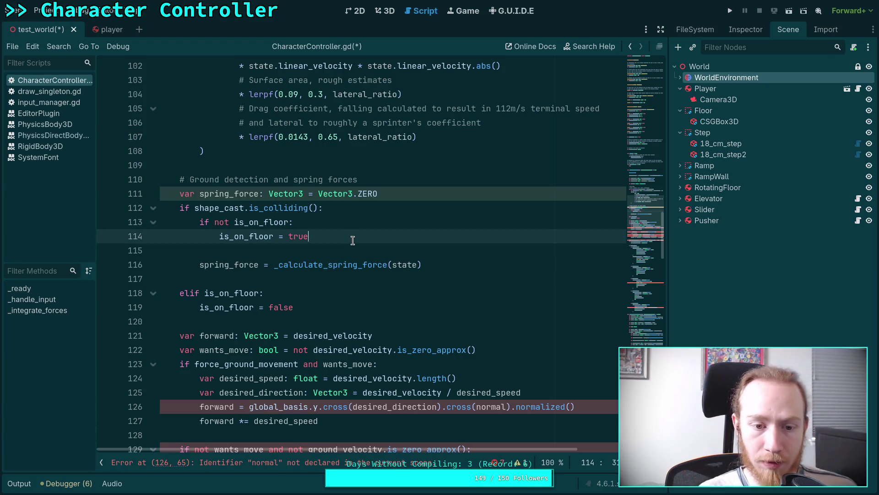
drag(317, 254, 317, 257)
click(337, 249)
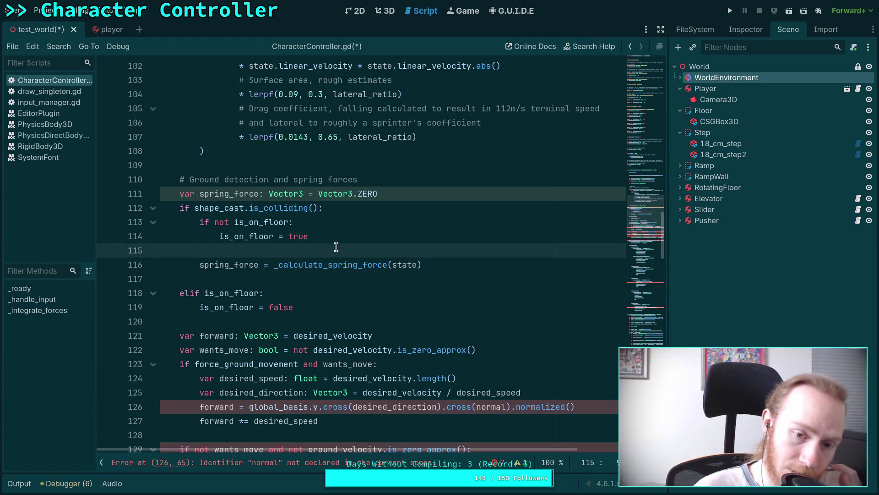
click(280, 280)
key(BackSpace)
key(BackSpace)
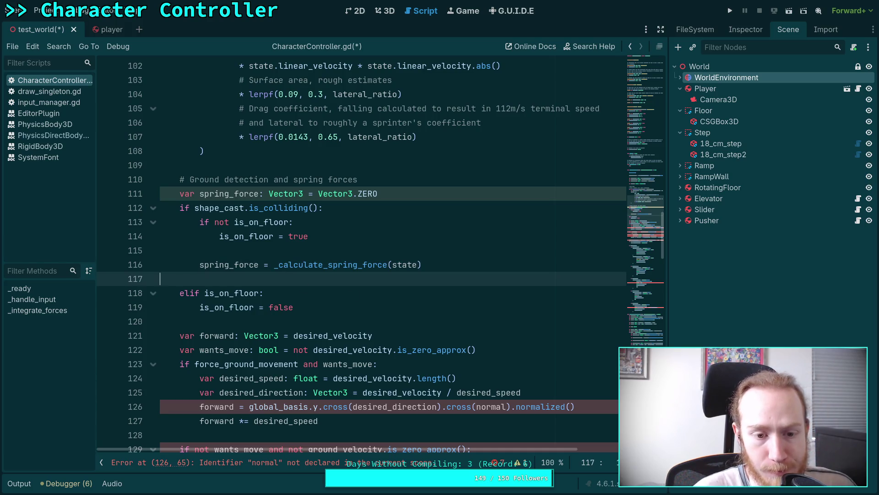
Drop the trailing 's' so the line-110 comment reads 'Ground detection and spring force'
mouse_move(244, 229)
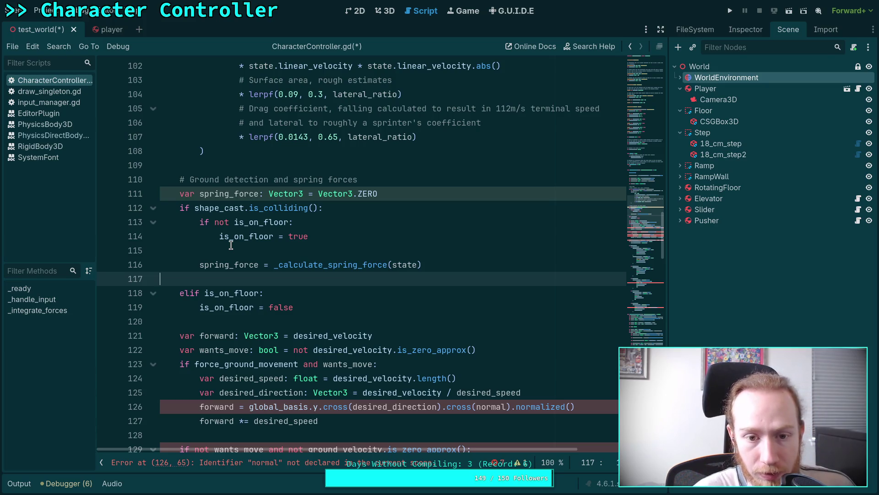
mouse_move(281, 268)
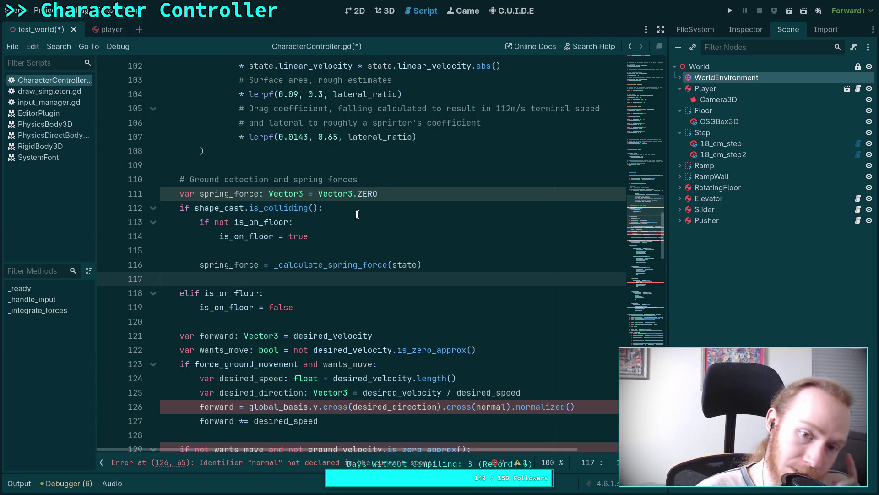
click(373, 174)
key(BackSpace)
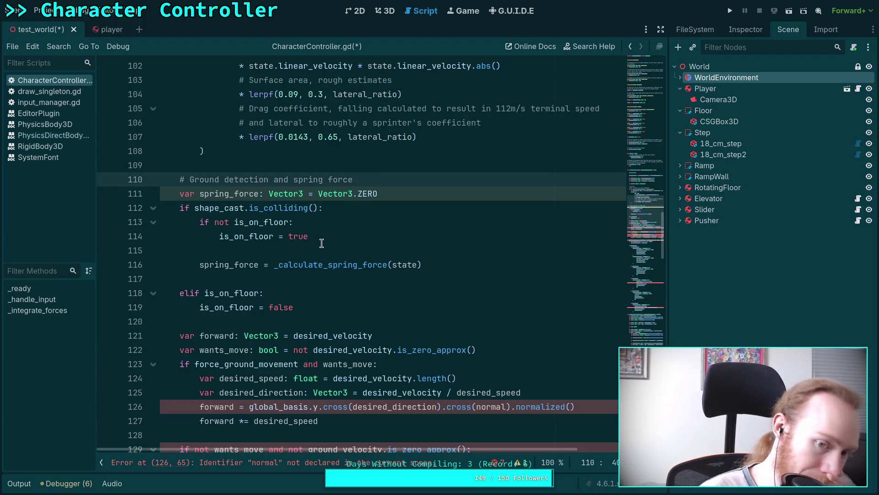
click(348, 250)
scroll(348, 275, down, 1)
scroll(348, 275, down, 20)
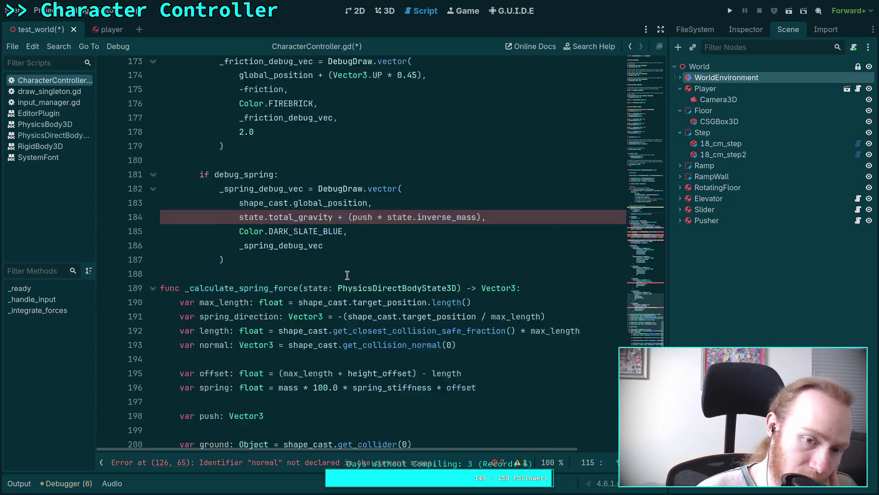
scroll(348, 275, down, 5)
scroll(348, 275, up, 2)
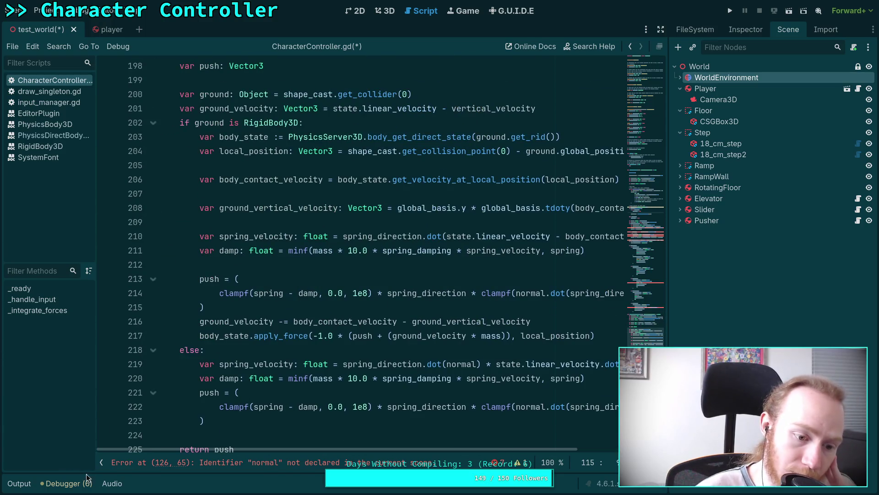
click(101, 462)
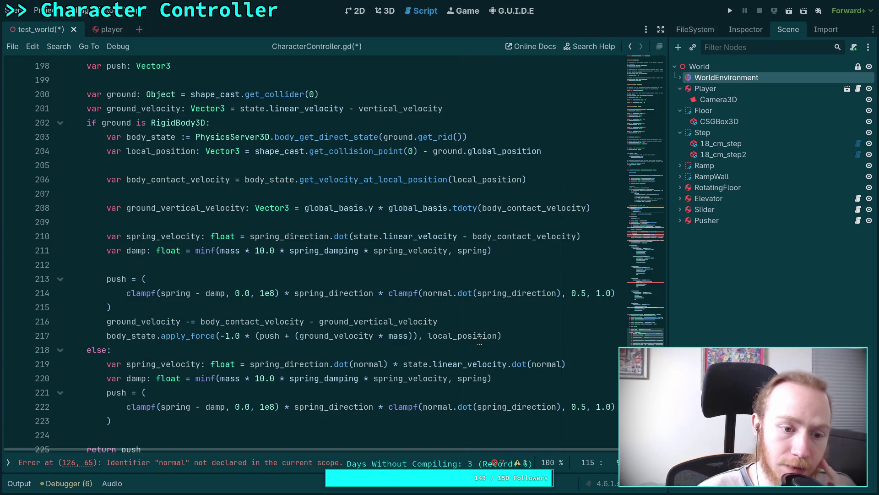
scroll(479, 340, down, 1)
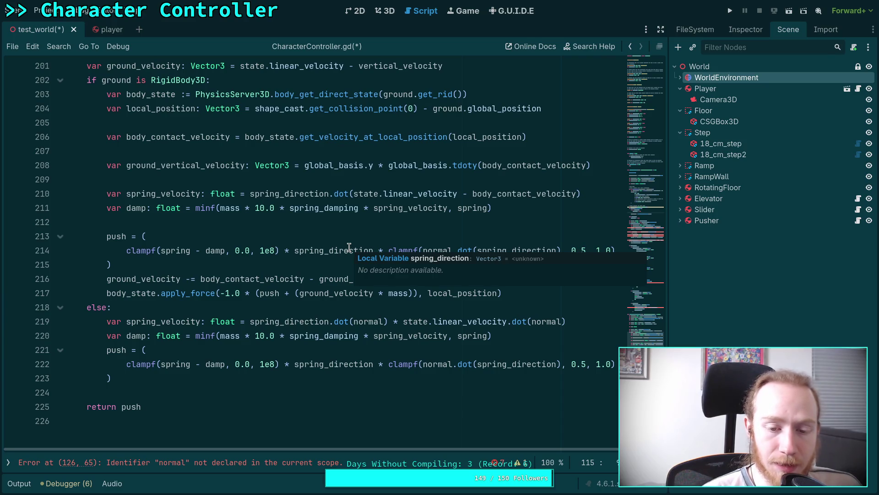
double_click(303, 321)
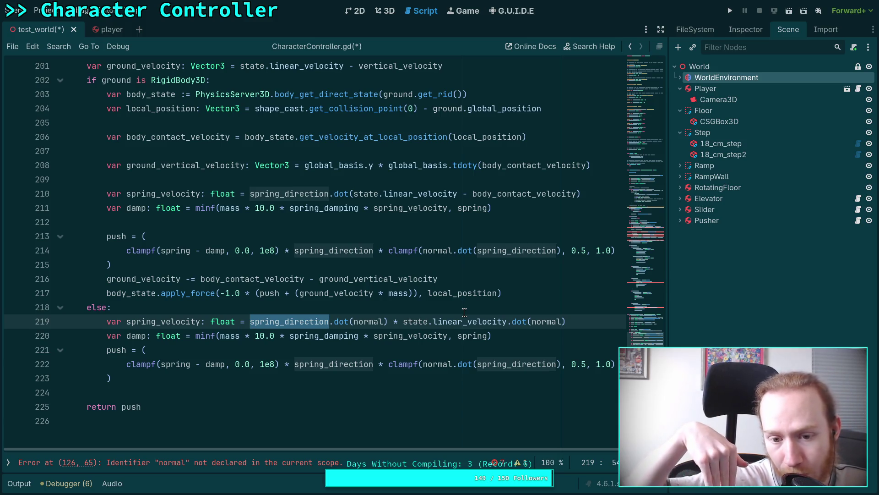
double_click(369, 321)
scroll(380, 316, up, 10)
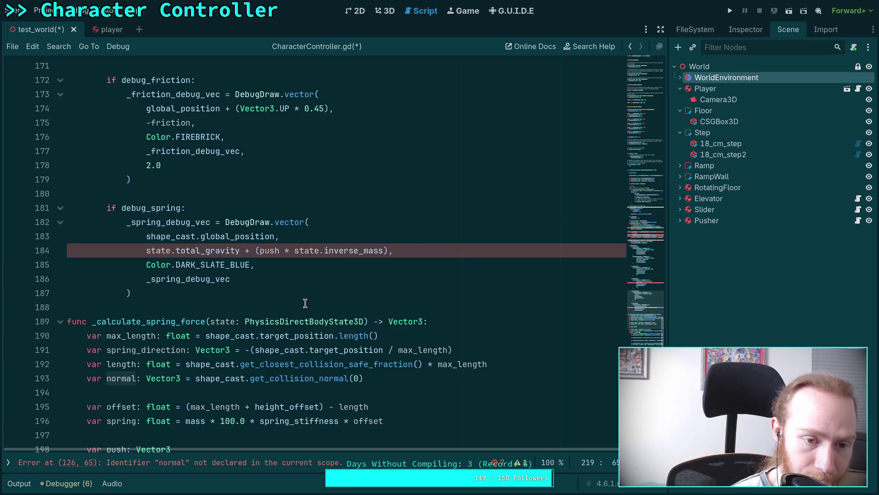
scroll(201, 254, up, 2)
scroll(201, 254, up, 3)
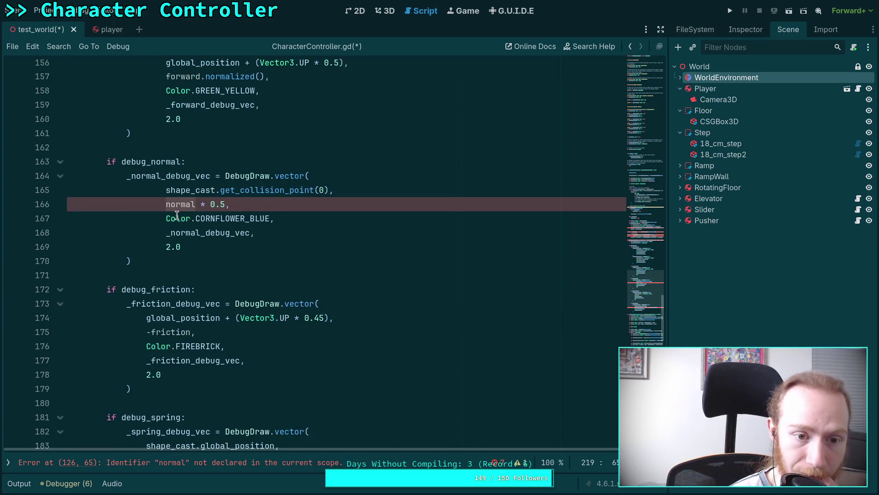
scroll(343, 362, down, 8)
scroll(344, 361, down, 6)
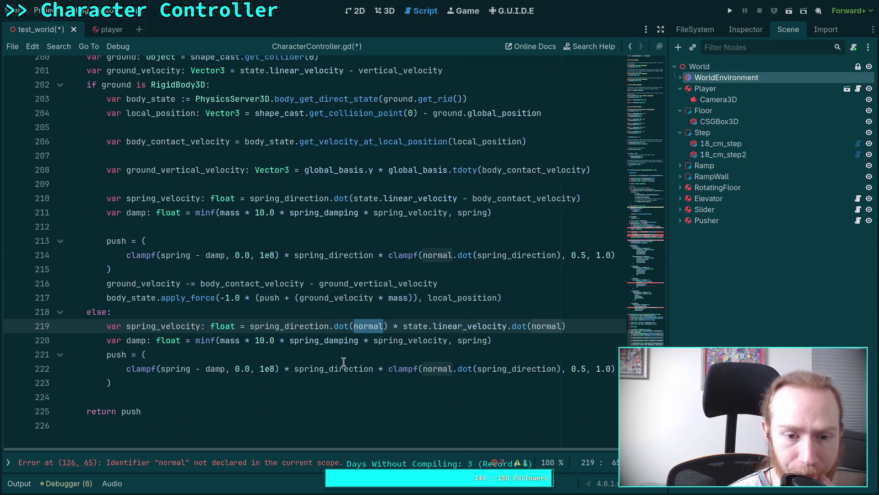
scroll(387, 392, up, 1)
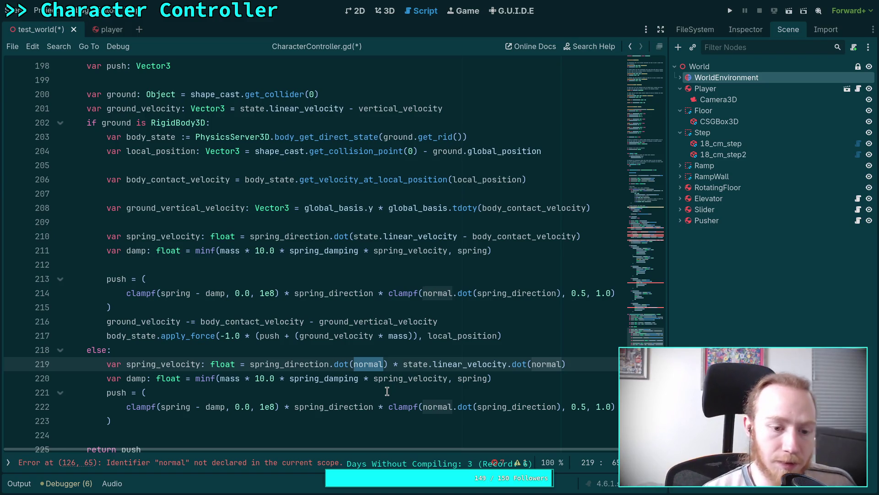
scroll(376, 336, down, 1)
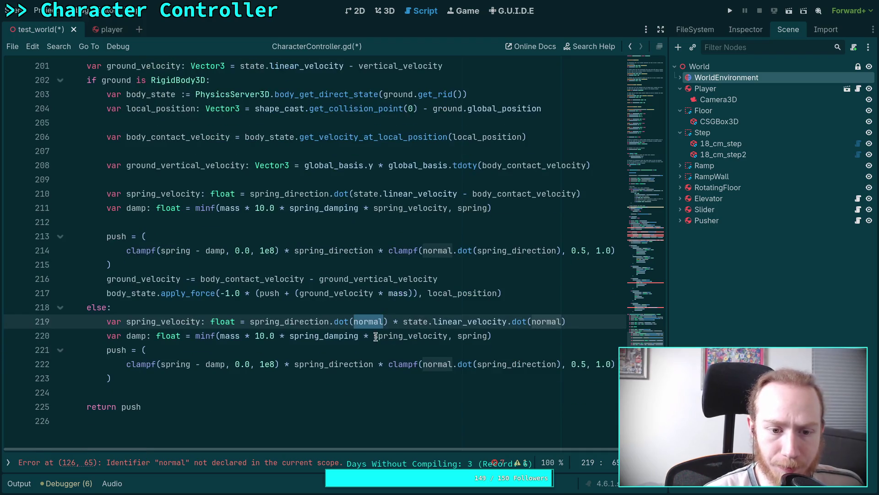
click(226, 207)
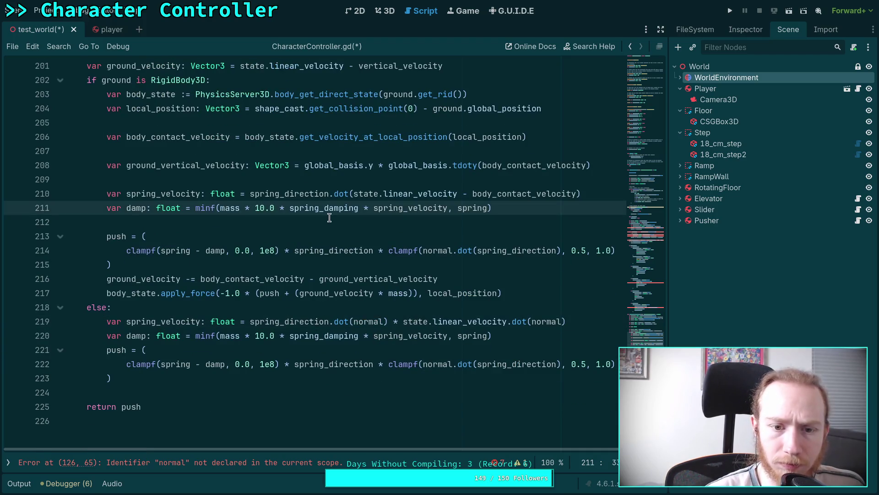
double_click(386, 192)
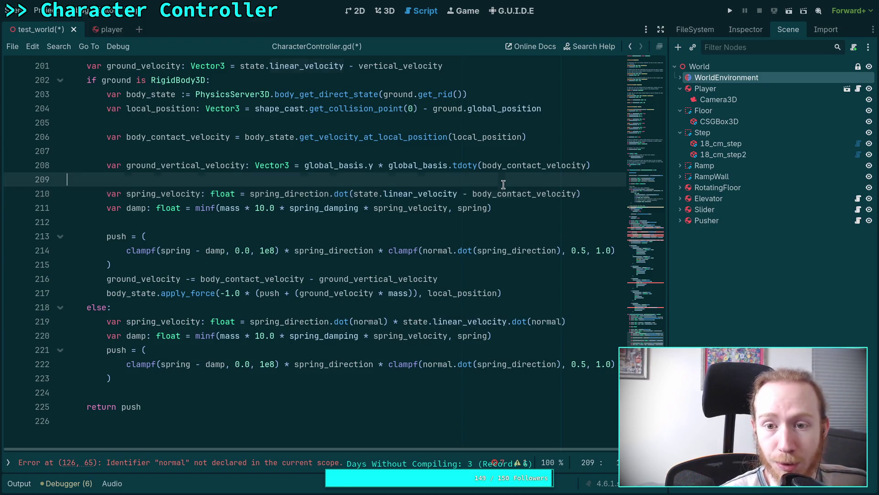
double_click(513, 193)
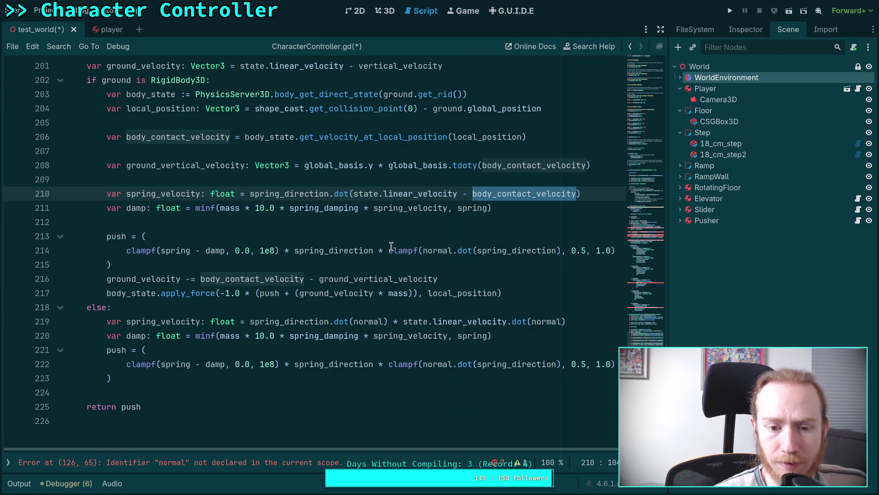
mouse_move(391, 246)
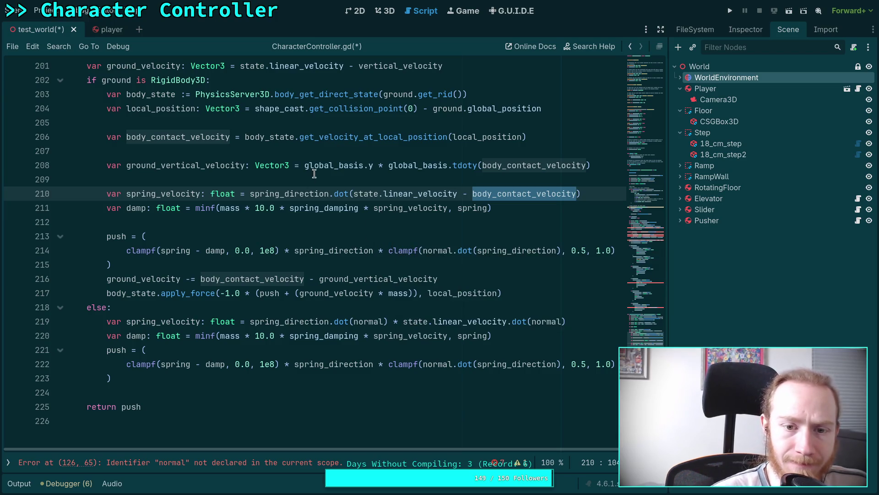
click(249, 193)
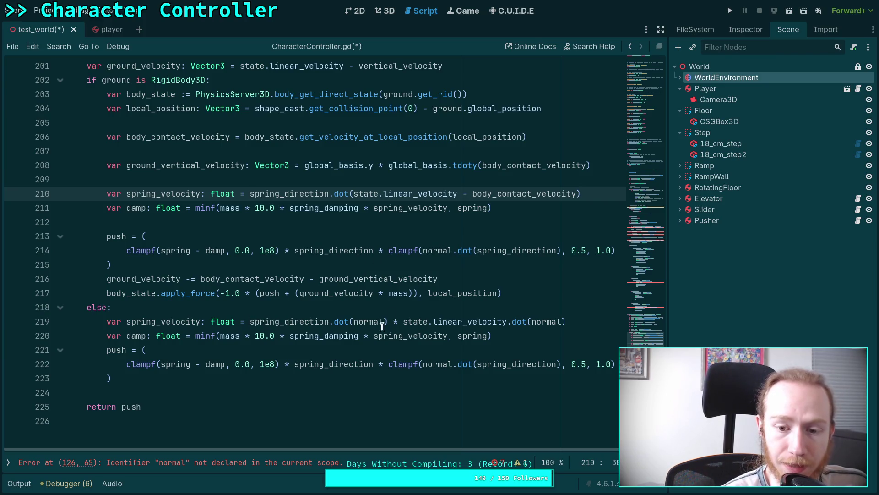
mouse_move(511, 327)
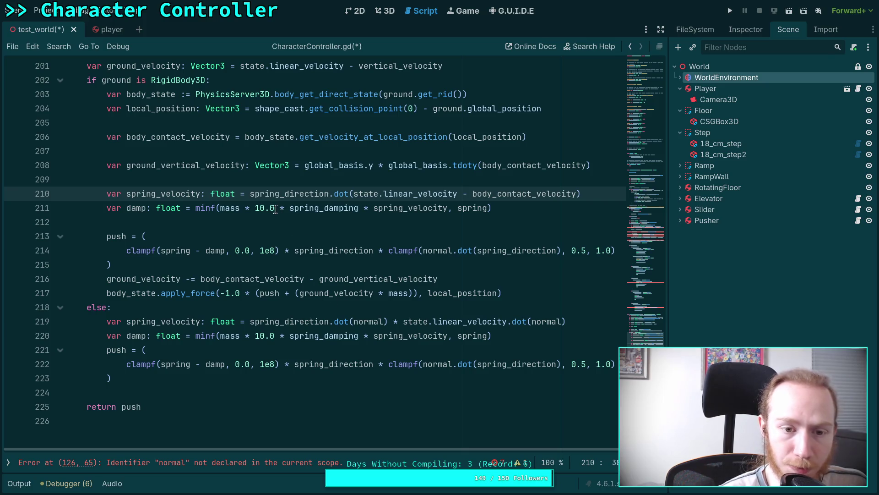
click(244, 195)
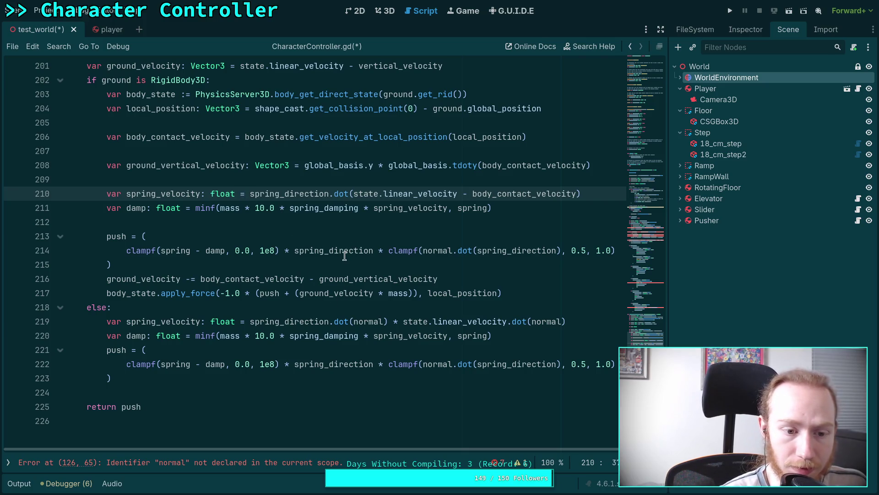
mouse_move(344, 256)
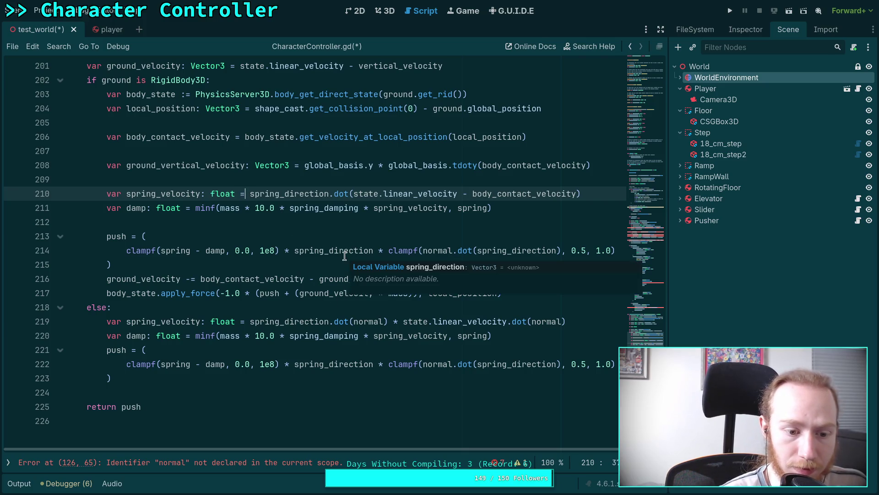
double_click(118, 349)
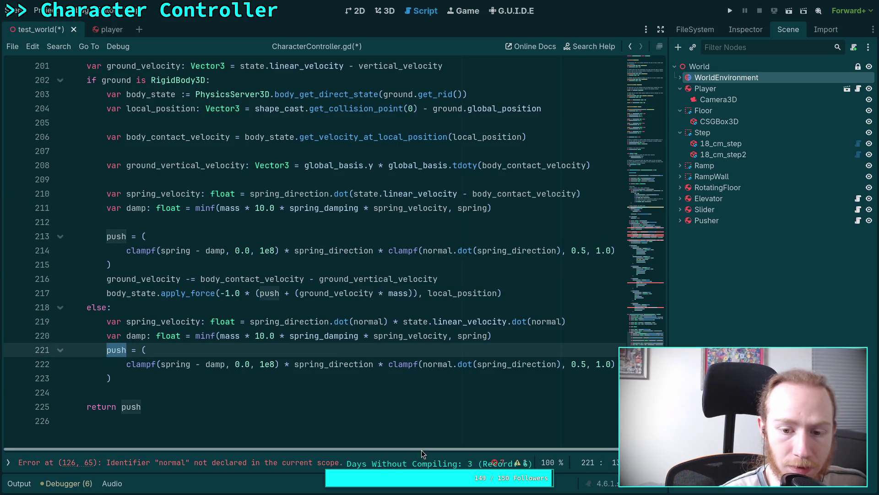
scroll(420, 450, right, 1)
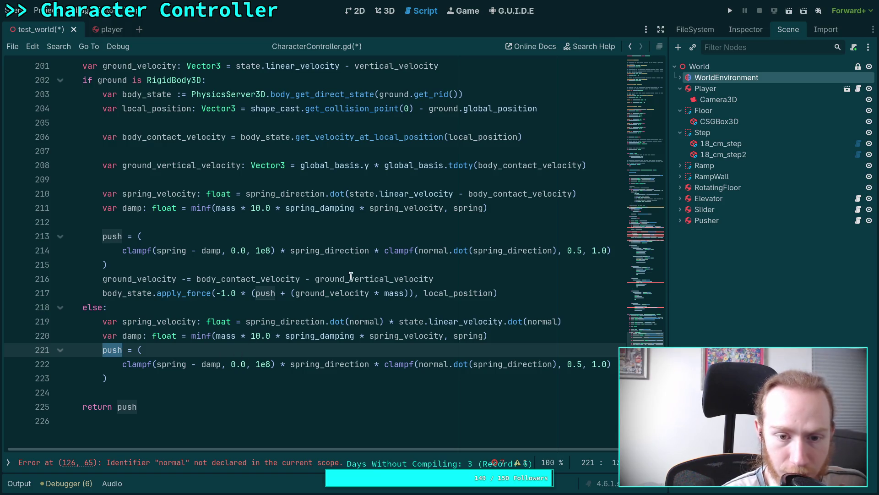
double_click(325, 365)
double_click(118, 237)
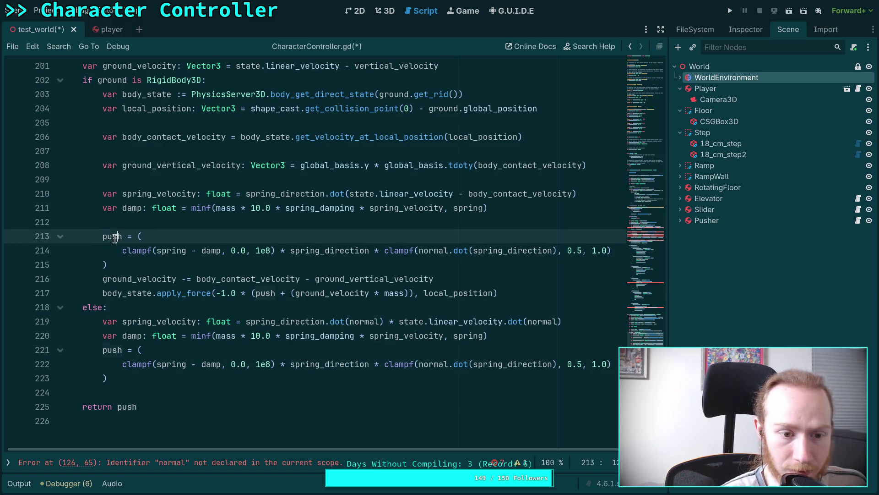
drag(615, 365, 122, 364)
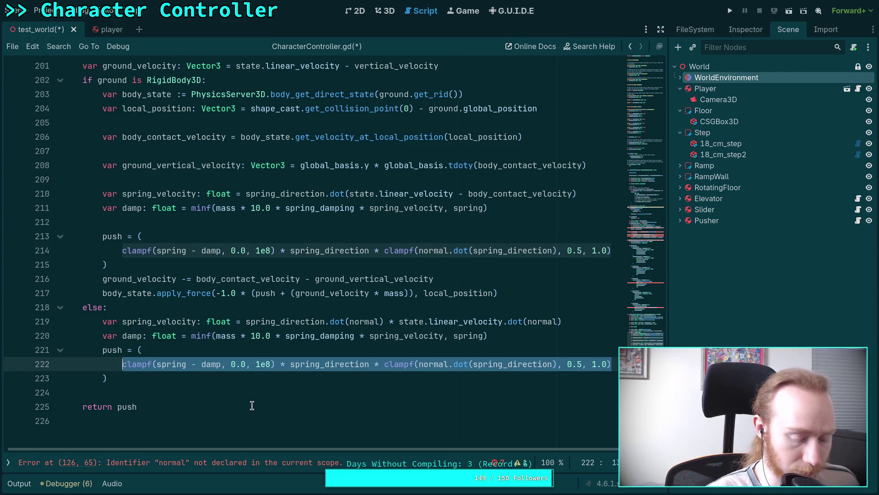
key(ctrl+x)
click(160, 405)
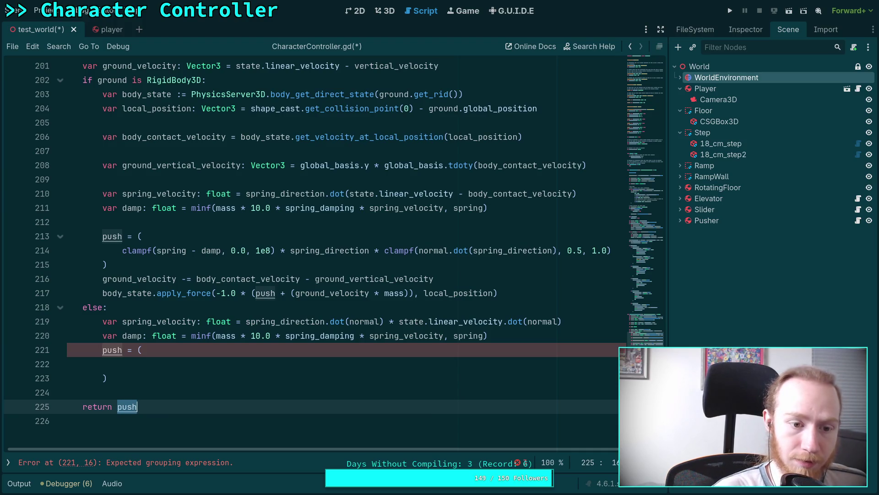
click(123, 364)
key(ctrl+v)
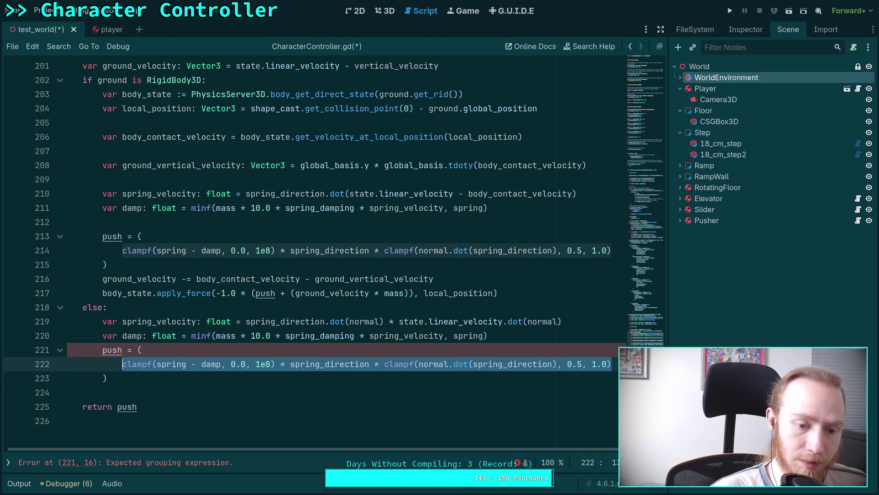
click(159, 376)
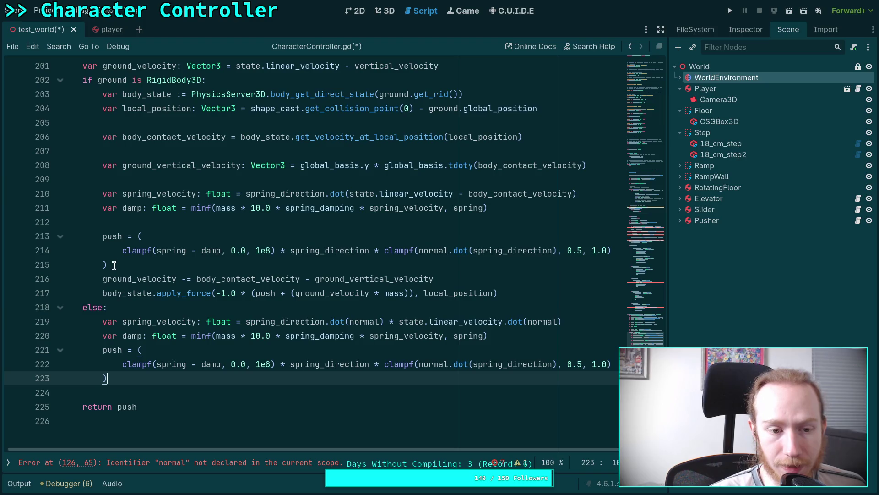
double_click(150, 293)
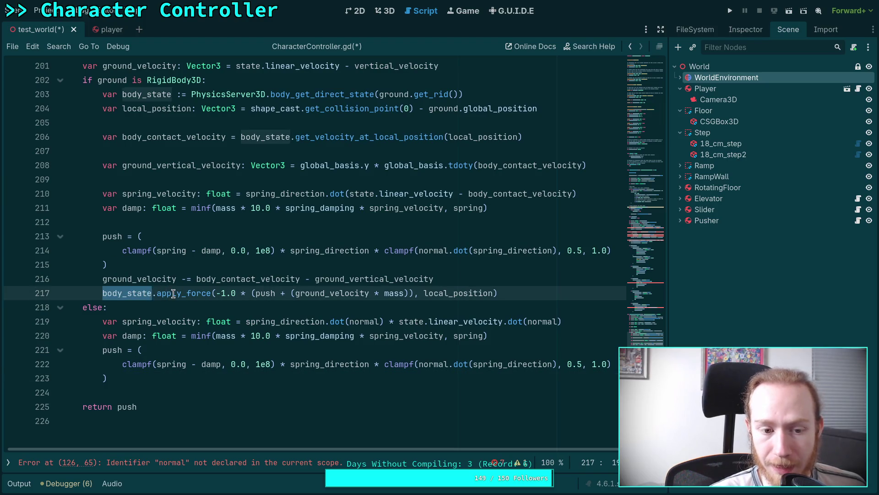
double_click(332, 293)
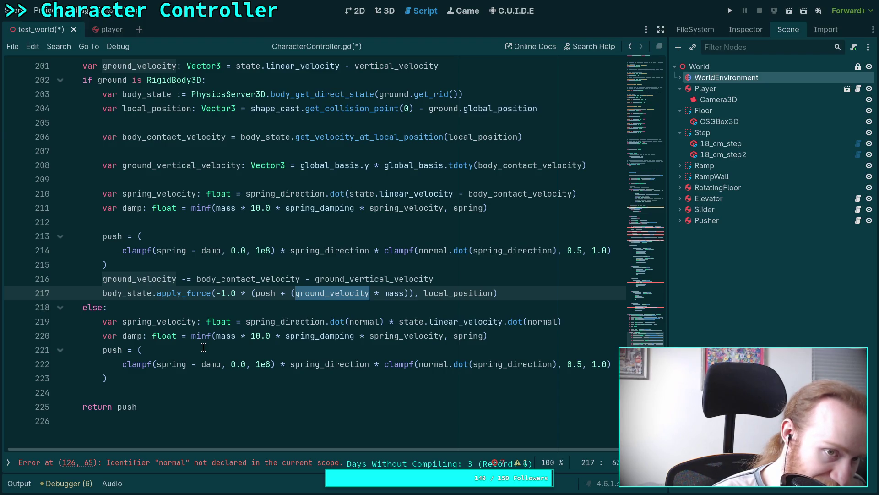
key(ctrl+equal)
key(ctrl+equal)
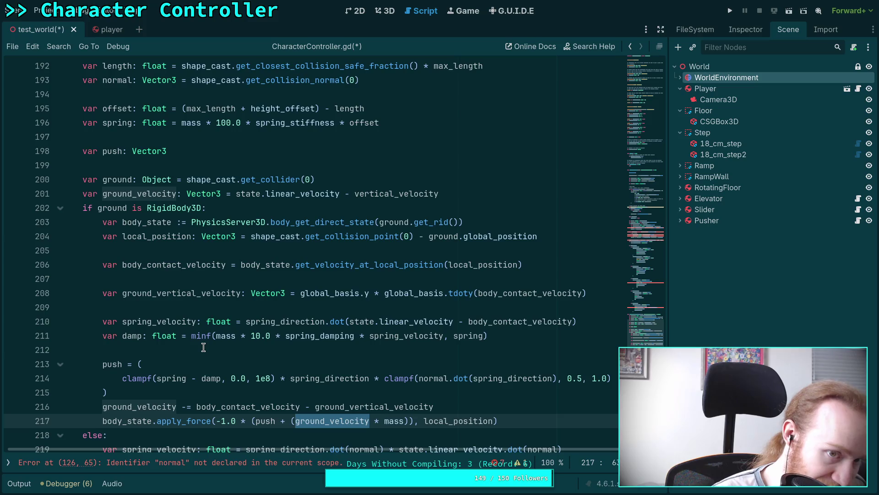
key(ctrl+0)
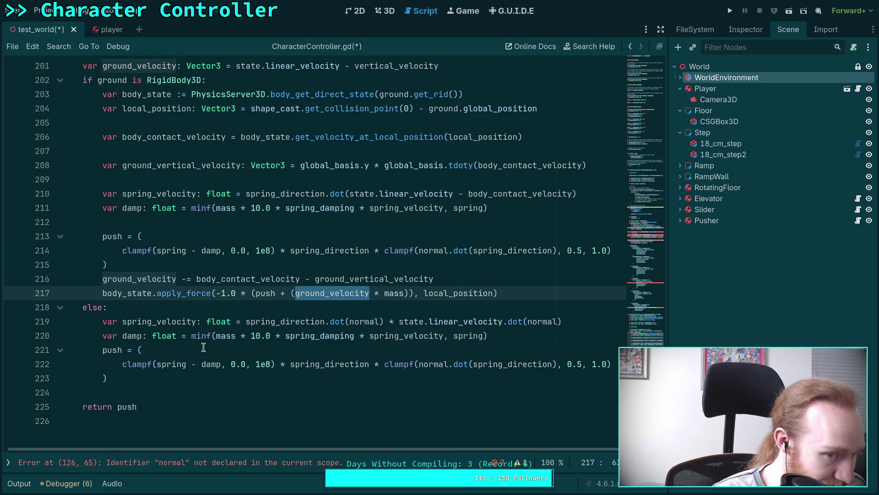
mouse_move(237, 339)
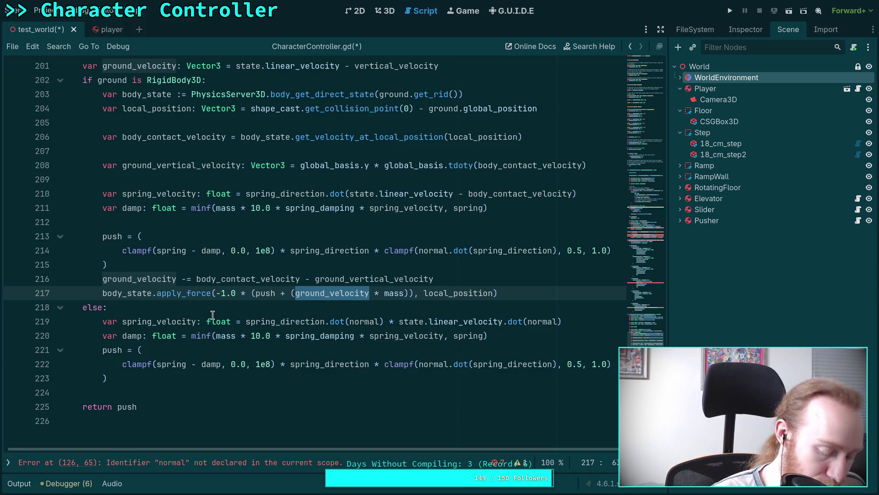
mouse_move(212, 315)
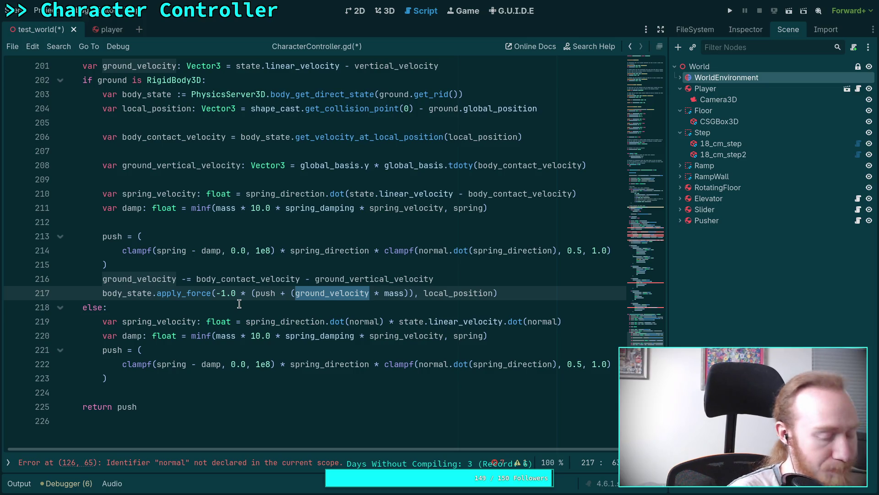
click(297, 307)
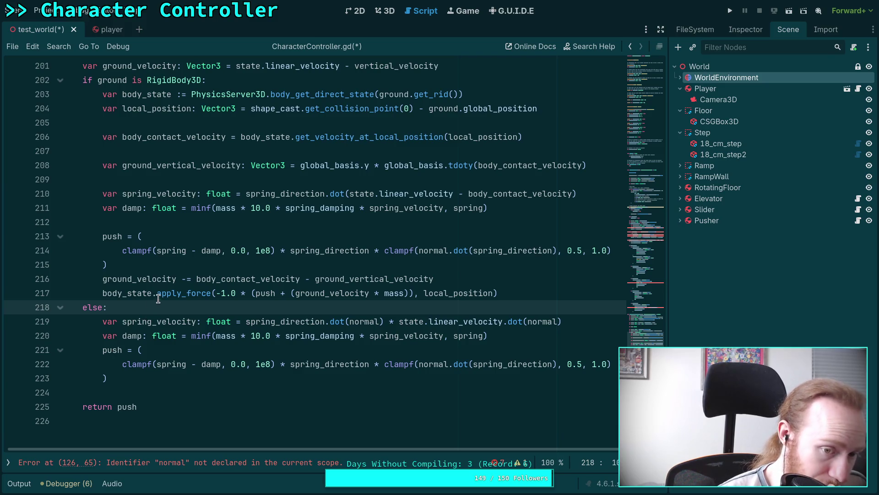
double_click(266, 294)
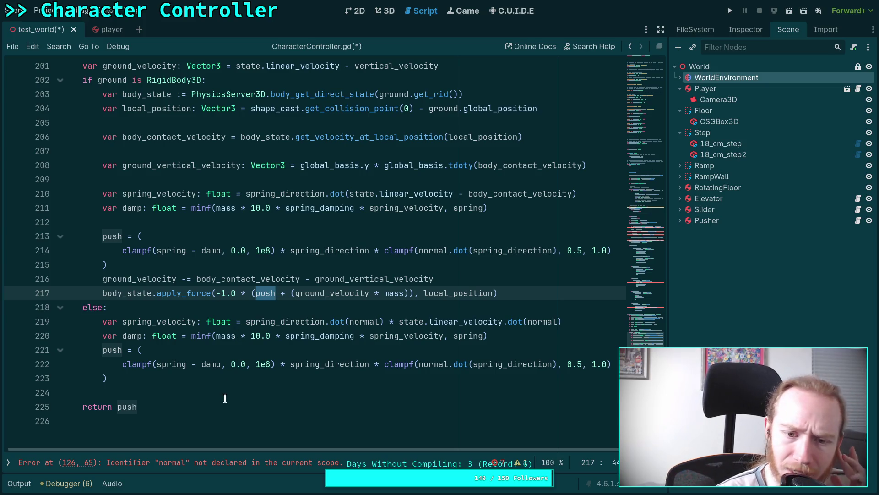
click(139, 280)
double_click(147, 280)
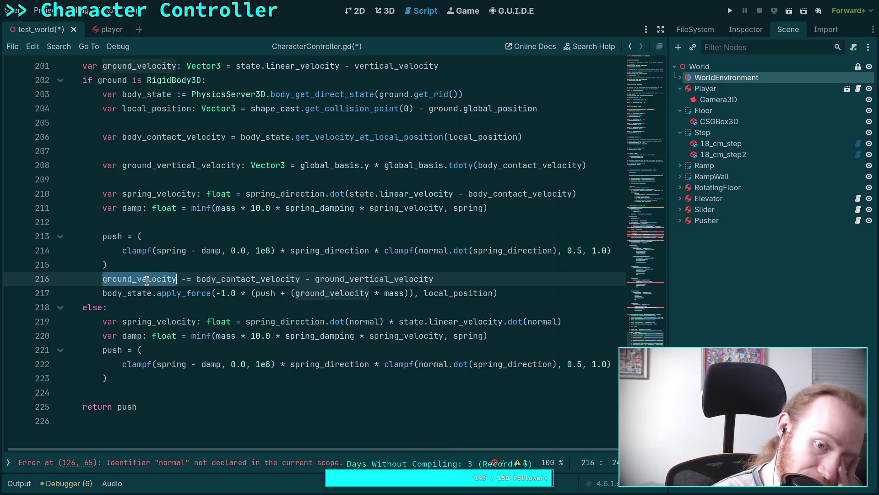
click(245, 272)
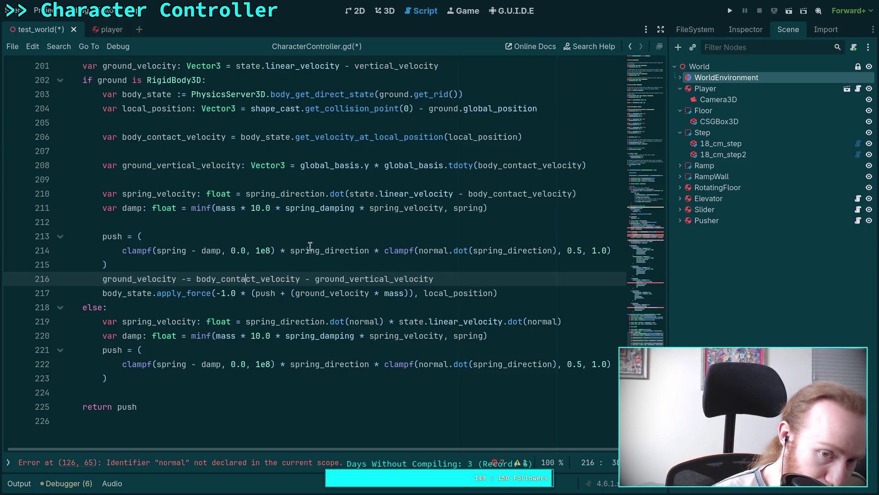
click(324, 251)
double_click(324, 251)
double_click(155, 193)
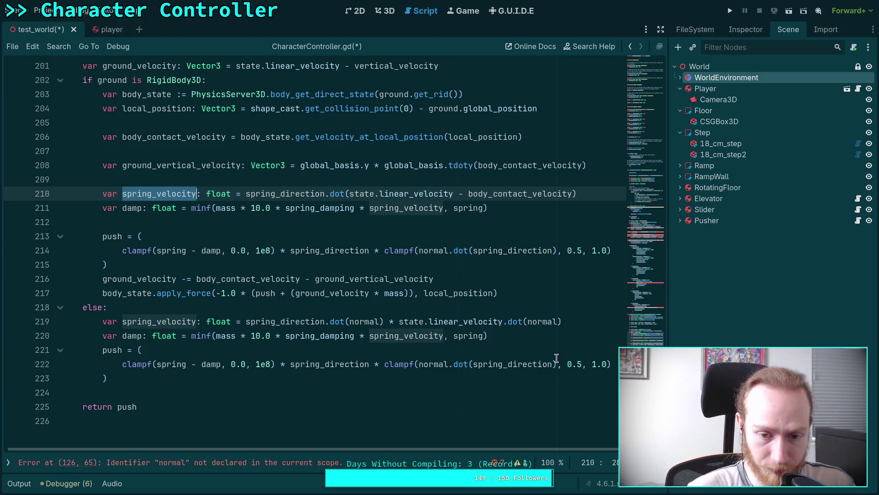
In the else branch, add 'var a: float' computed from spring_direction, normal and state.linear_velocity dot products
click(573, 308)
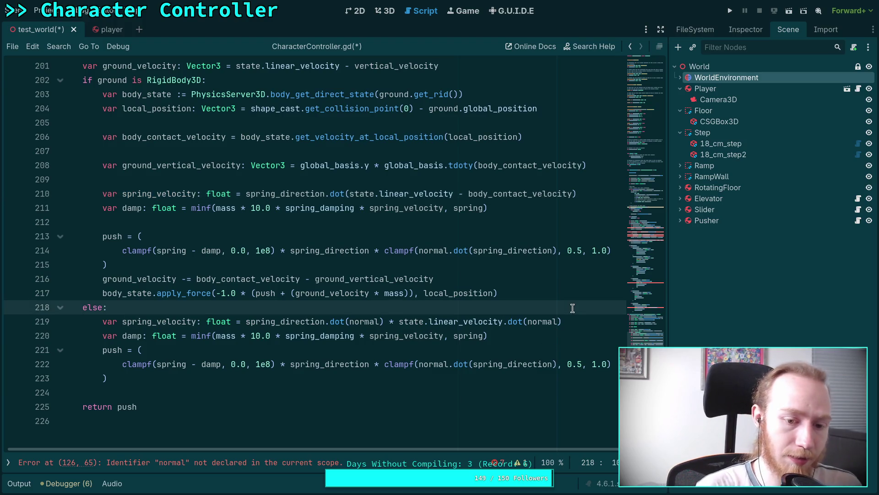
key(Return)
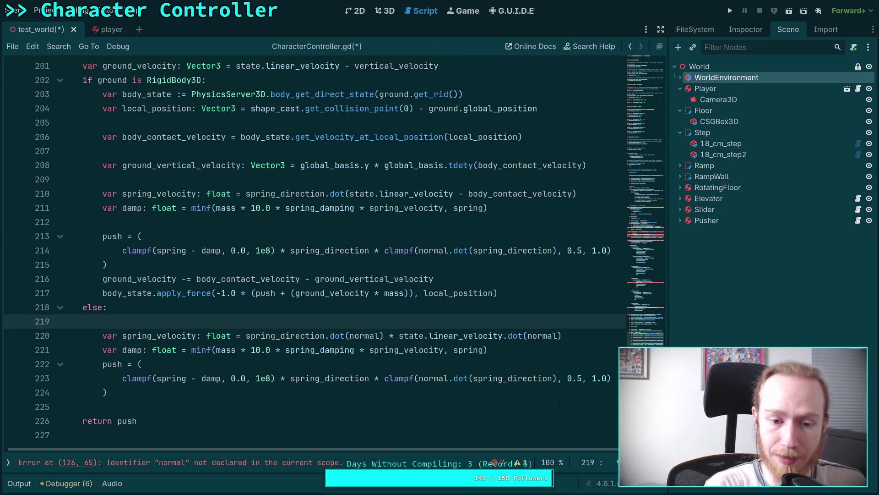
text(svar a: Vector3)
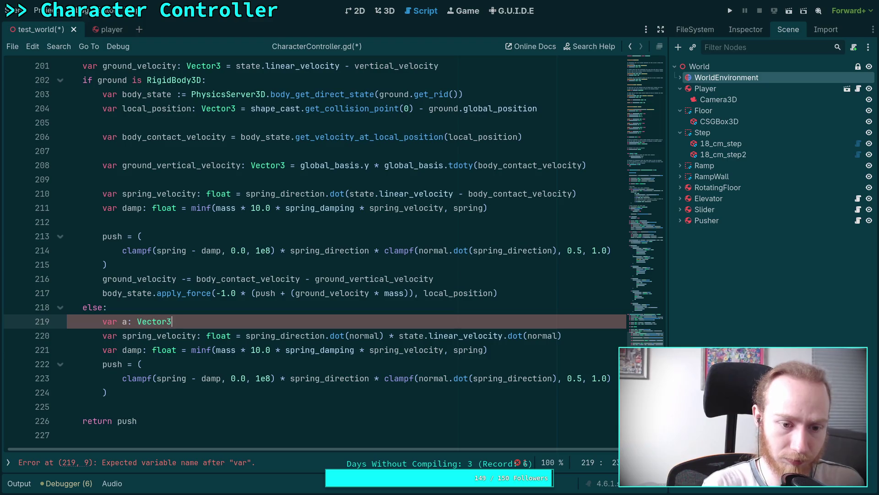
key(BackSpace)
key(BackSpace)
key(BackSpace)
text(floa)
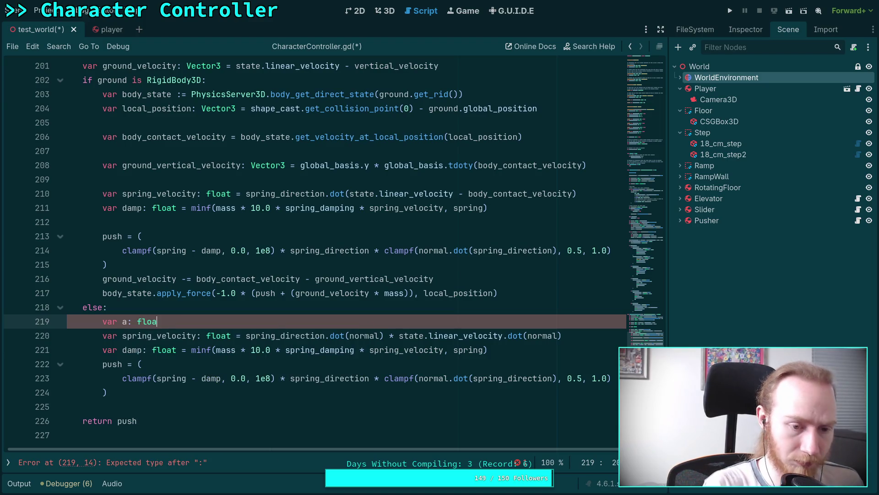
text(t)
text(= )
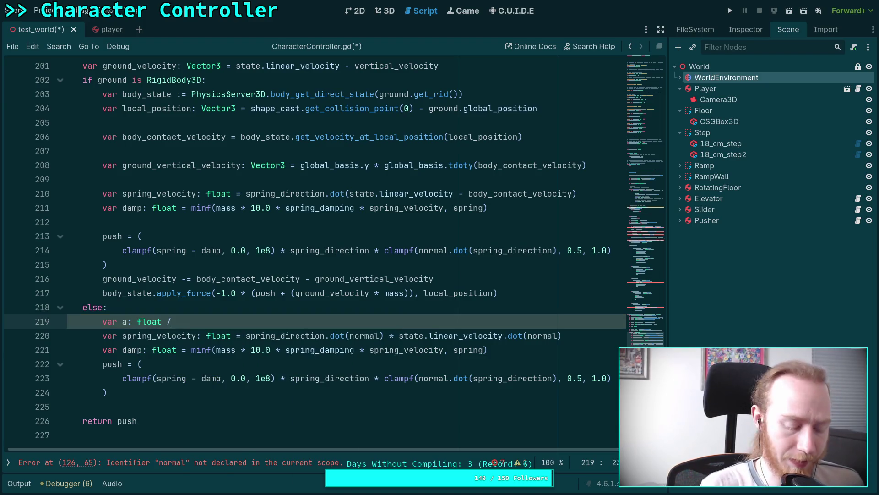
text(spring_dampin)
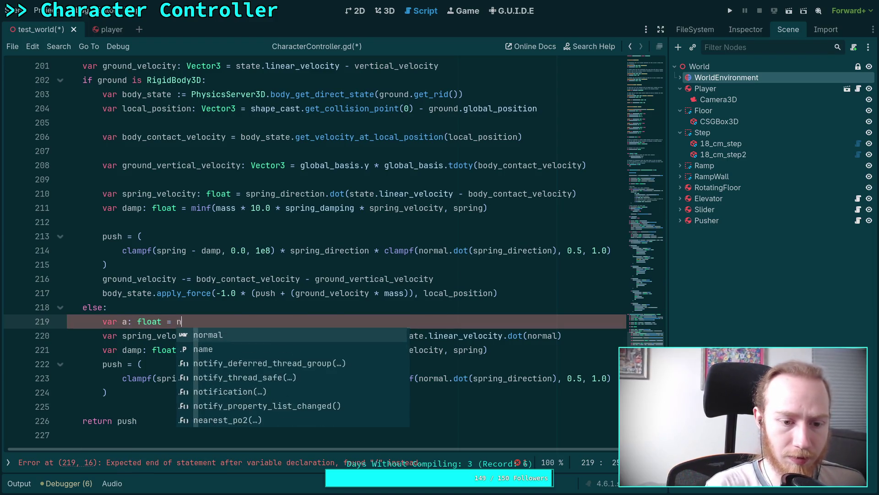
key(BackSpace)
key(BackSpace)
key(BackSpace)
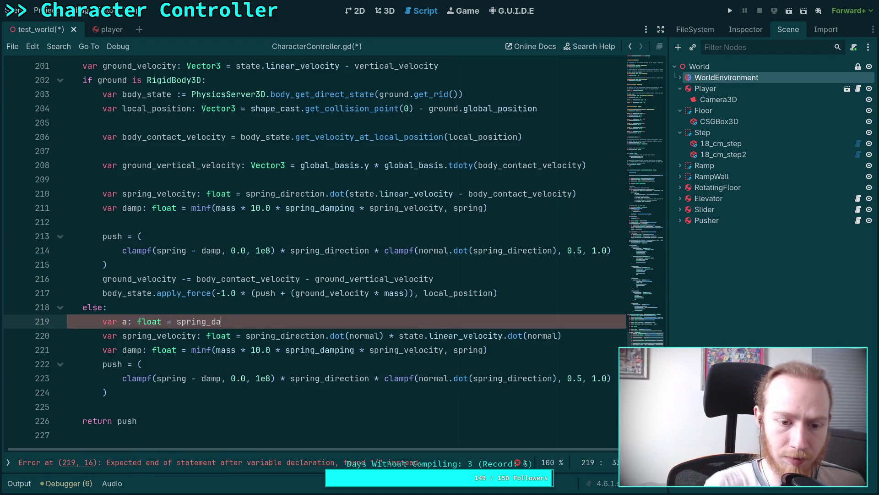
text(i)
key(Return)
text(dot()
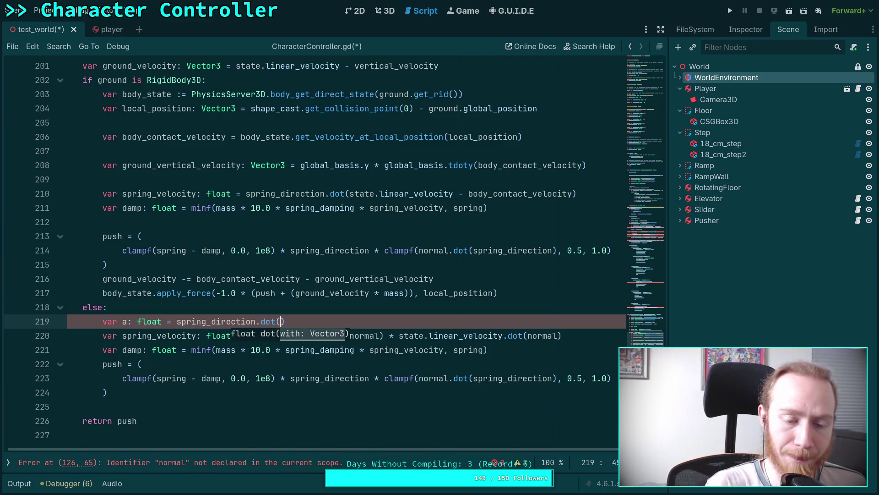
text(normal *)
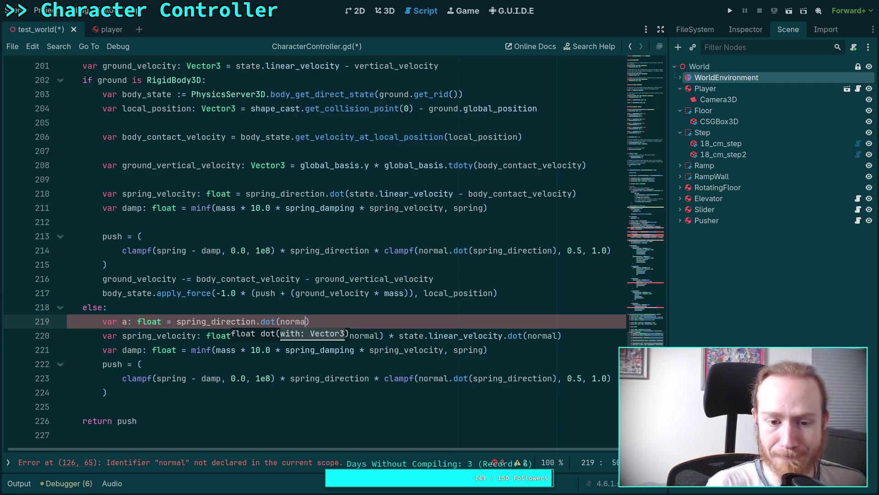
text(normal.)
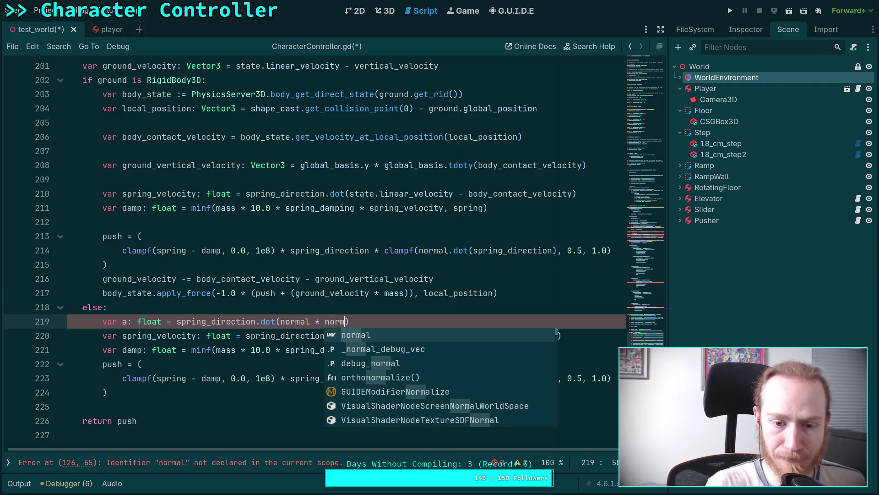
text(n)
key(BackSpace)
key(BackSpace)
key(BackSpace)
text(state.lin)
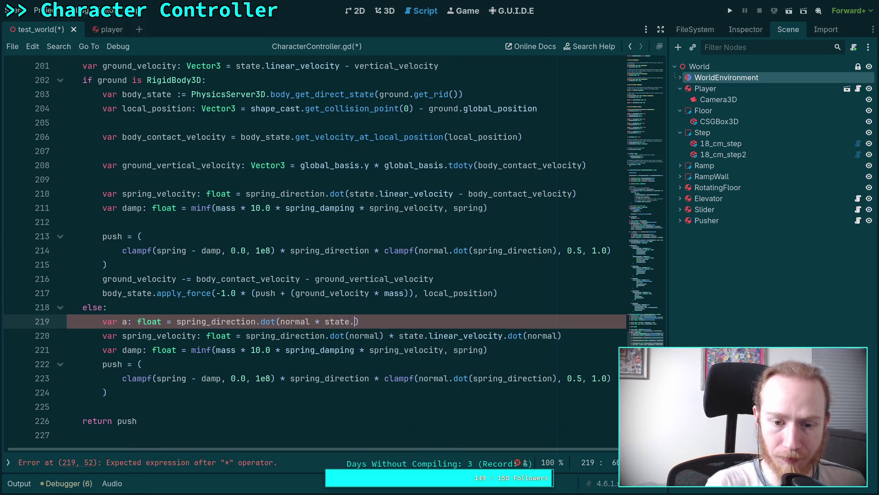
key(Return)
text(dot(normal)))
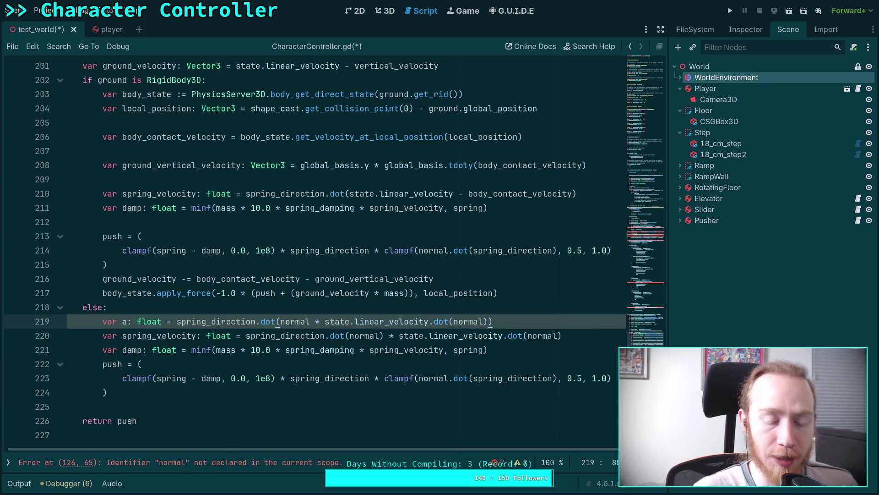
click(167, 324)
Below line 220, add print('diff: %.7f' % [a - spring_velocity]) and save the script
click(549, 353)
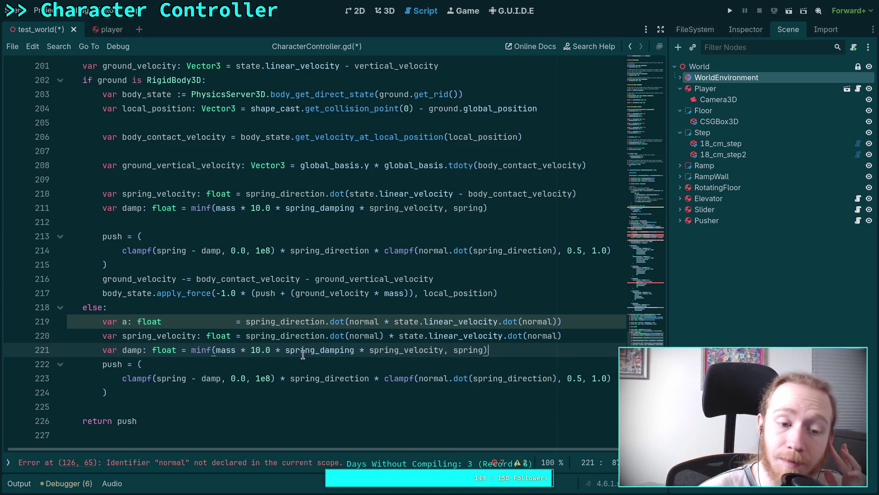
click(592, 333)
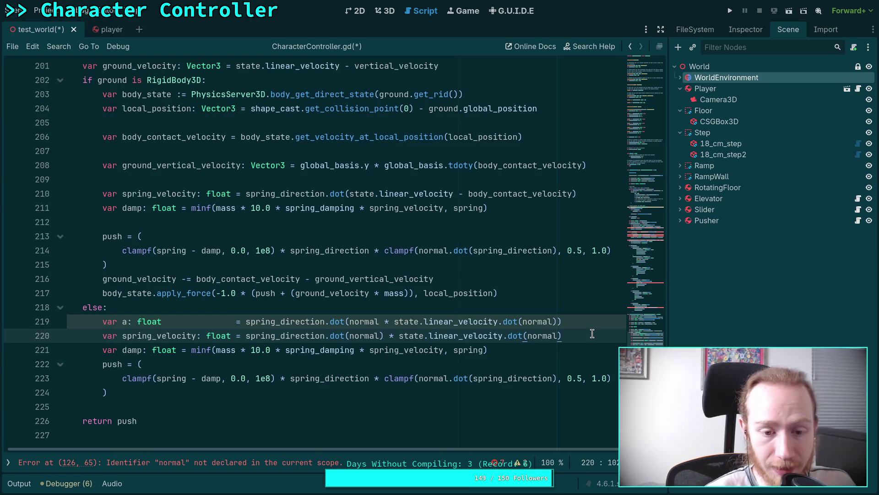
key(Return)
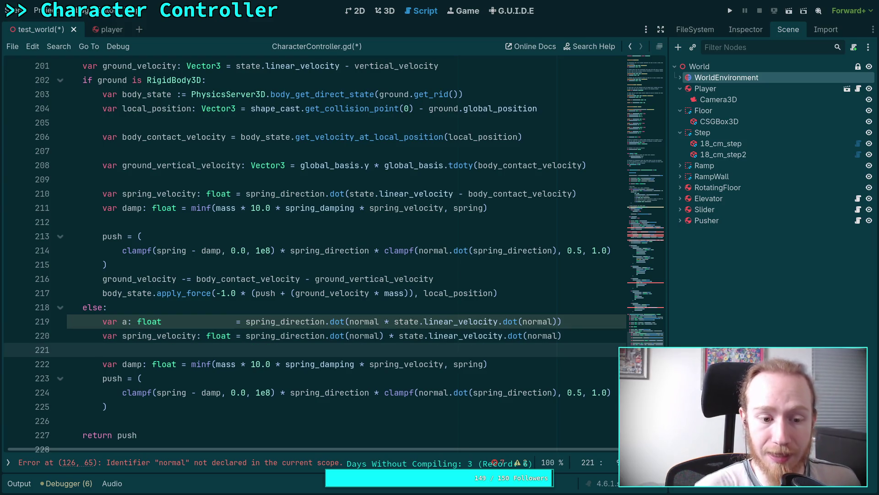
text(print('dif)
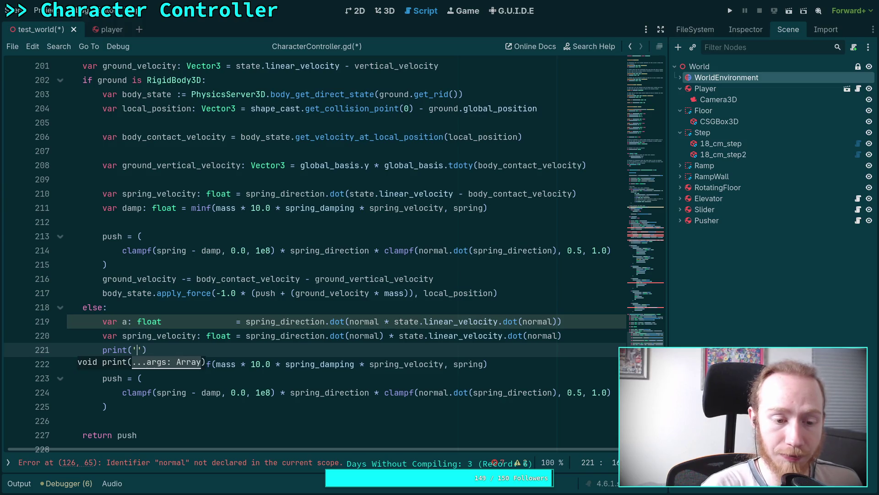
text(f)
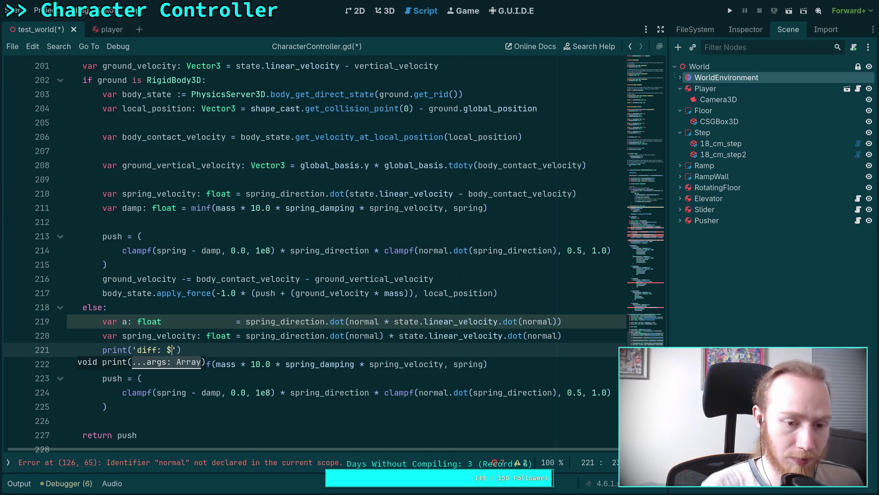
text(0.)
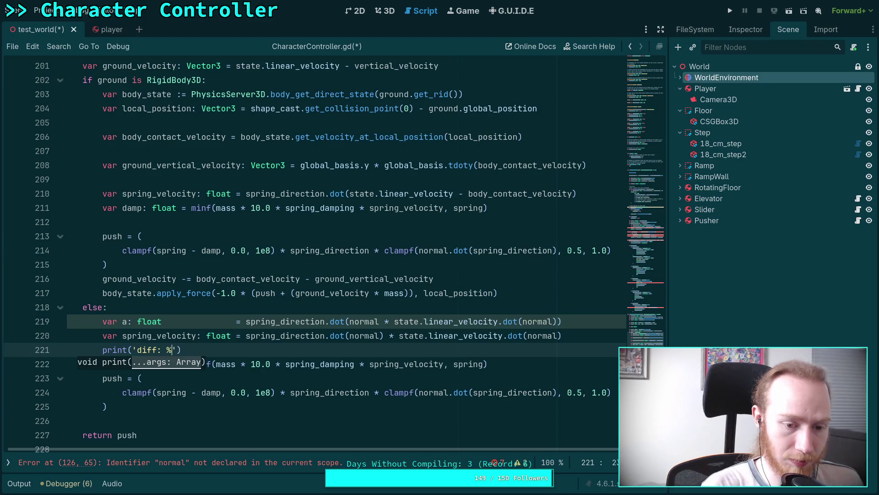
text(.7f)
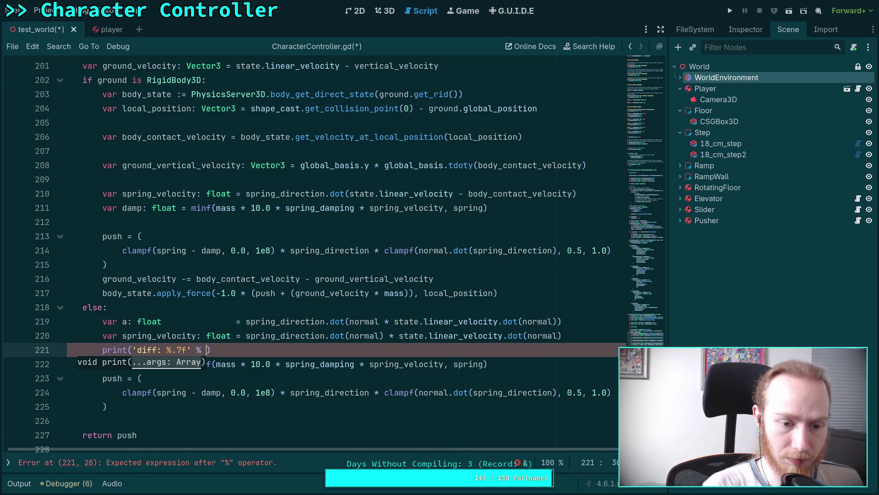
key(BackSpace)
key(BackSpace)
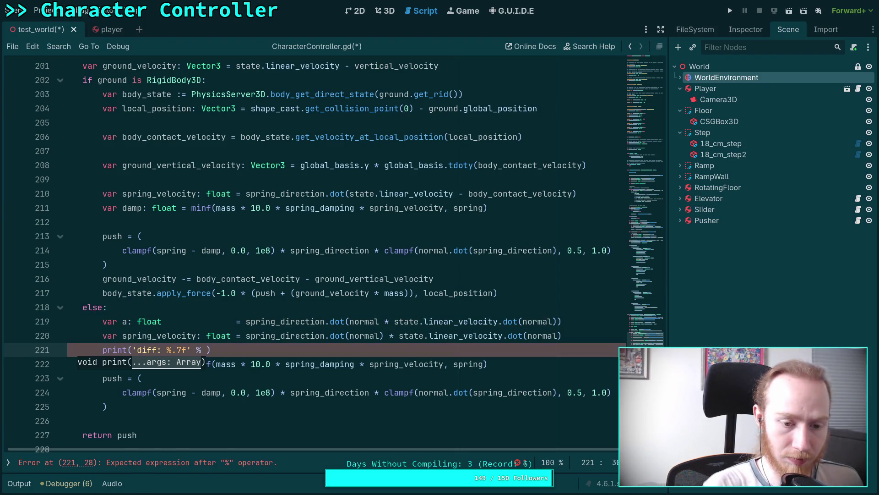
text([a - spr)
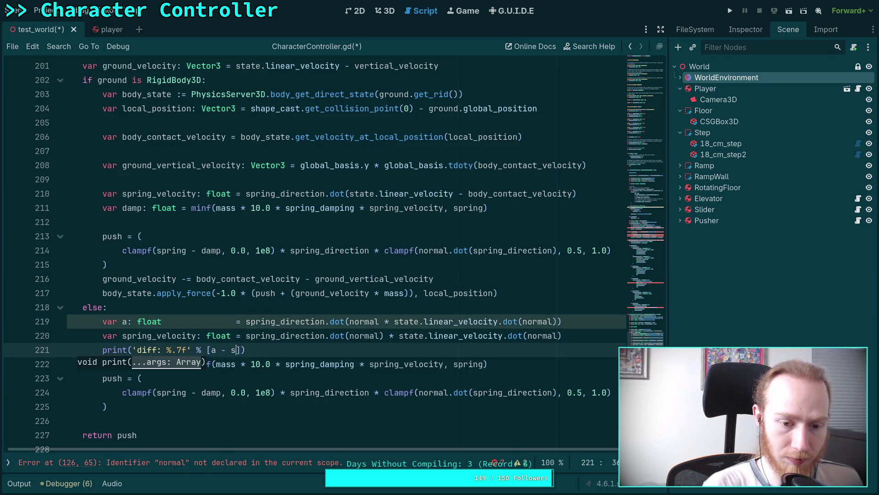
key(Down)
key(Down)
key(Return)
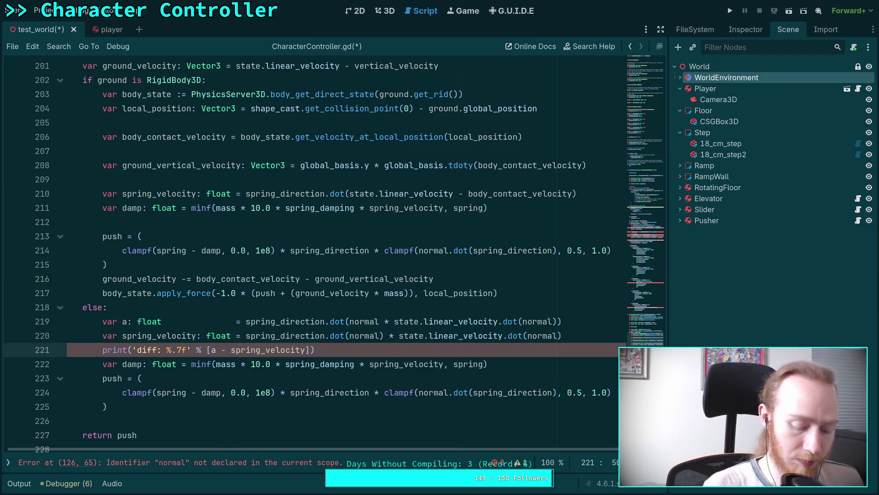
key(ctrl+s)
Cut the if debug_spring block from the debug section and paste it right after the spring-force call
scroll(571, 333, up, 12)
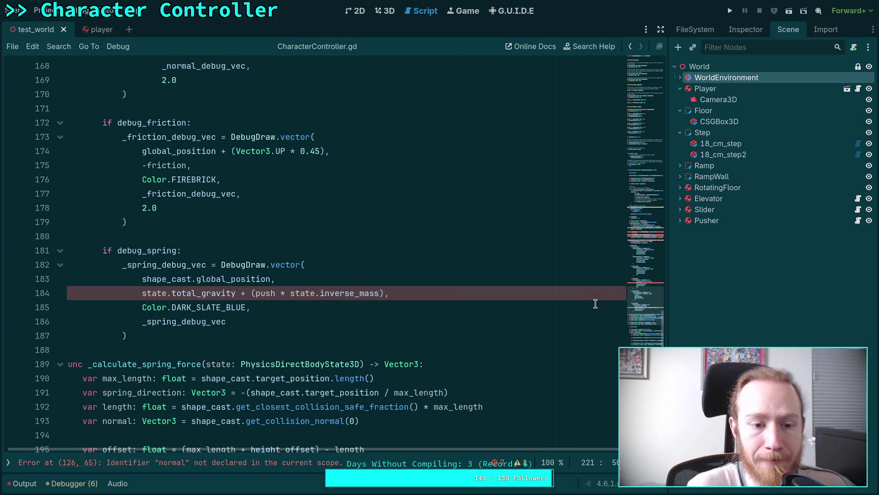
mouse_move(149, 378)
mouse_down()
mouse_move(137, 377)
mouse_move(102, 293)
mouse_up()
key(ctrl+c)
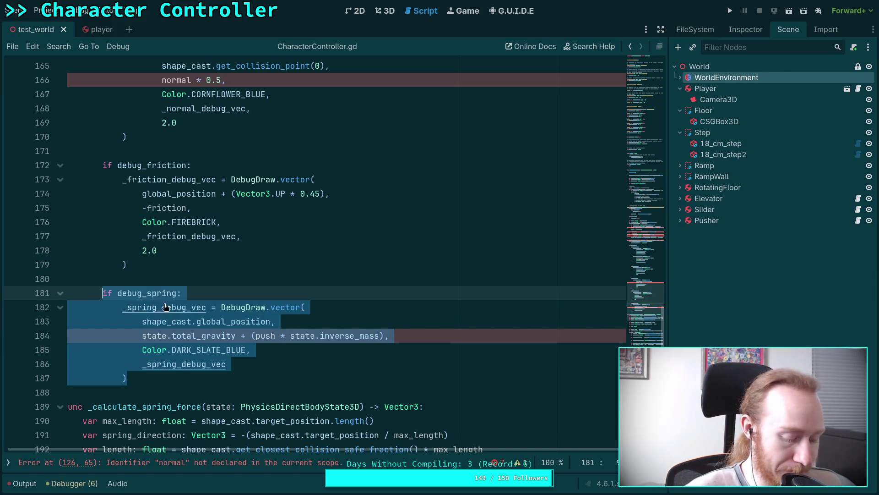
key(BackSpace)
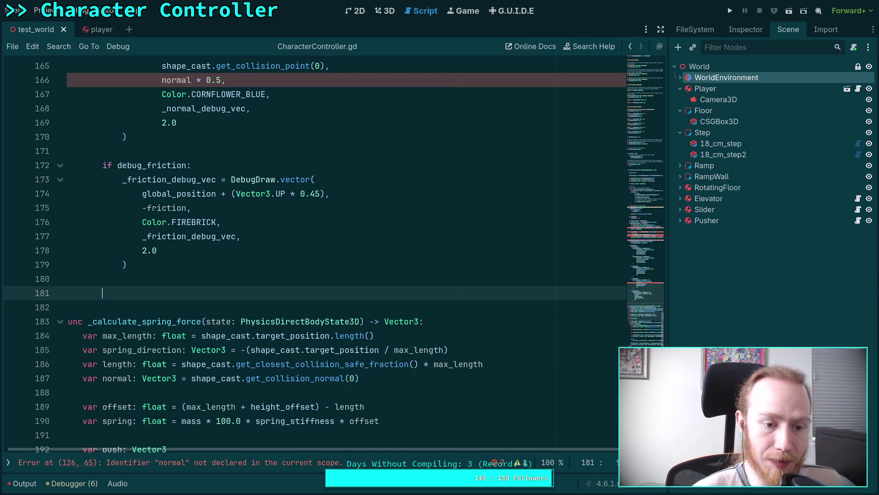
key(BackSpace)
key(BackSpace)
key(BackSpace)
key(BackSpace)
scroll(253, 292, down, 7)
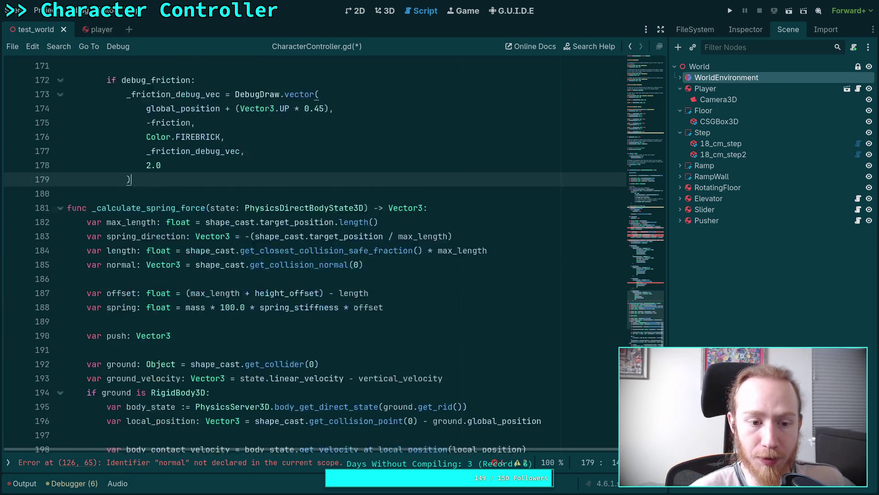
scroll(253, 305, up, 20)
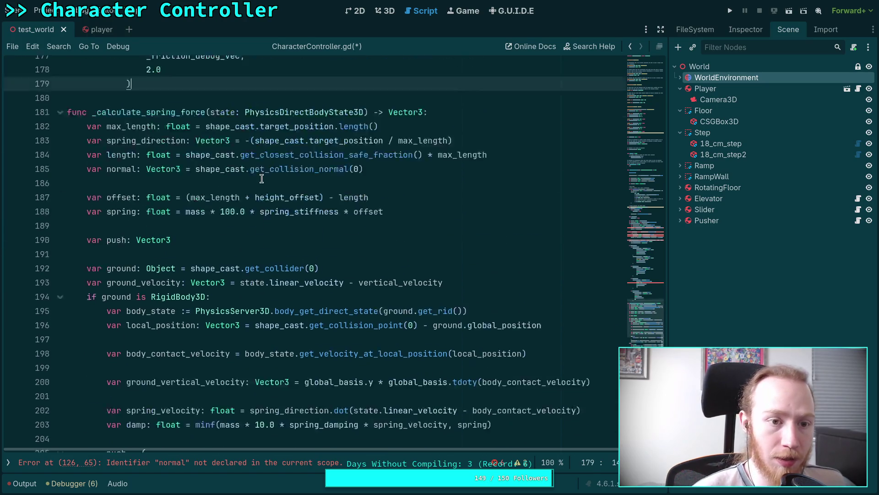
scroll(253, 305, up, 7)
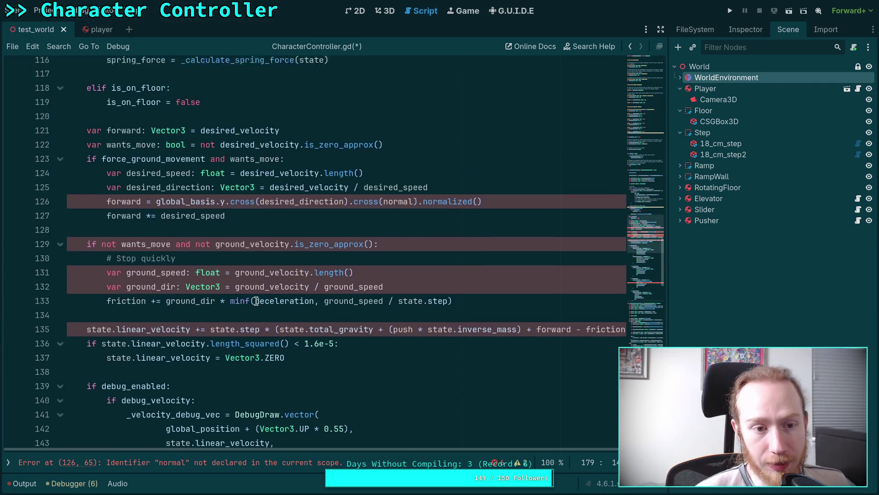
click(391, 263)
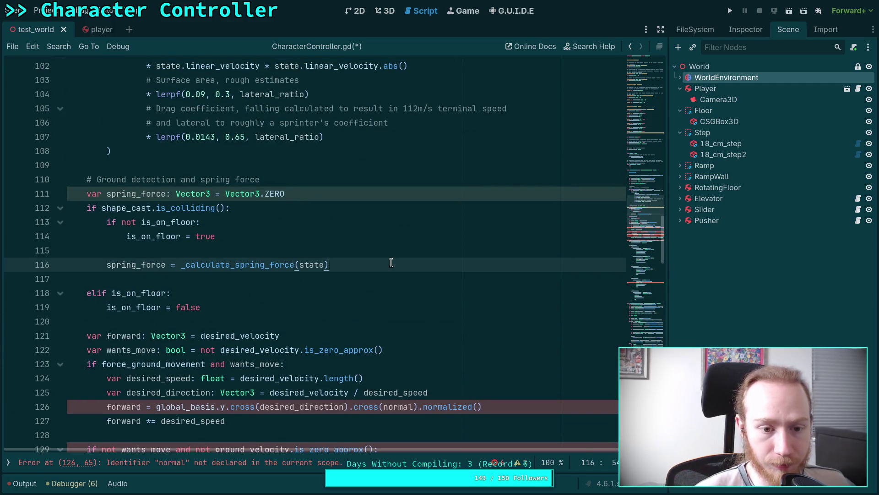
key(Return)
key(ctrl+v)
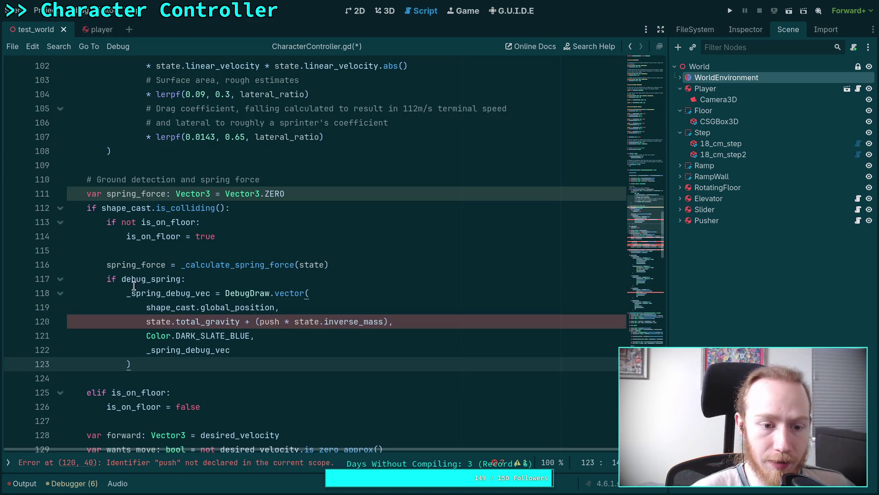
click(344, 266)
Change the block's condition to debug_enabled and debug_spring, and replace push with spring_force
click(117, 279)
text(debuc)
key(BackSpace)
text(g)
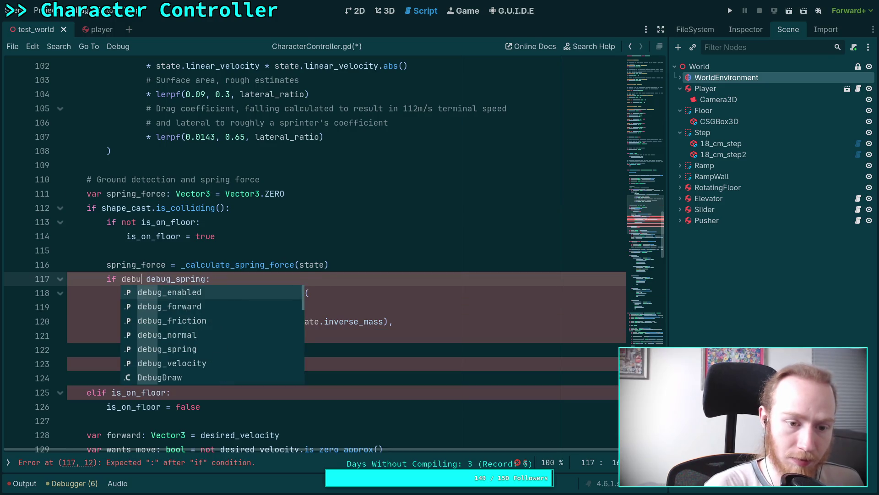
key(Return)
text(and)
key(Escape)
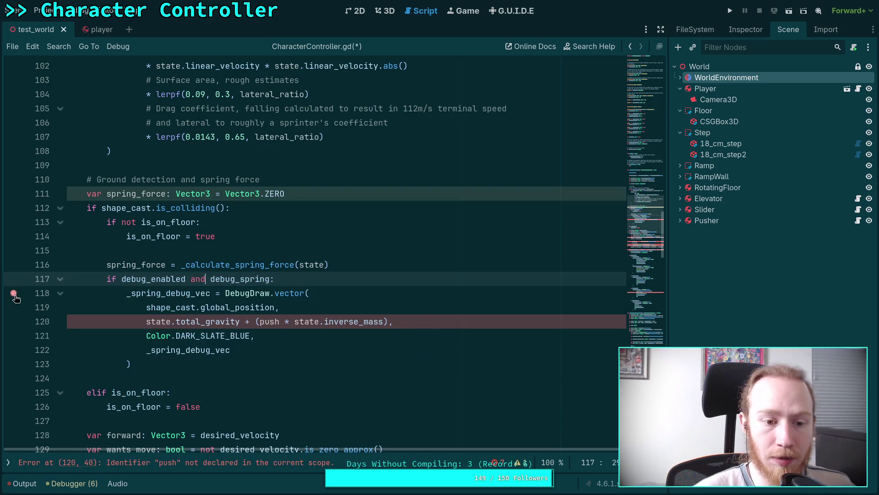
click(190, 330)
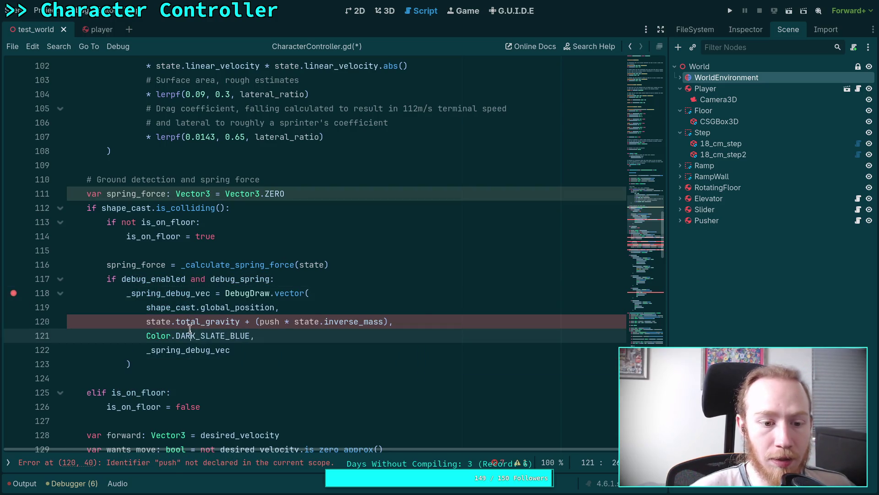
double_click(268, 322)
text(spring_force)
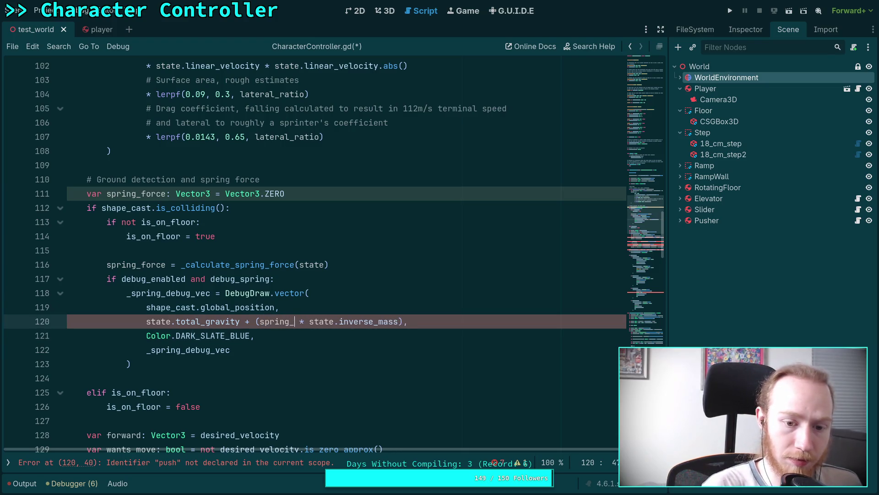
click(199, 366)
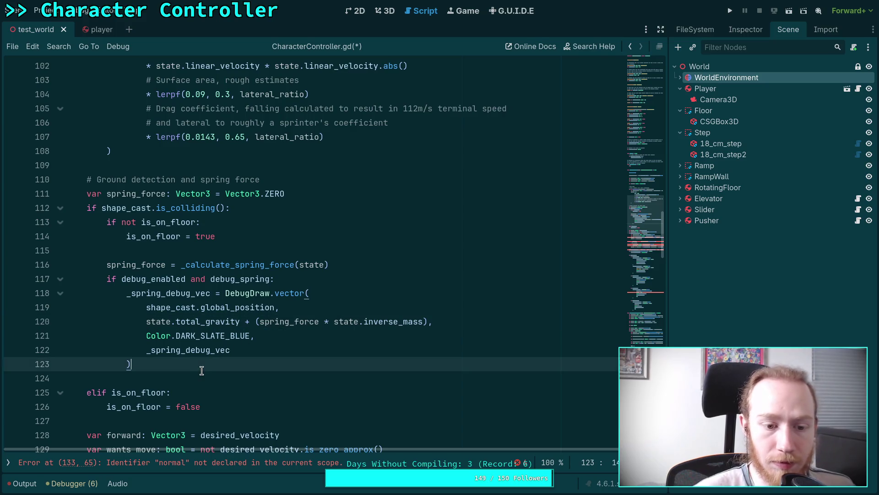
click(204, 375)
key(BackSpace)
scroll(305, 351, down, 6)
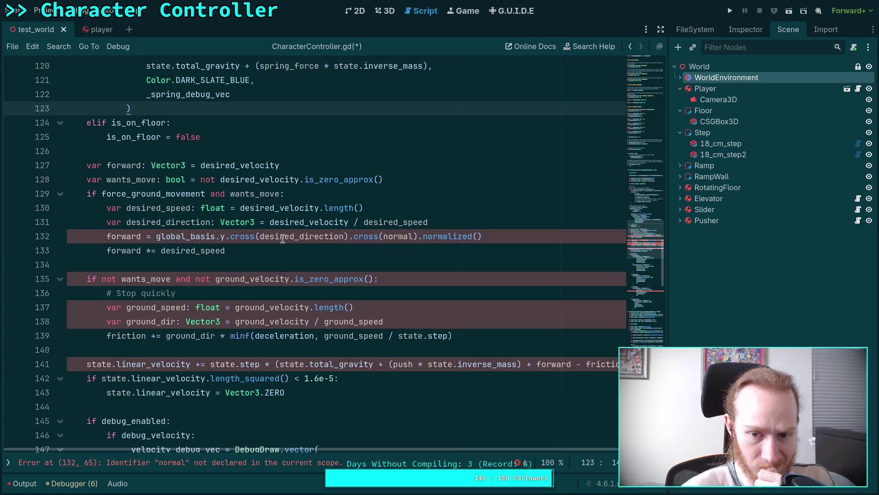
click(175, 236)
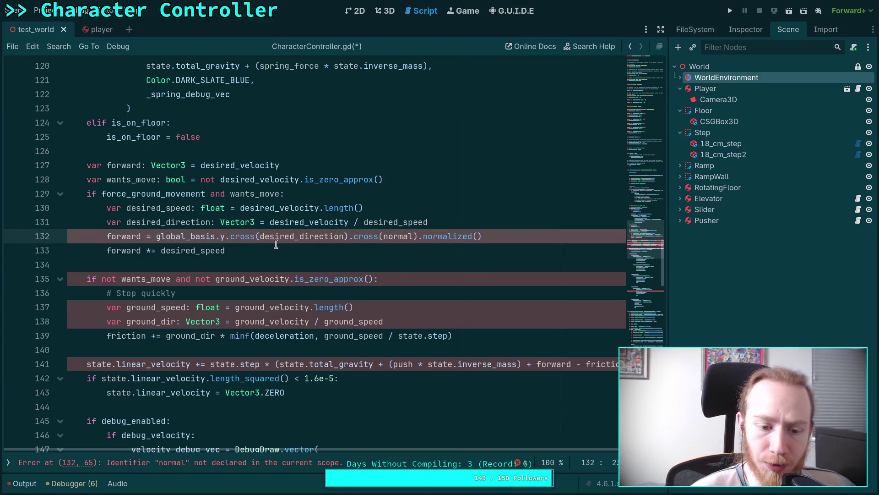
scroll(296, 242, up, 7)
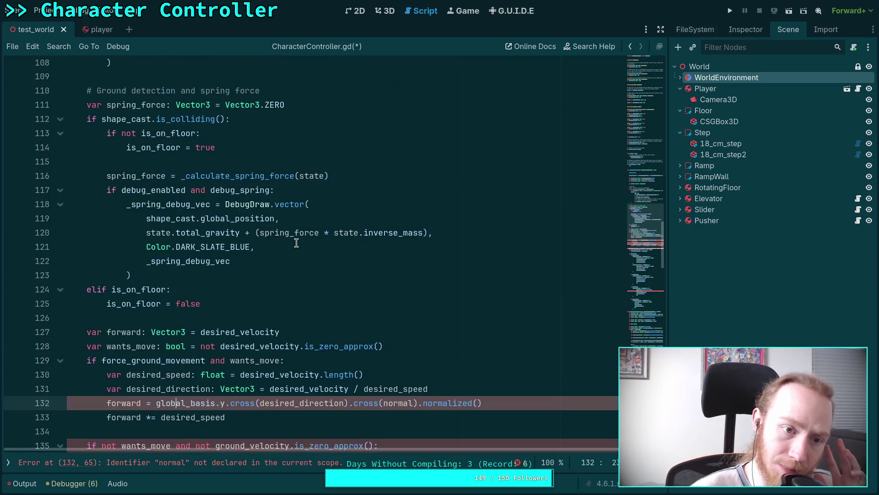
scroll(296, 242, up, 6)
scroll(303, 245, down, 8)
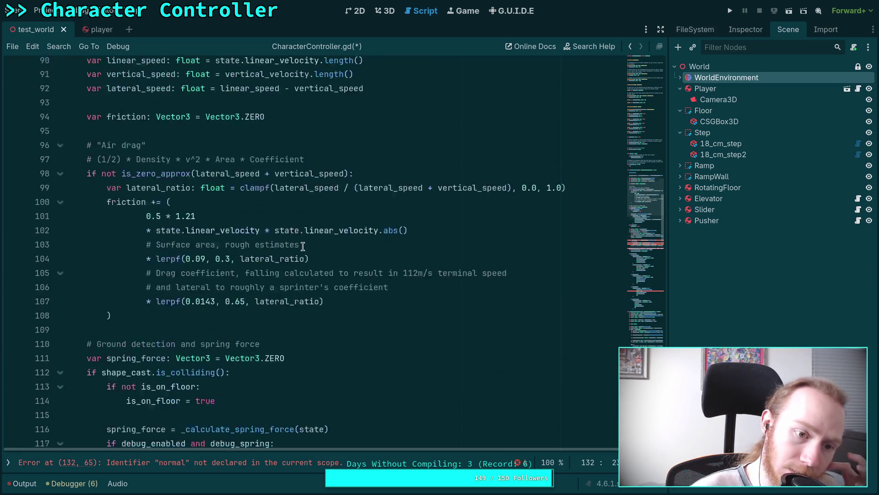
scroll(308, 248, down, 19)
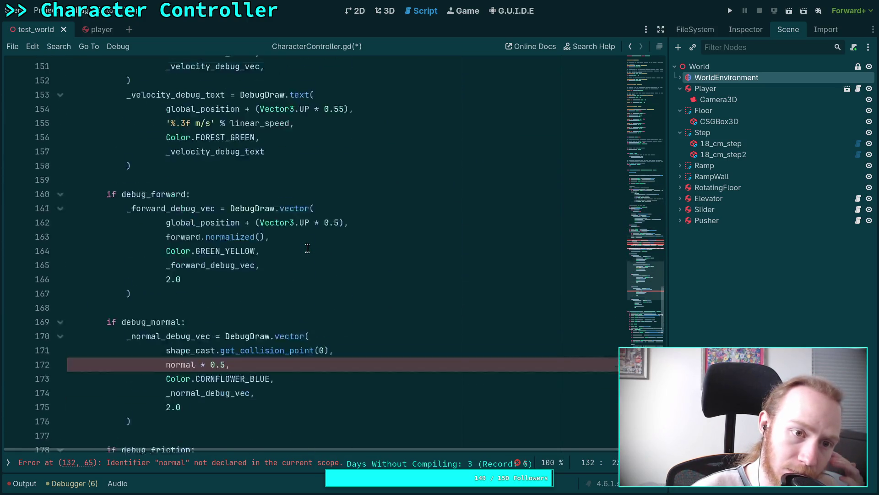
scroll(307, 248, down, 6)
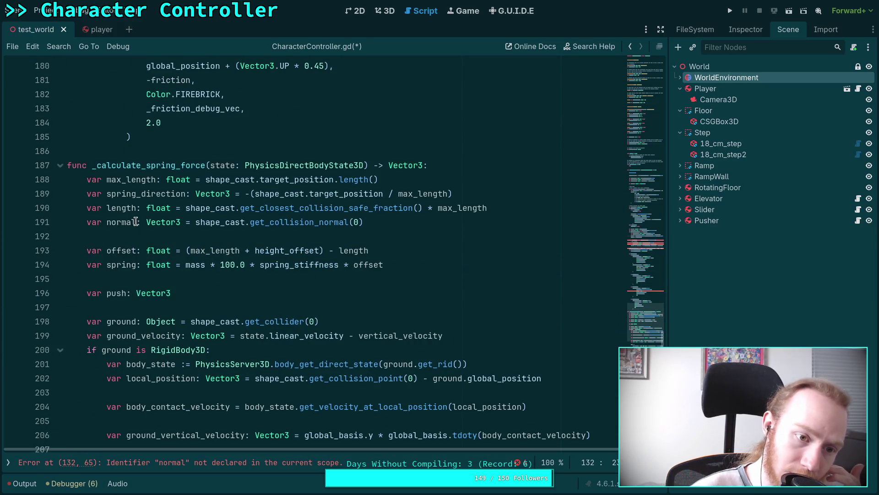
double_click(115, 223)
scroll(364, 255, down, 8)
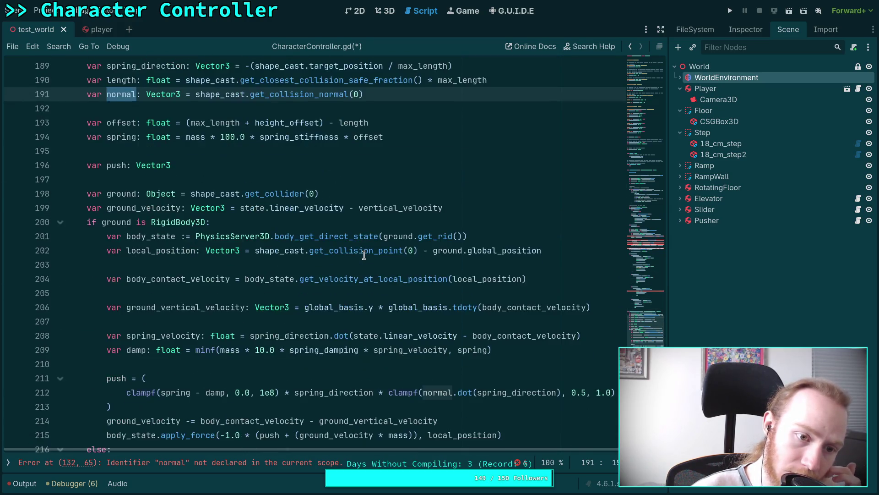
scroll(295, 234, up, 8)
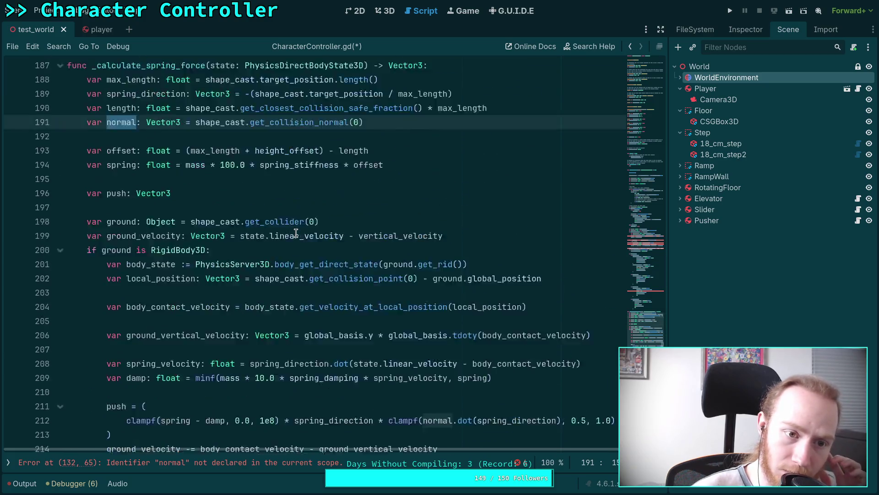
scroll(295, 233, up, 5)
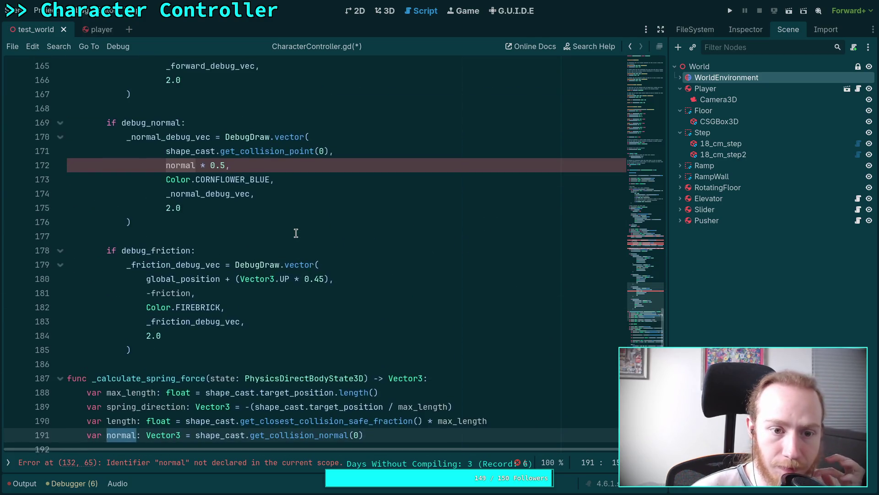
scroll(398, 276, down, 3)
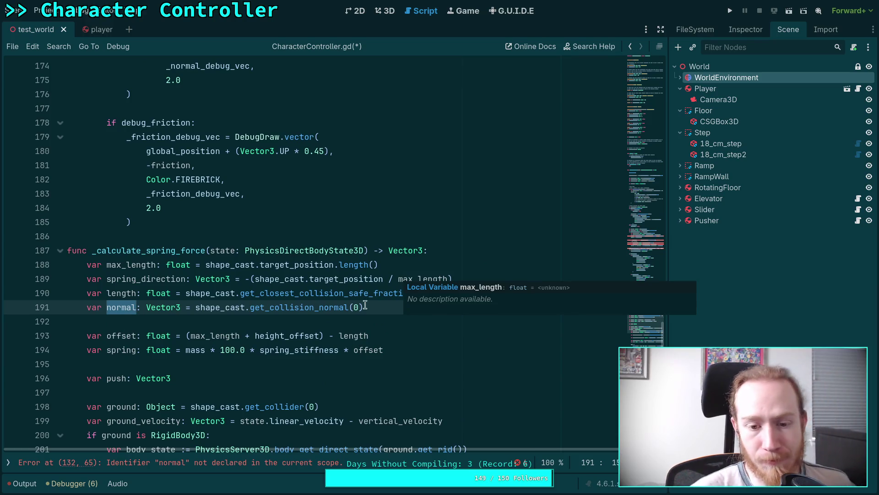
click(386, 301)
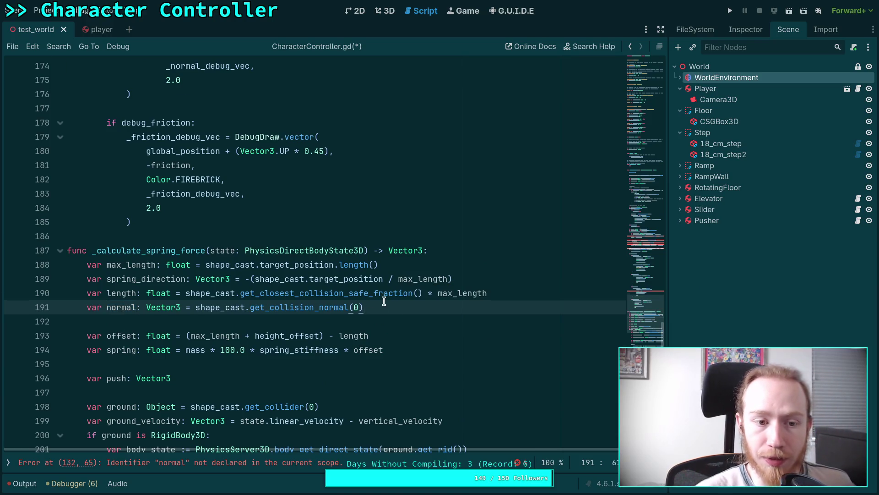
scroll(385, 298, up, 20)
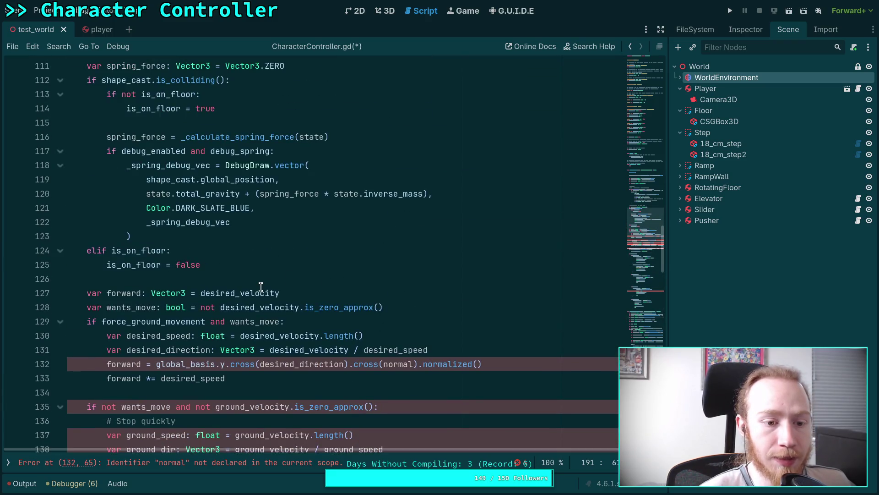
scroll(260, 286, up, 2)
scroll(175, 287, up, 2)
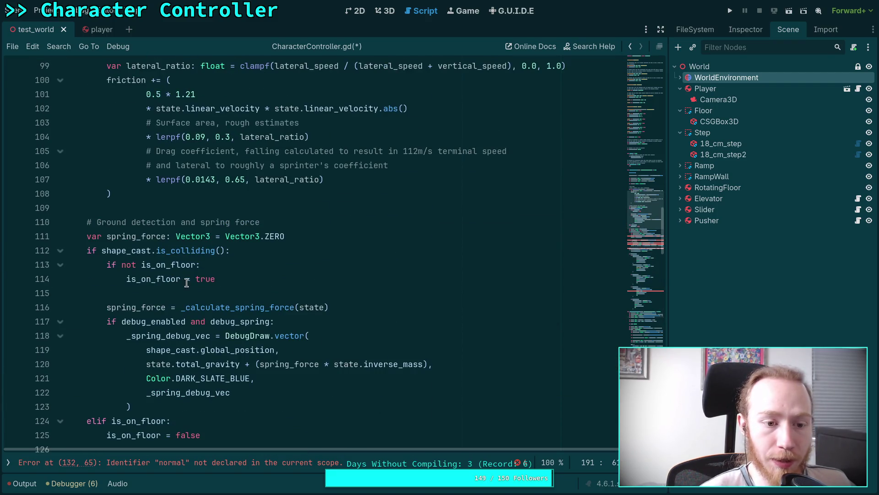
scroll(186, 282, down, 2)
scroll(261, 293, down, 1)
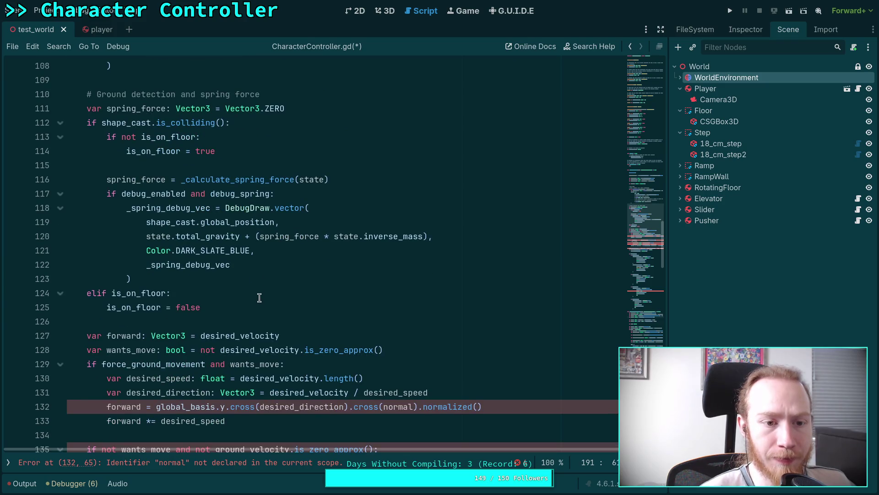
click(293, 110)
Add 'var normal: Vector3 = Vector3.ZERO' below spring_force on line 112 and check its usages
key(Return)
text(var)
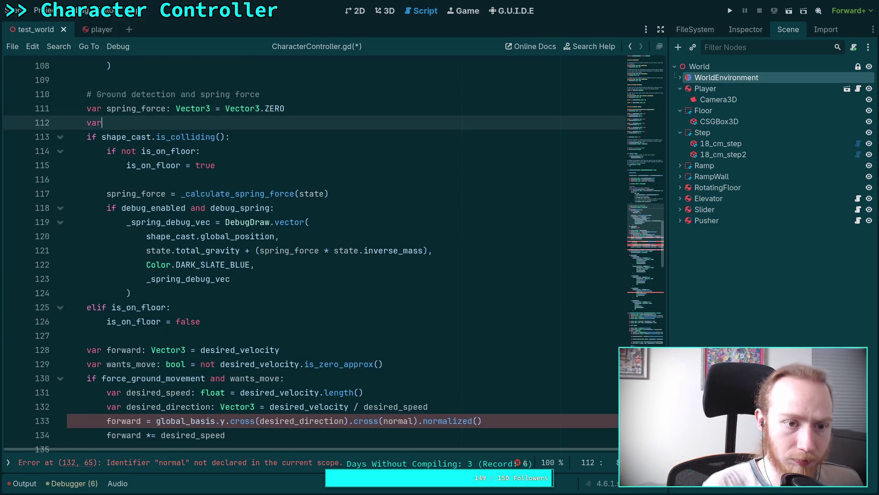
text( normal: Vector3 = Vector3.Z)
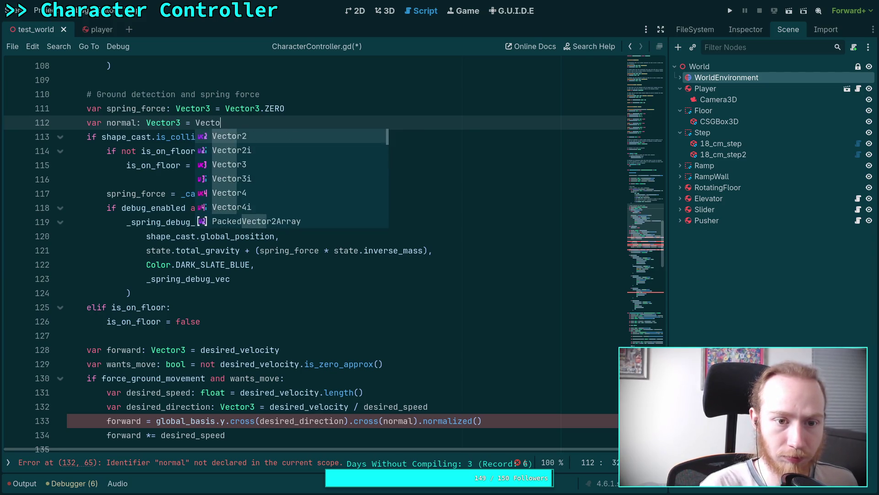
key(Return)
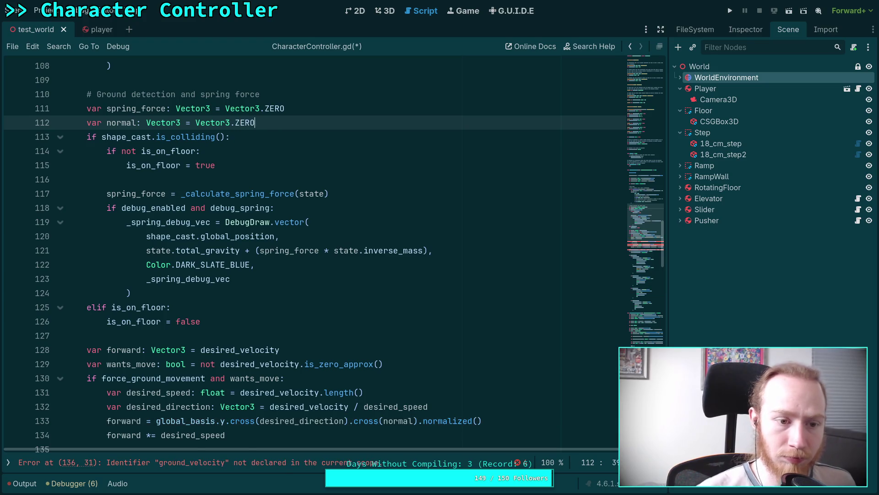
scroll(326, 216, down, 20)
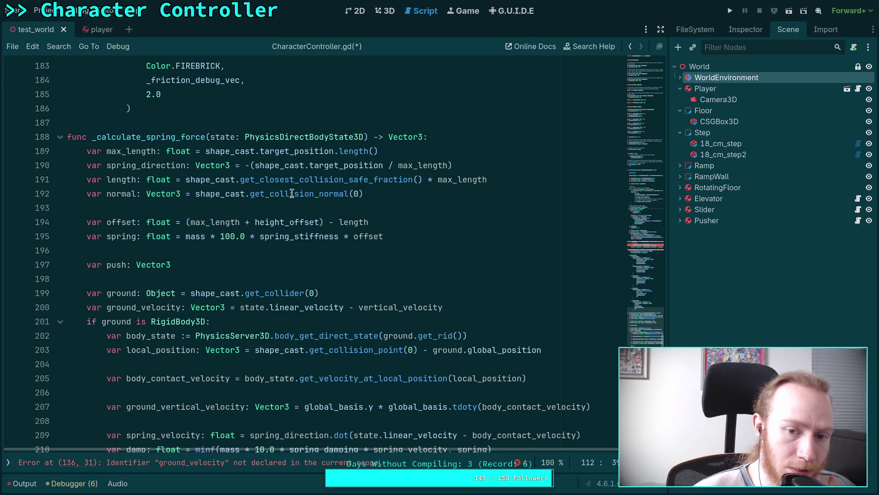
mouse_move(292, 193)
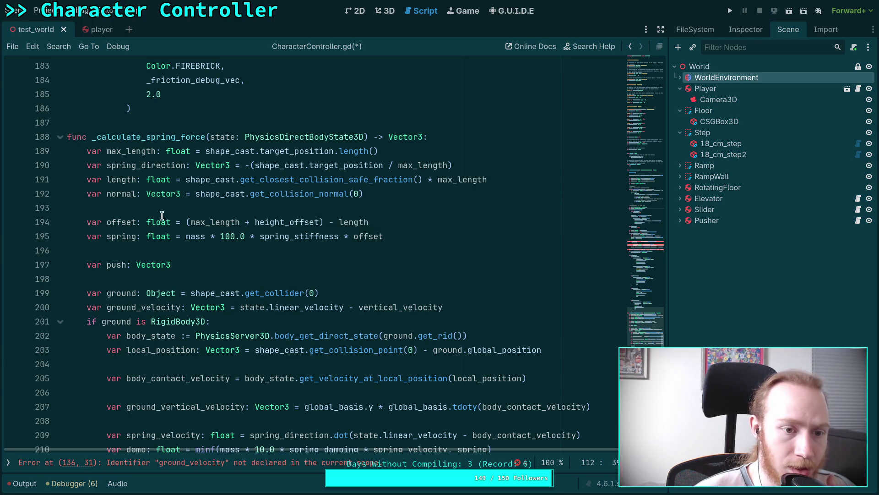
scroll(206, 206, up, 3)
scroll(139, 216, up, 15)
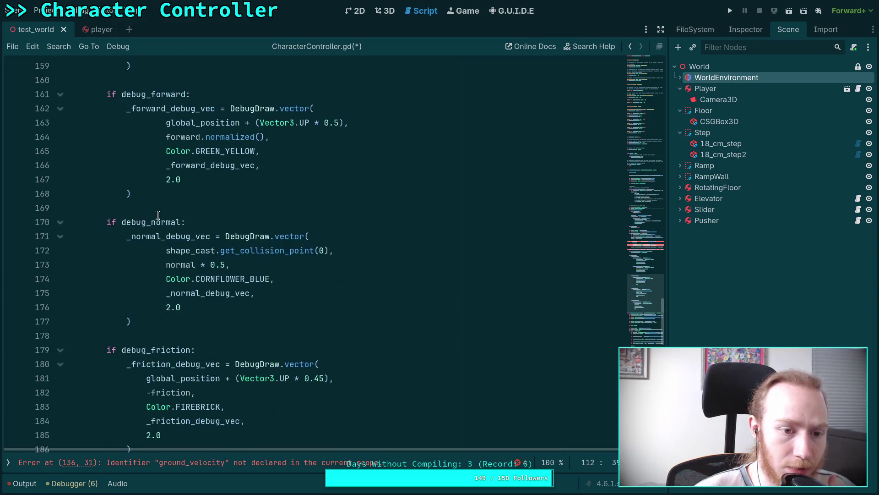
scroll(157, 215, up, 1)
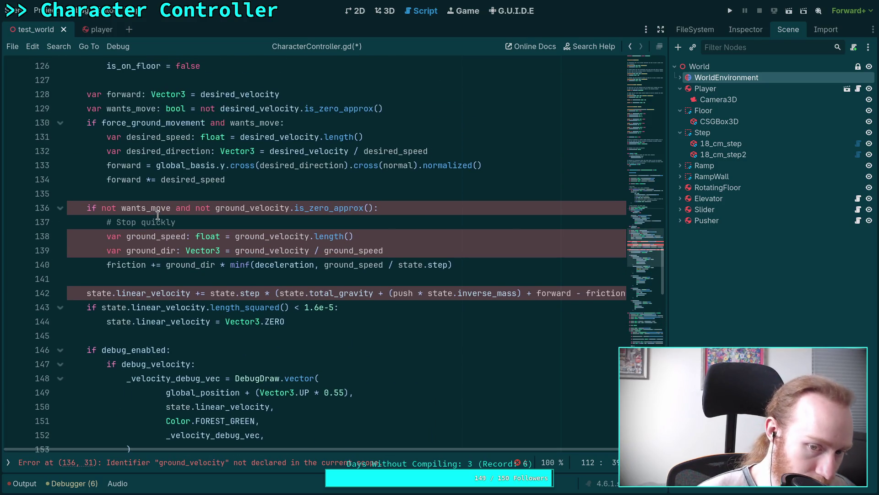
scroll(157, 215, up, 3)
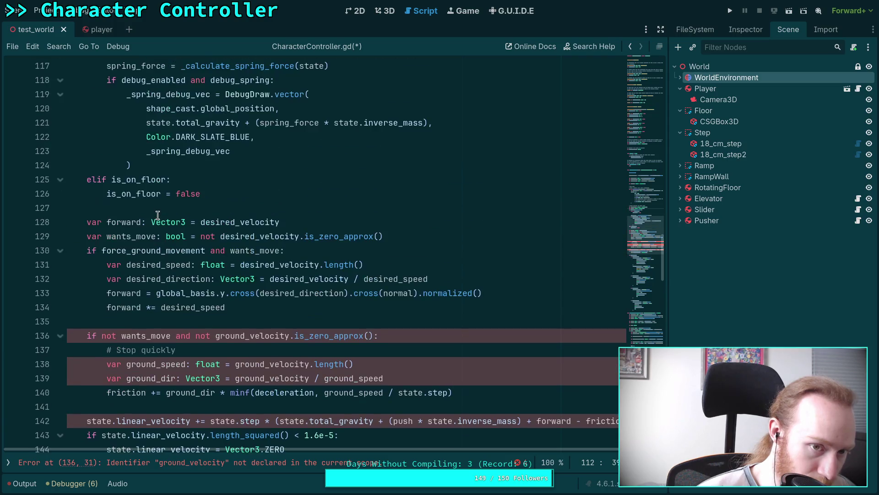
scroll(157, 214, up, 2)
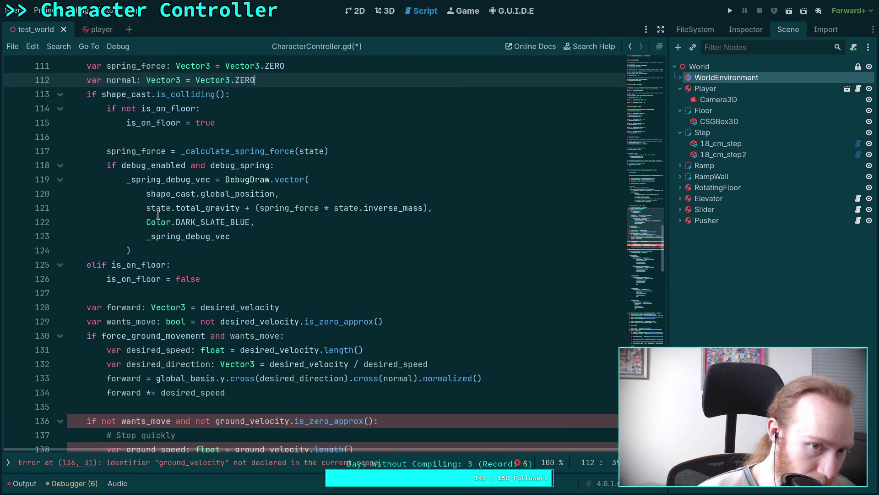
double_click(122, 81)
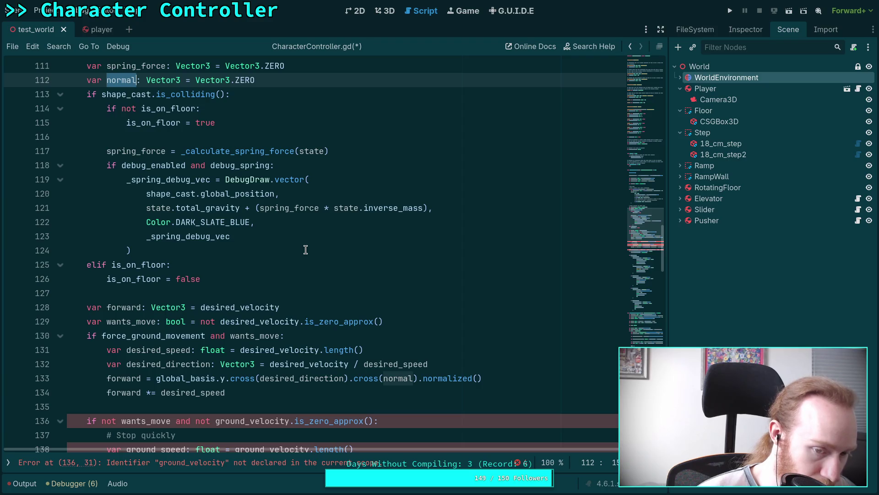
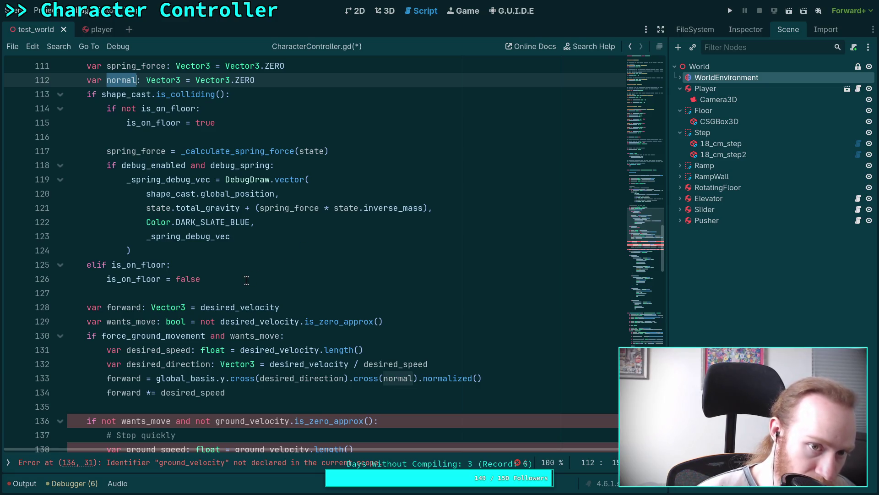
Add 'normal = shape_cast.get_collision_normal(0)' after the is_on_floor block
click(232, 237)
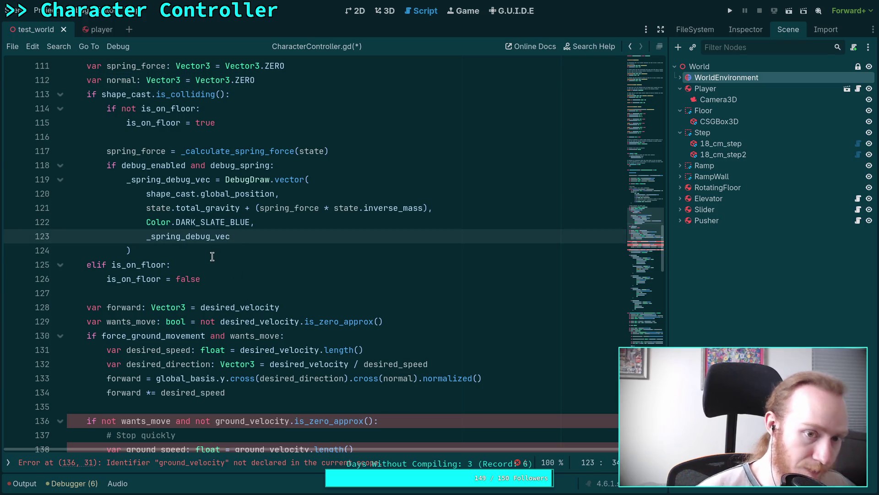
click(214, 251)
click(327, 136)
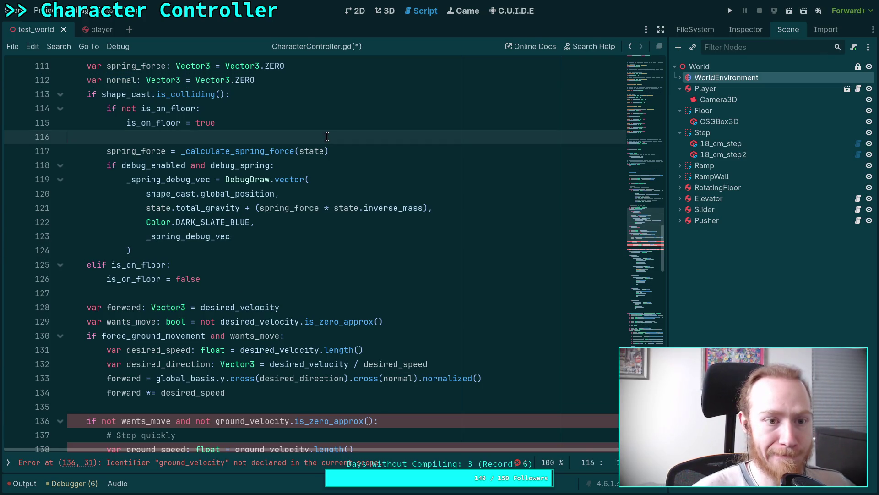
key(Return)
key(Return)
key(Up)
text(ormal)
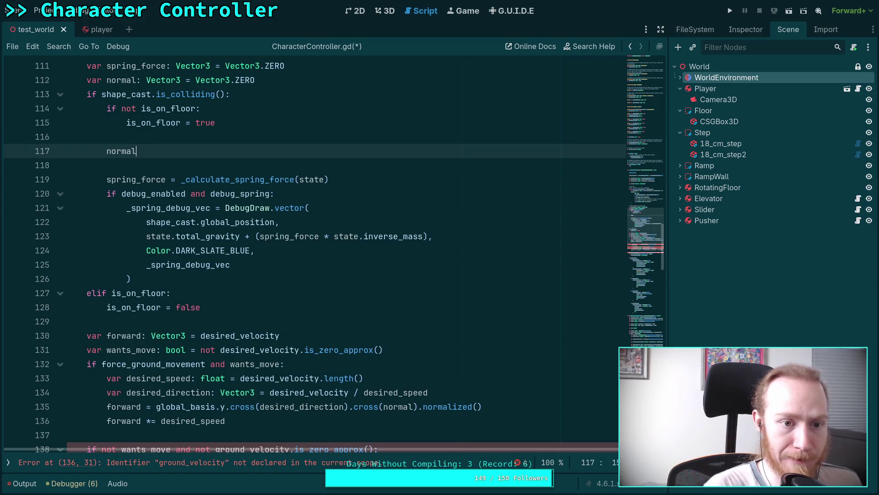
text( = shape_cast.)
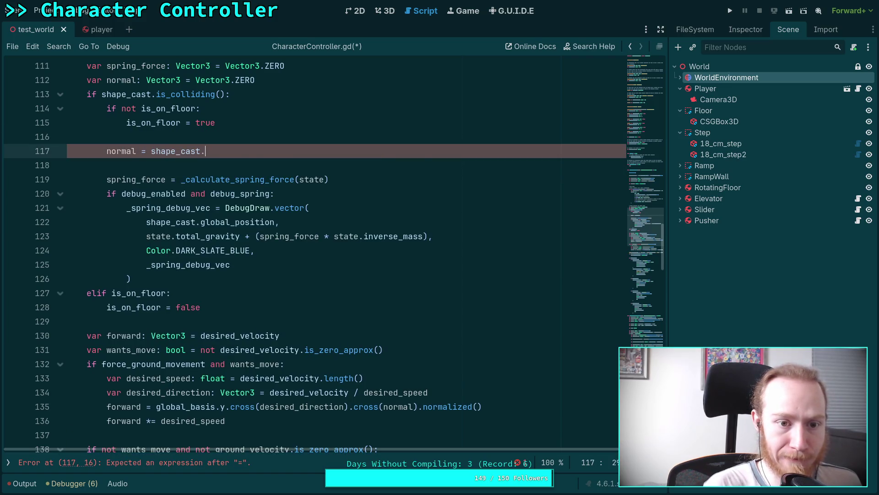
text(get_nor)
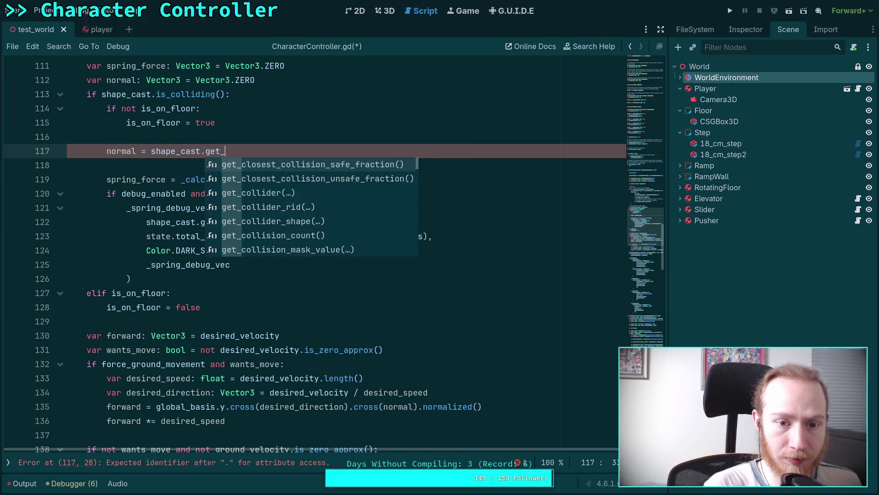
key(Return)
text(0)
Prefix the force_ground_movement condition on line 132 with 'is_on_floor and'
scroll(237, 159, down, 2)
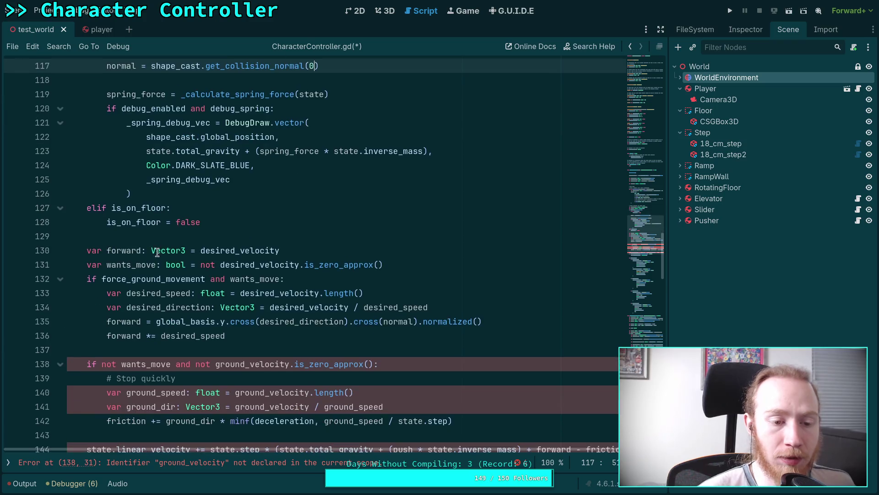
click(100, 277)
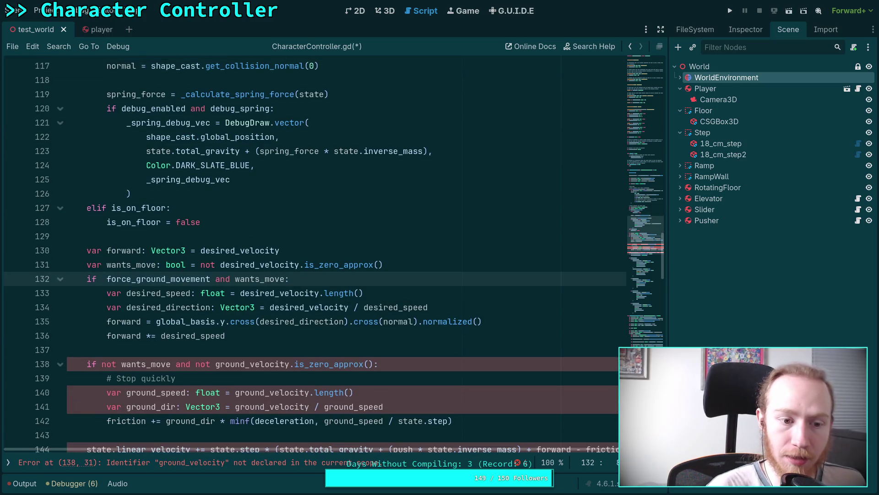
text(is_on_floor an)
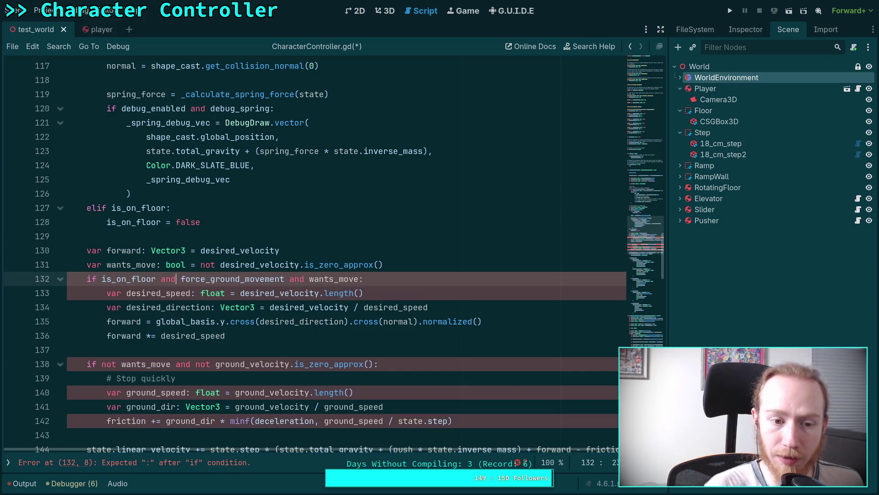
text(d)
click(210, 250)
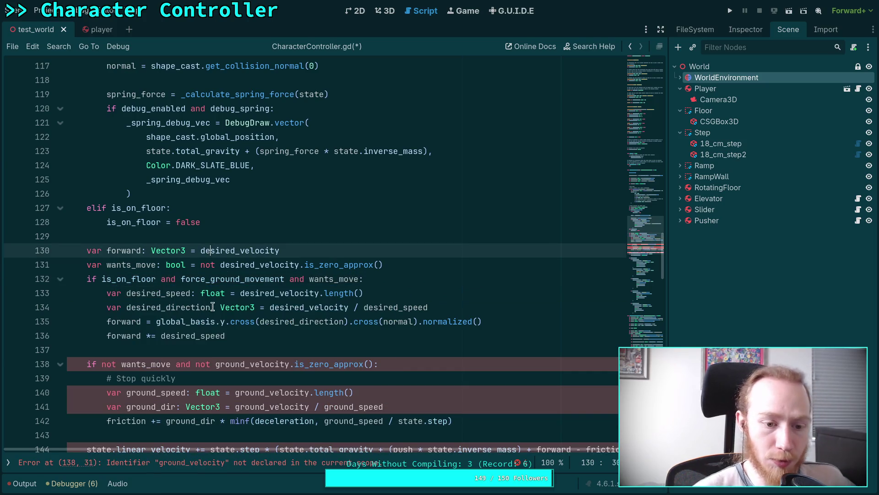
double_click(398, 321)
scroll(323, 293, down, 6)
Cut the debug_normal drawing block from lines 172–179
scroll(351, 305, down, 6)
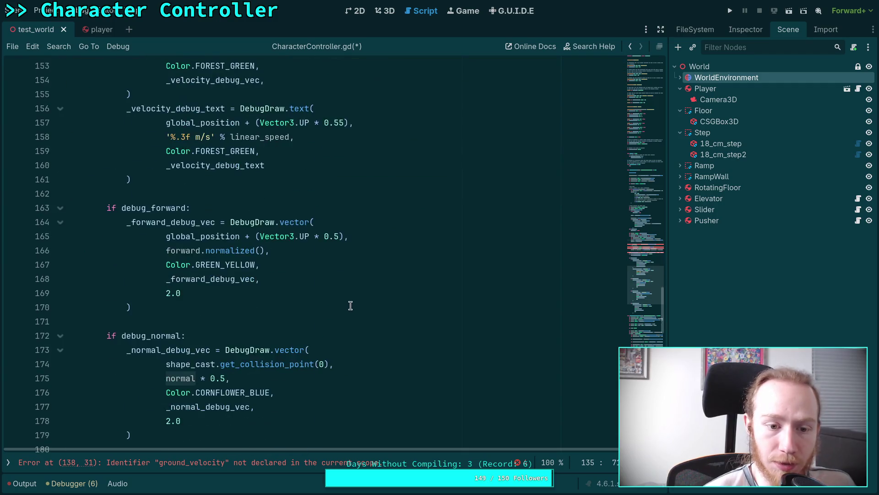
scroll(362, 312, down, 4)
scroll(184, 275, up, 2)
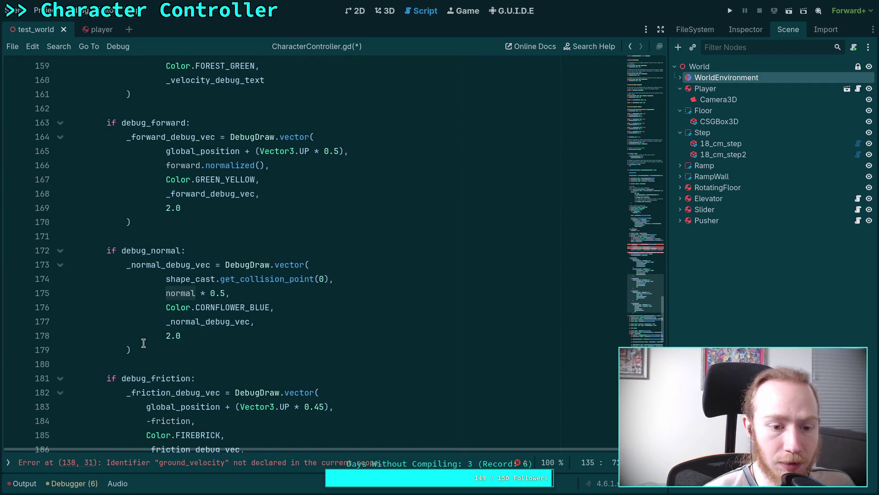
mouse_move(140, 351)
mouse_down()
mouse_move(105, 265)
mouse_move(108, 251)
mouse_up()
key(ctrl+c)
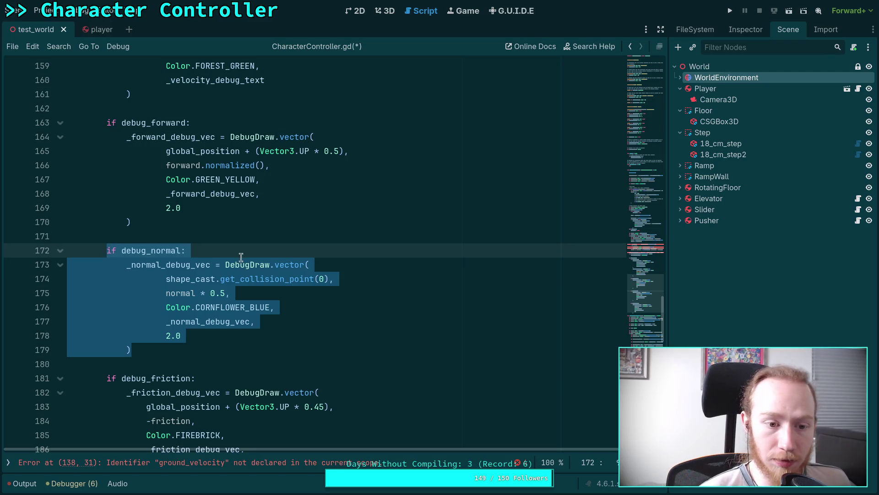
key(BackSpace)
key(BackSpace)
key(BackSpace)
key(BackSpace)
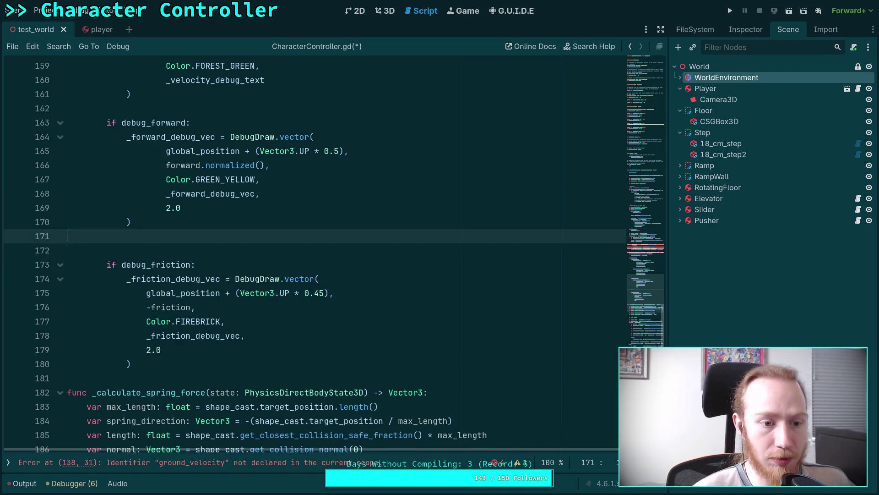
key(BackSpace)
Paste the debug_normal block directly below the normal assignment
scroll(261, 269, up, 10)
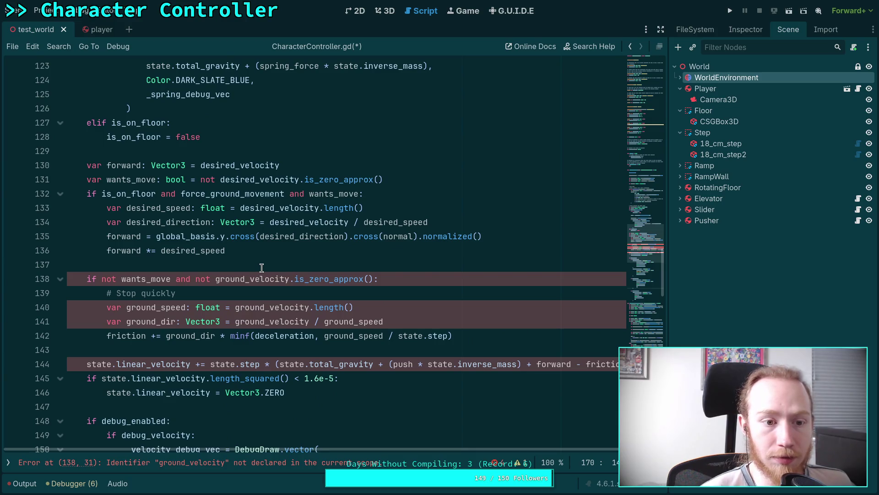
scroll(261, 268, up, 5)
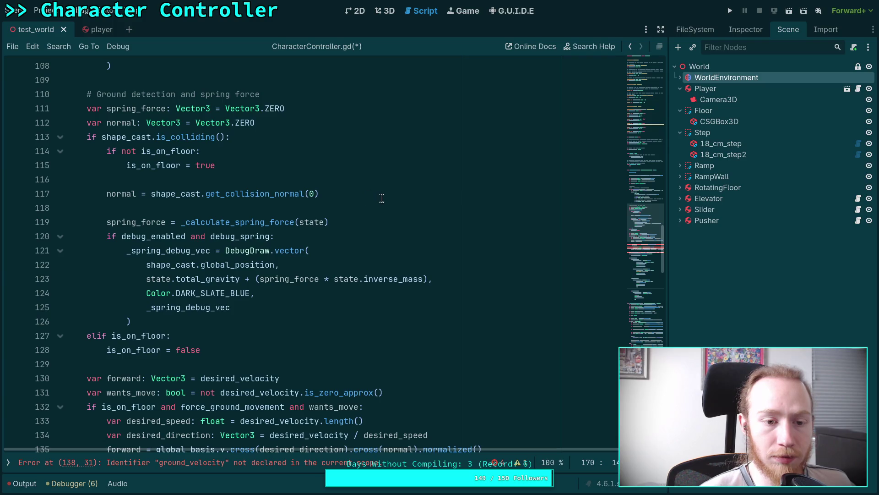
click(355, 222)
key(Return)
click(365, 194)
key(Return)
key(ctrl+v)
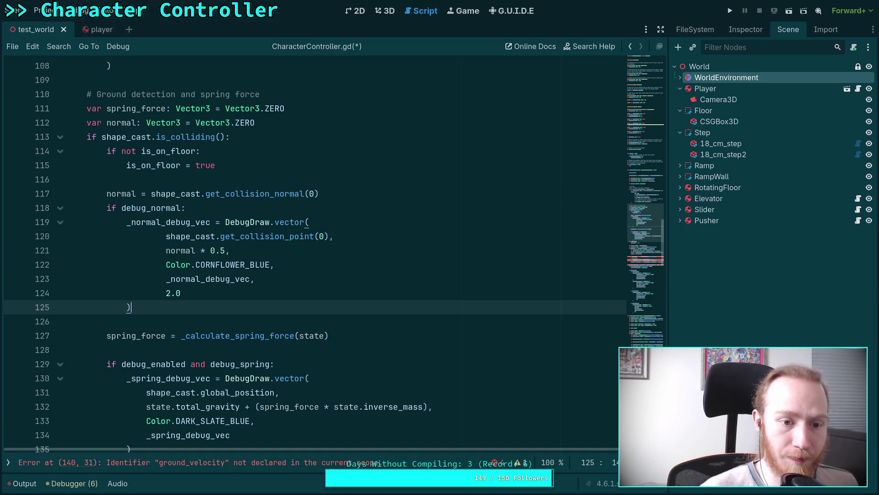
key(Up)
key(Up)
key(Up)
scroll(210, 175, down, 1)
Change the block's condition to 'if debug_enabled and debug_normal:'
click(120, 182)
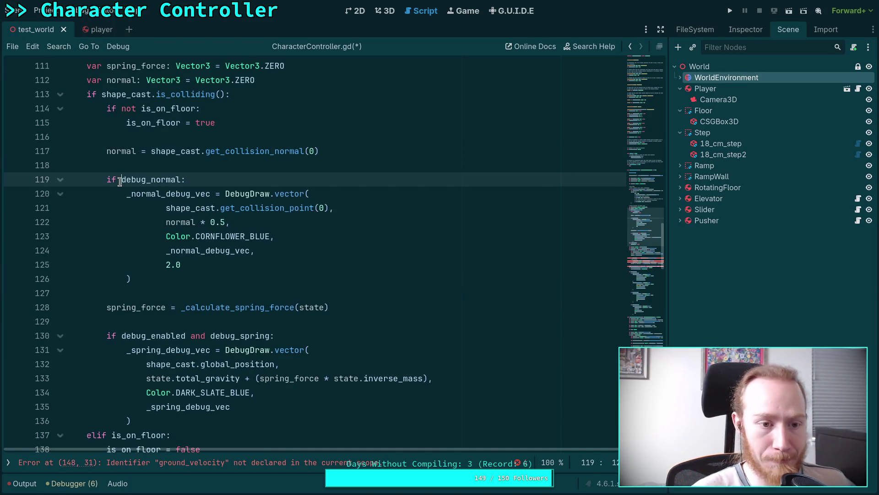
text(de)
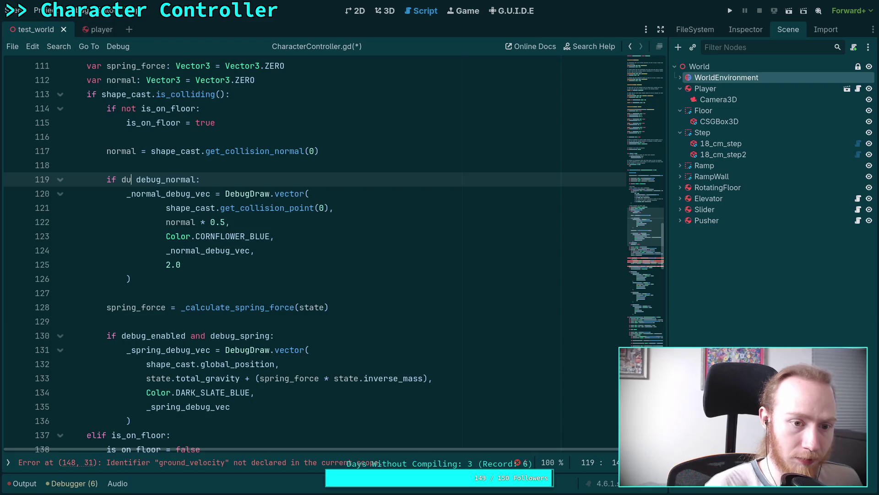
text(bug)
key(Return)
text(and)
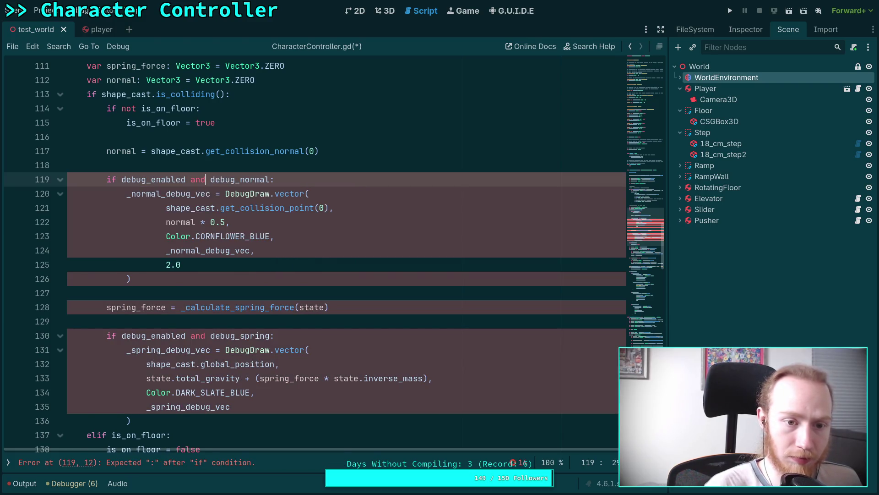
Add an 'if debug_enabled' line after the spring force call, then delete it again
click(208, 323)
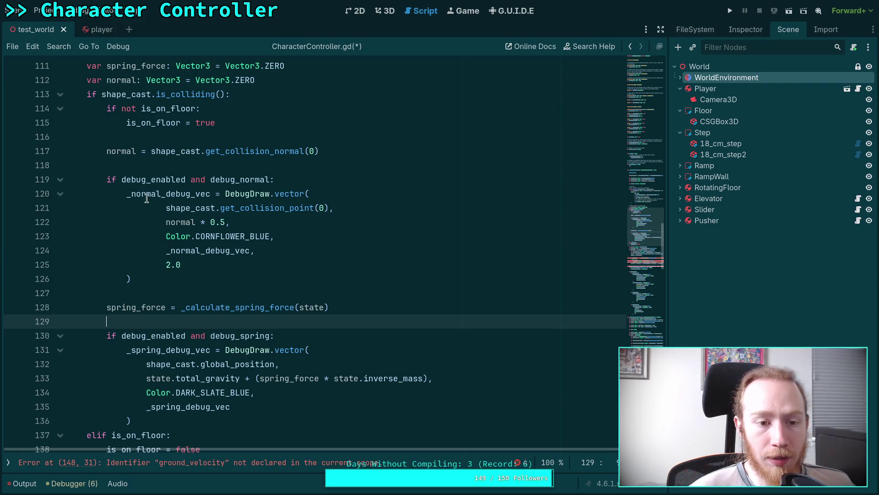
key(Return)
text(if )
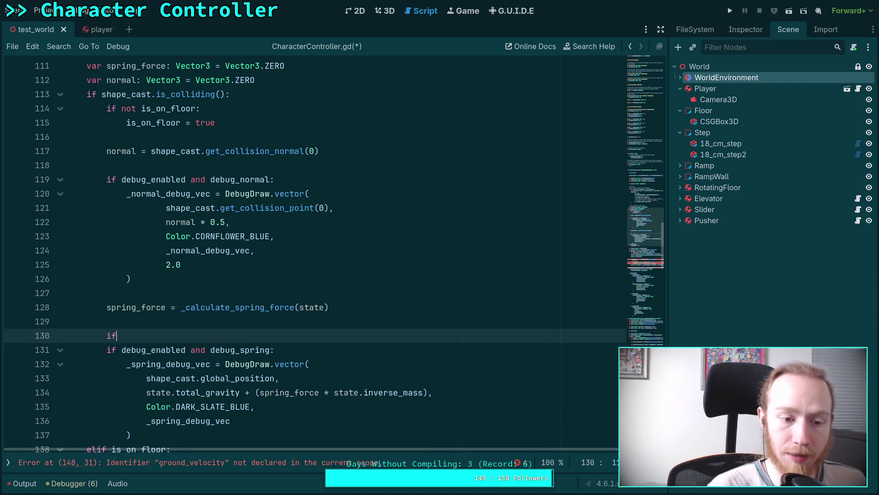
text(de)
key(Return)
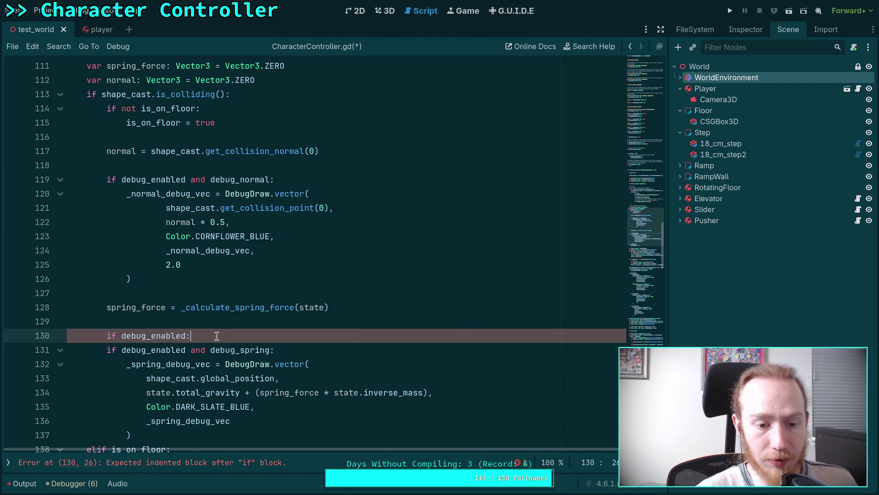
key(ctrl+shift+k)
click(283, 291)
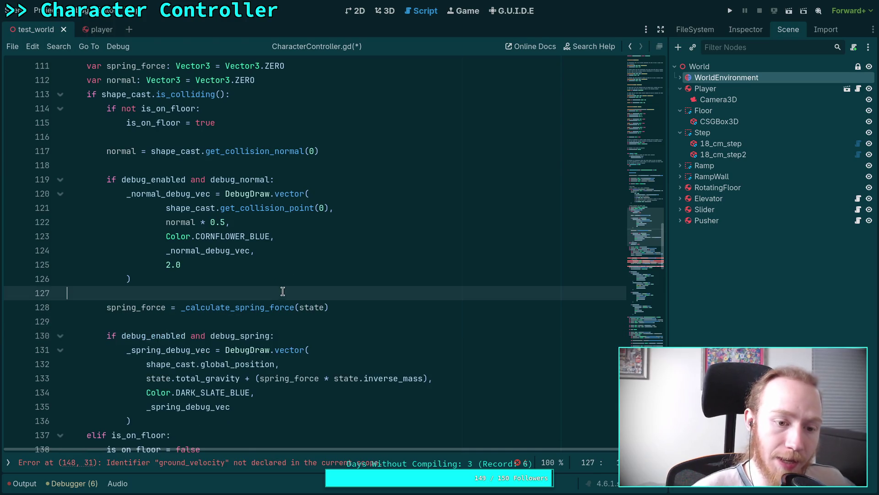
scroll(183, 255, down, 4)
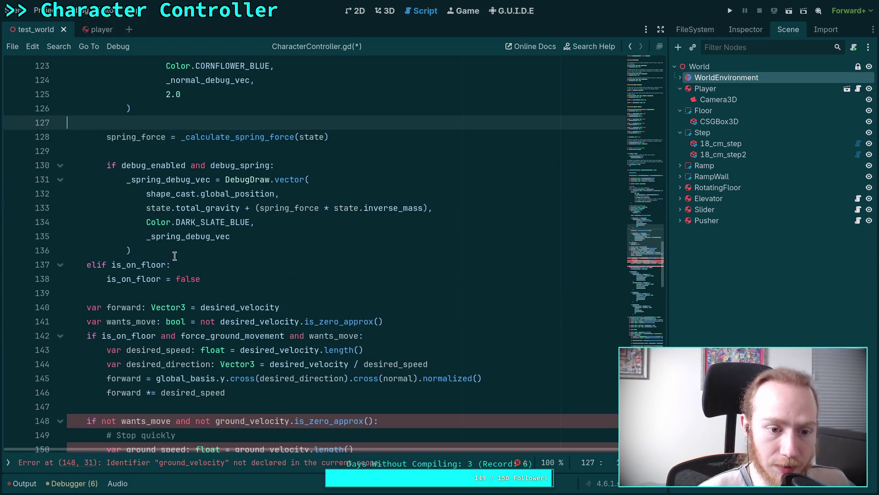
click(183, 256)
key(Return)
scroll(257, 266, down, 4)
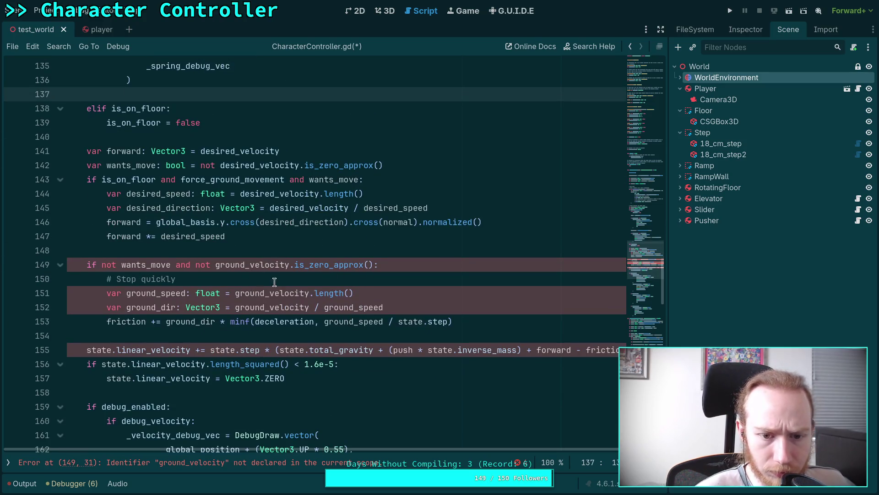
double_click(254, 265)
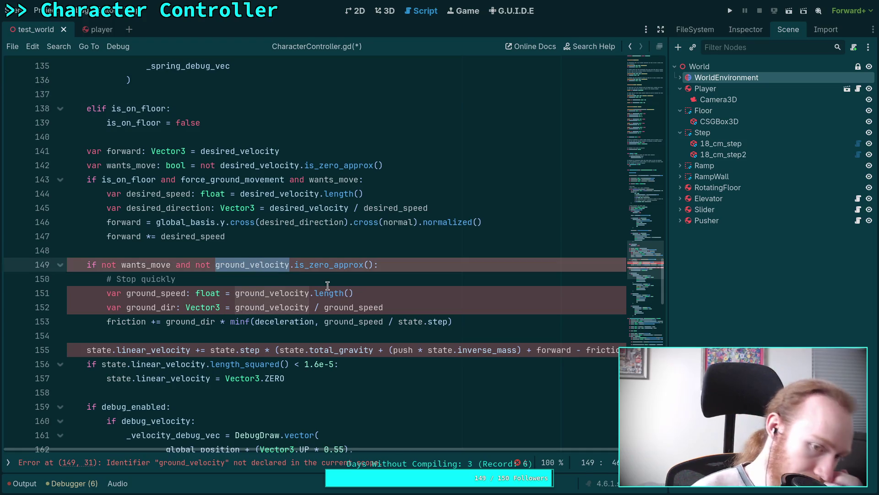
scroll(315, 291, down, 1)
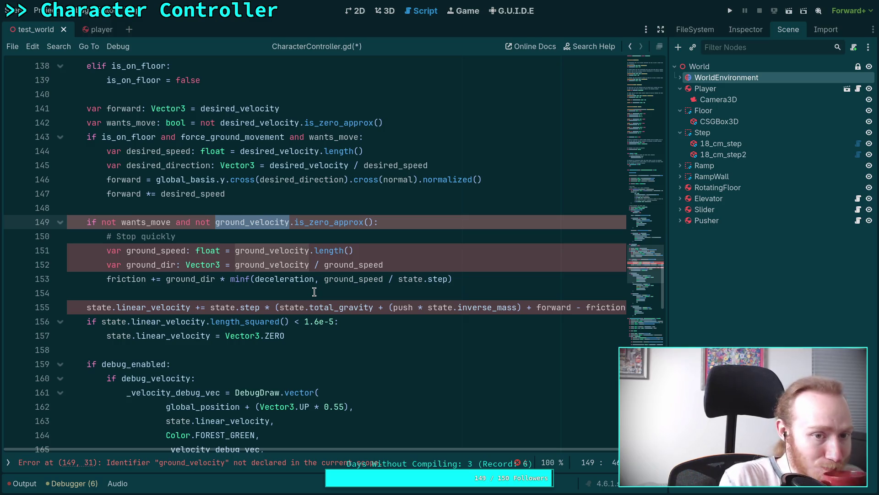
scroll(314, 291, down, 3)
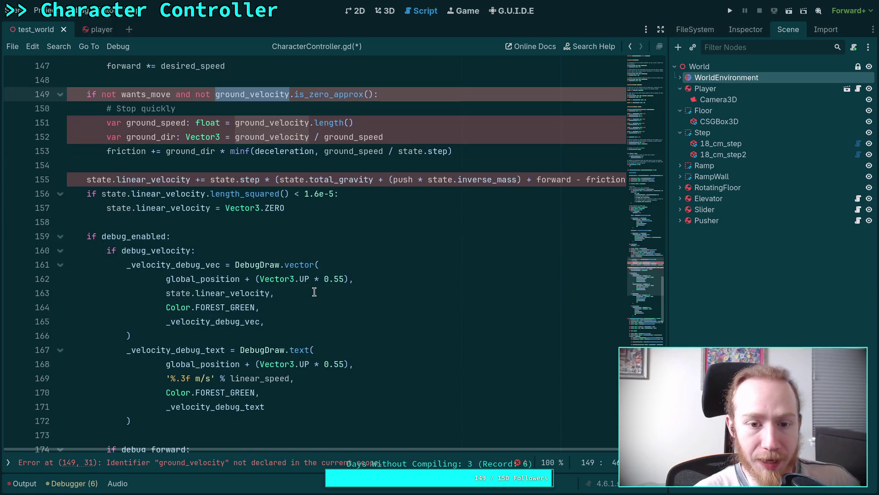
double_click(400, 180)
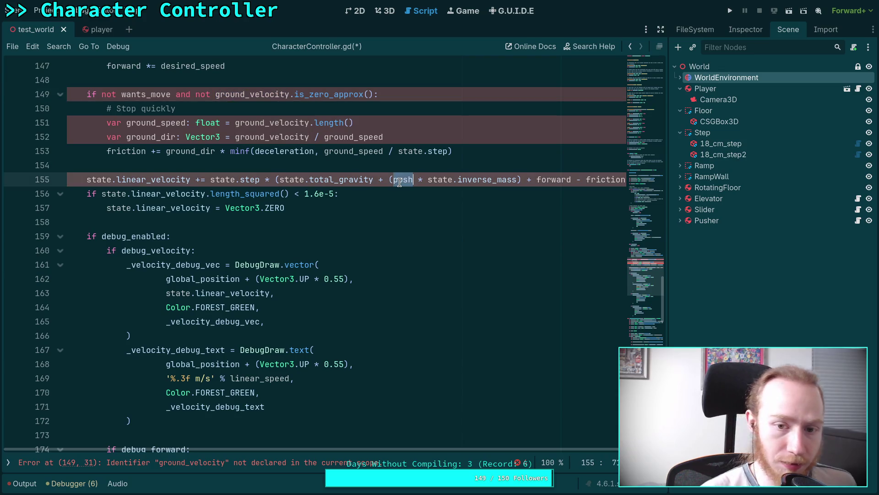
text(spring_force)
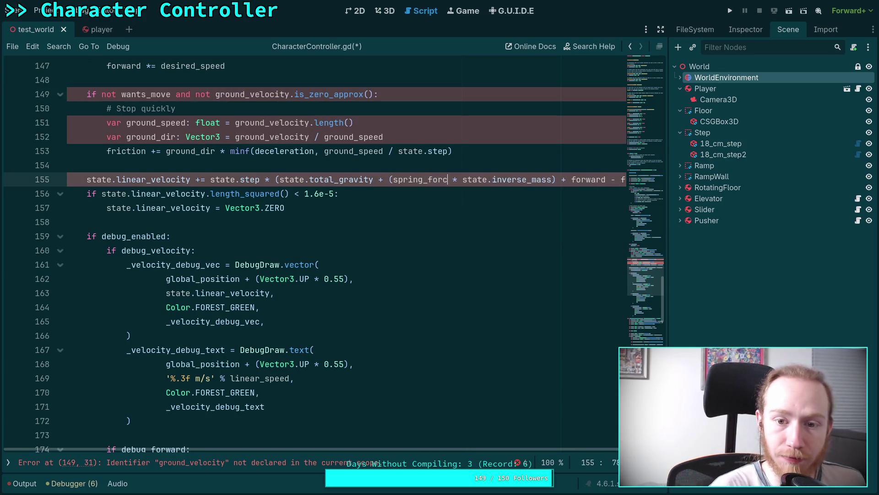
click(384, 223)
scroll(383, 288, down, 9)
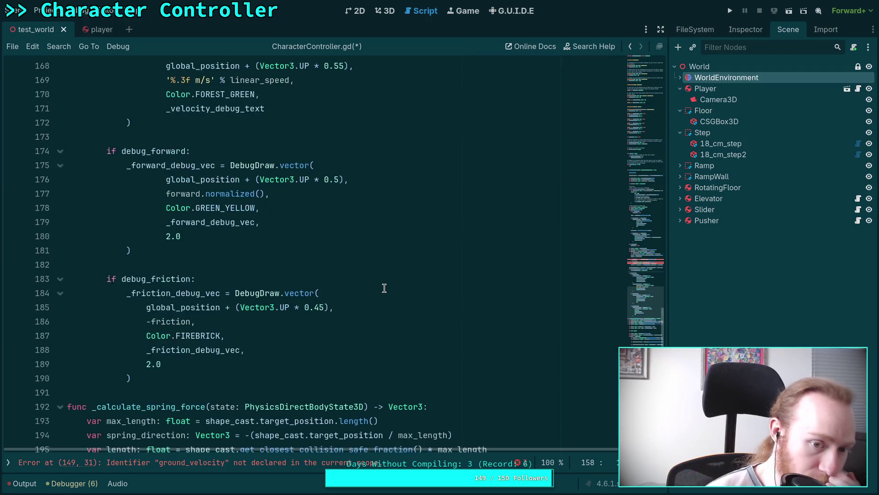
scroll(381, 289, down, 5)
double_click(126, 279)
scroll(328, 264, up, 1)
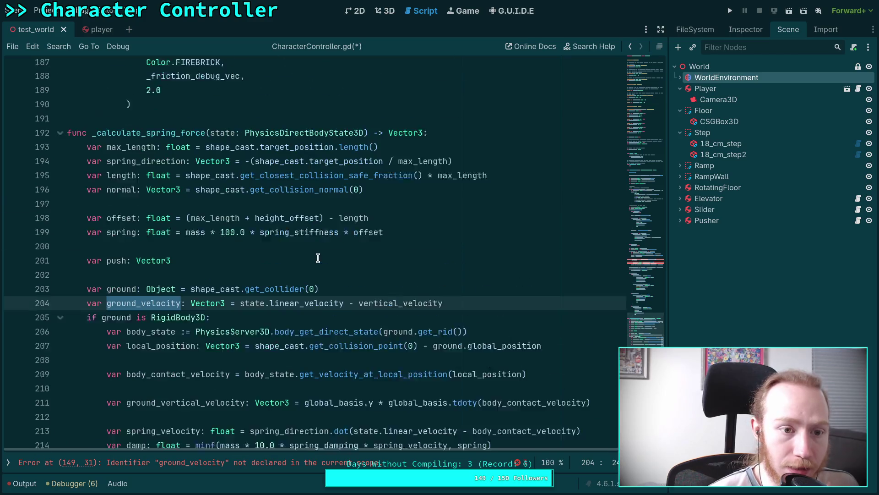
scroll(377, 266, down, 6)
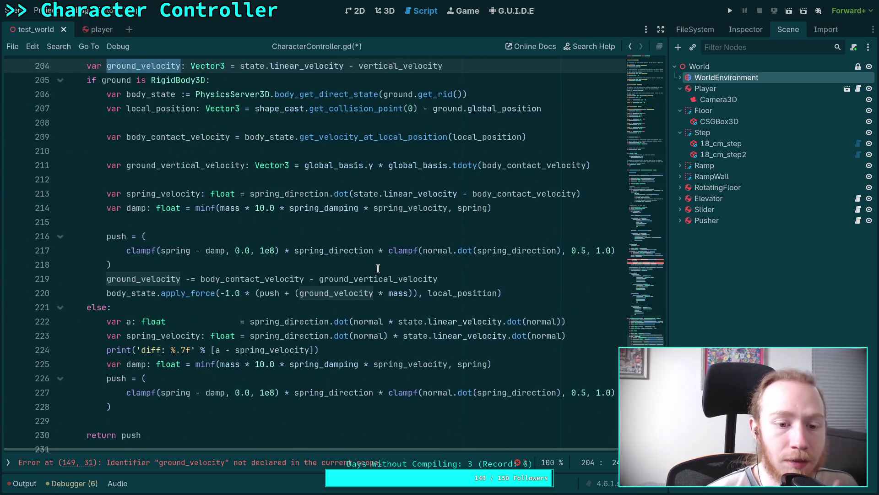
scroll(380, 275, up, 1)
scroll(381, 274, down, 2)
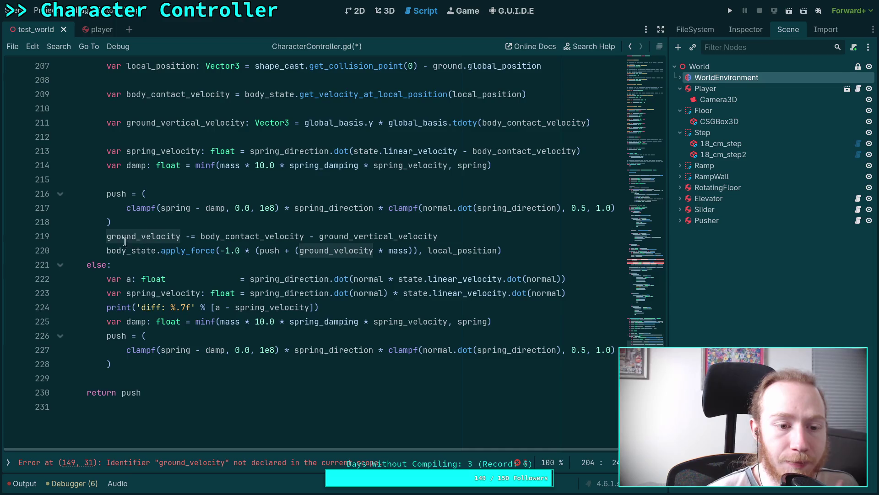
scroll(132, 240, up, 9)
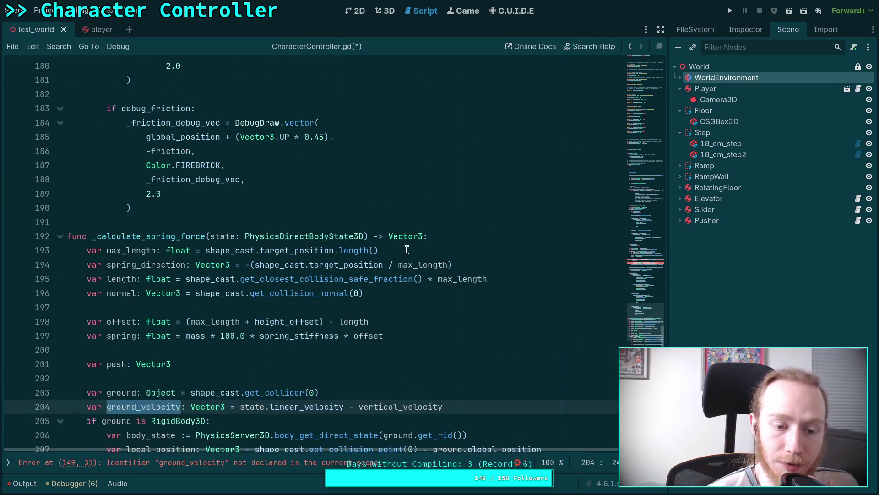
drag(655, 330, 641, 155)
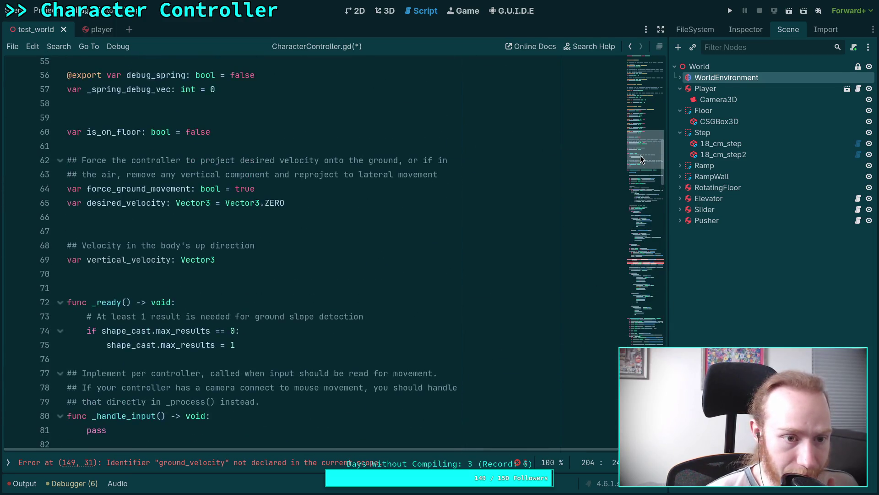
Declare 'var ground_velocity: Vector3' under vertical_velocity with a '## Velocity along the plane of the ground' comment
click(323, 299)
key(Return)
key(Return)
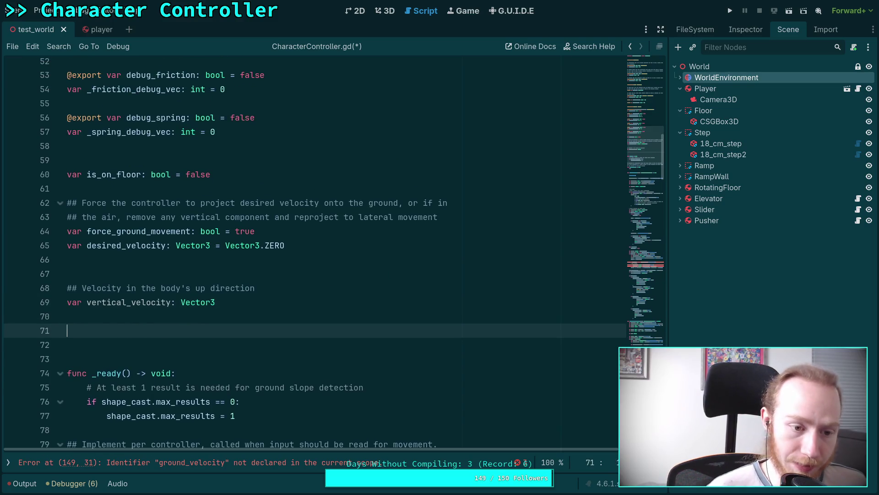
text(var ground_vel)
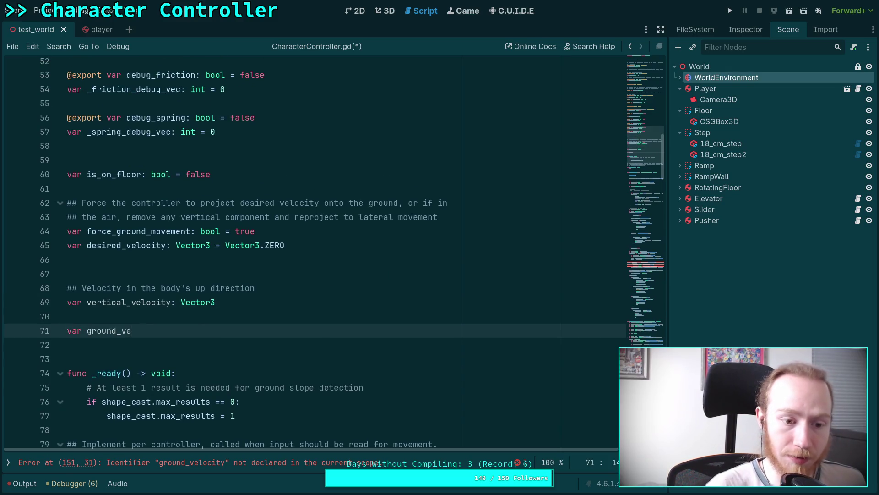
text(ocity: Vector3)
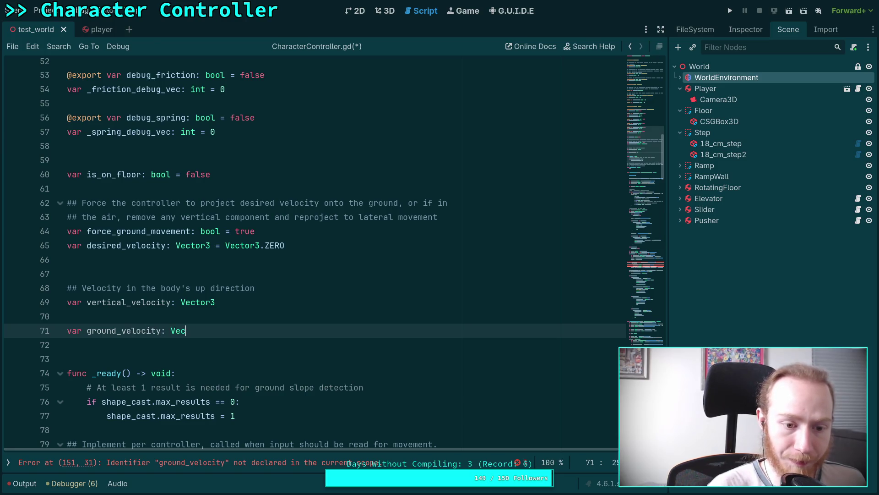
click(68, 316)
key(Return)
text(## Velo)
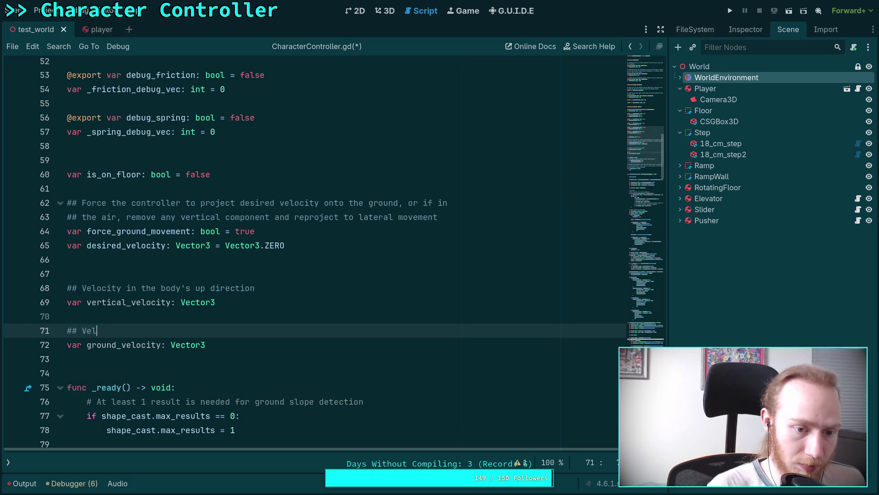
text(city)
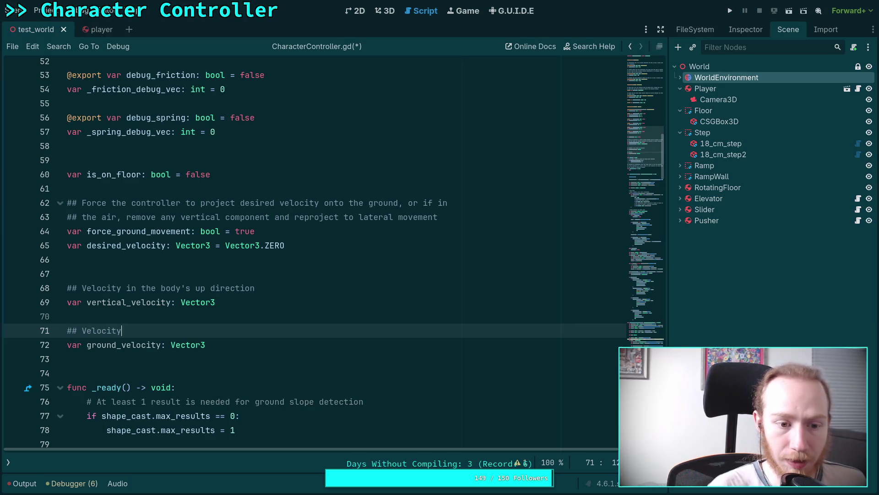
text( along the plane )
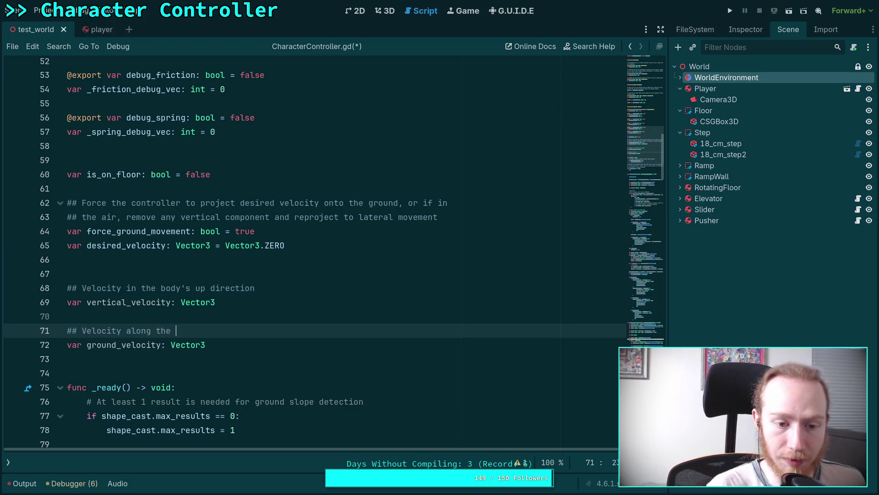
text(of the ground)
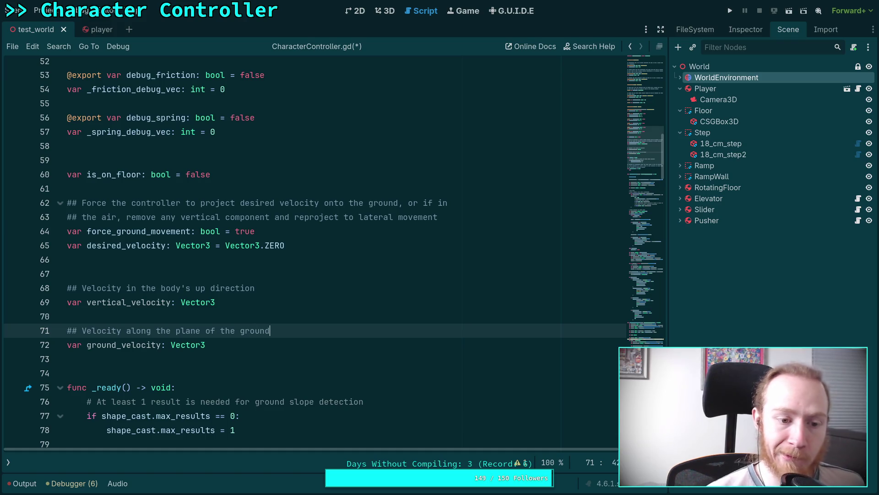
click(245, 358)
Try 'in' instead of 'along' in the comment, revert to 'along', and drag the minimap down
scroll(335, 338, down, 3)
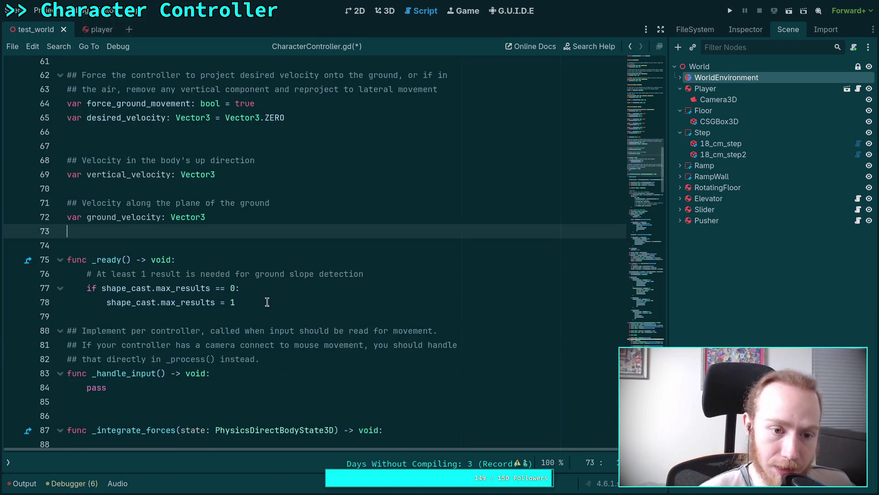
double_click(150, 201)
text(in)
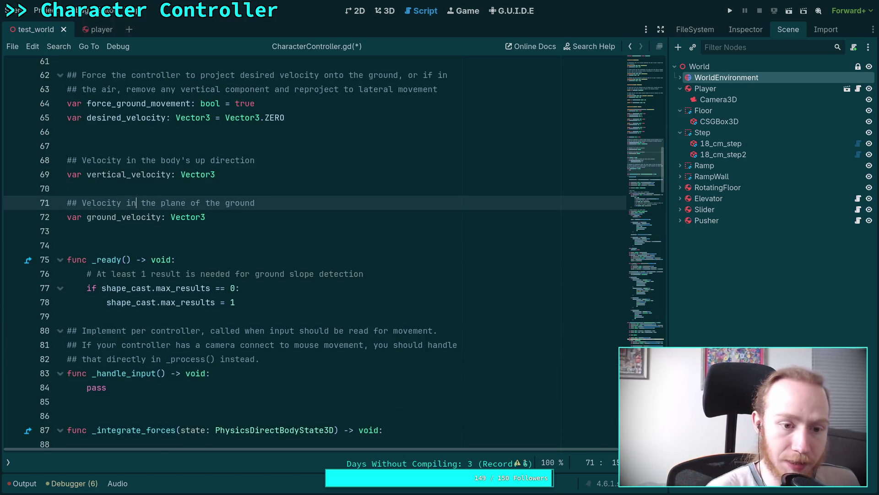
click(191, 229)
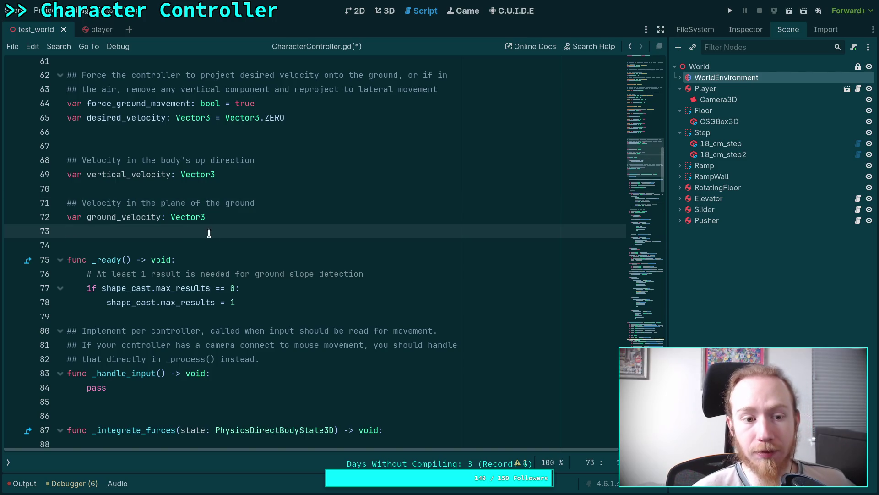
double_click(132, 202)
click(302, 232)
double_click(132, 203)
text(along)
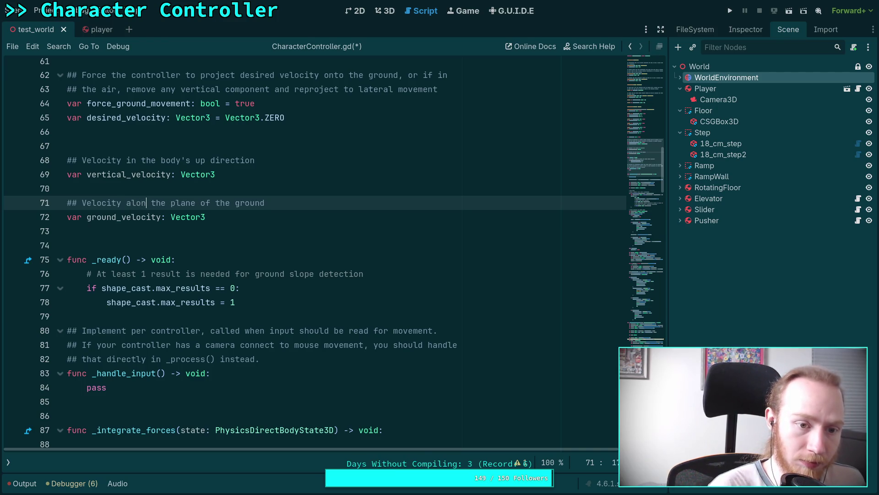
click(207, 230)
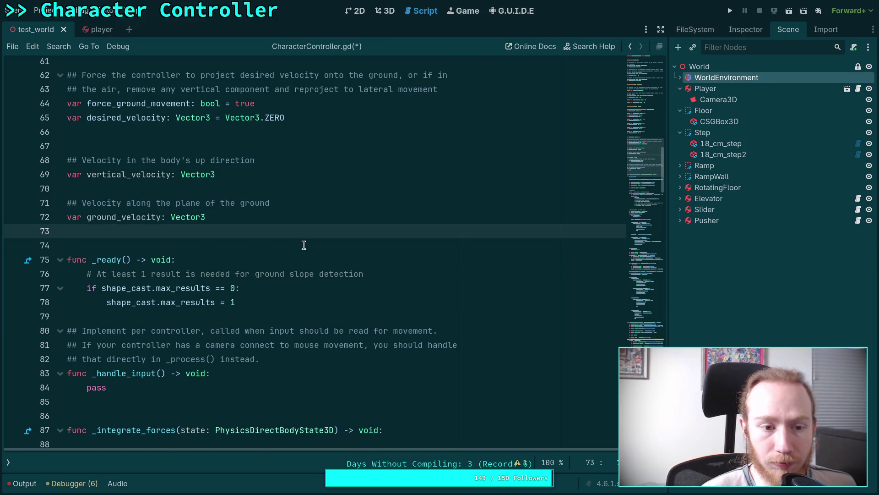
scroll(303, 245, down, 13)
drag(644, 226, 653, 328)
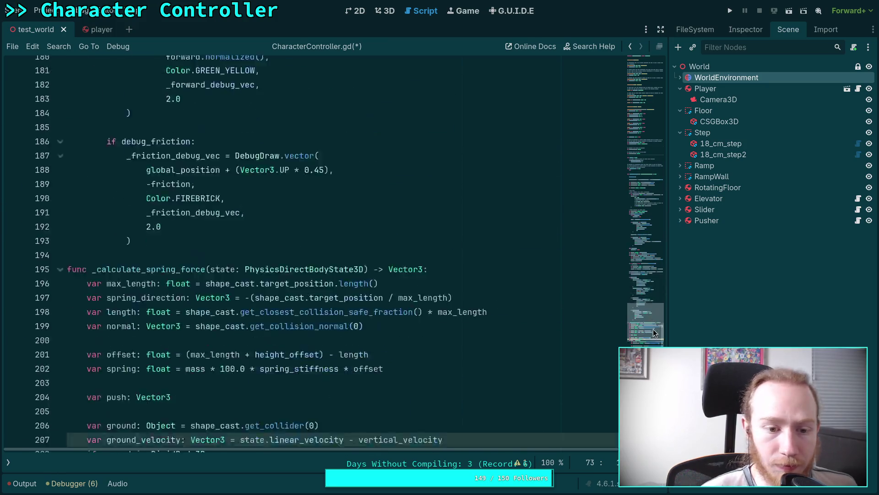
scroll(98, 183, down, 2)
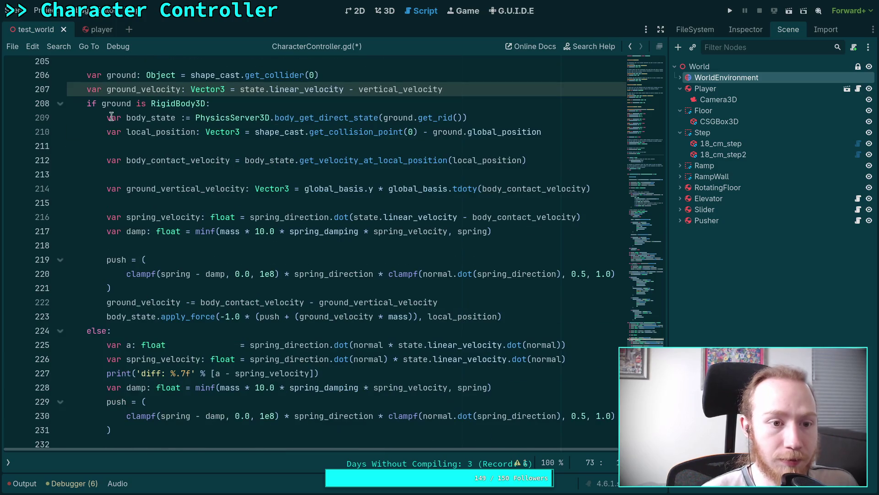
scroll(110, 206, up, 6)
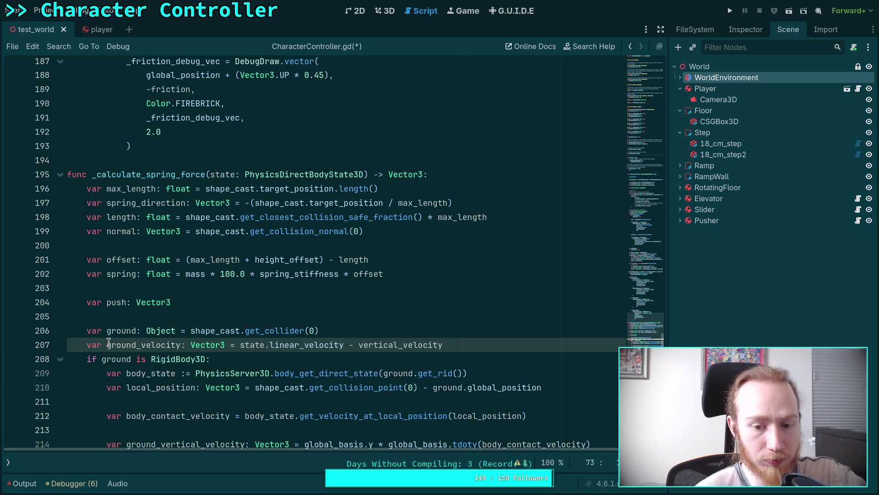
double_click(116, 344)
scroll(192, 262, down, 7)
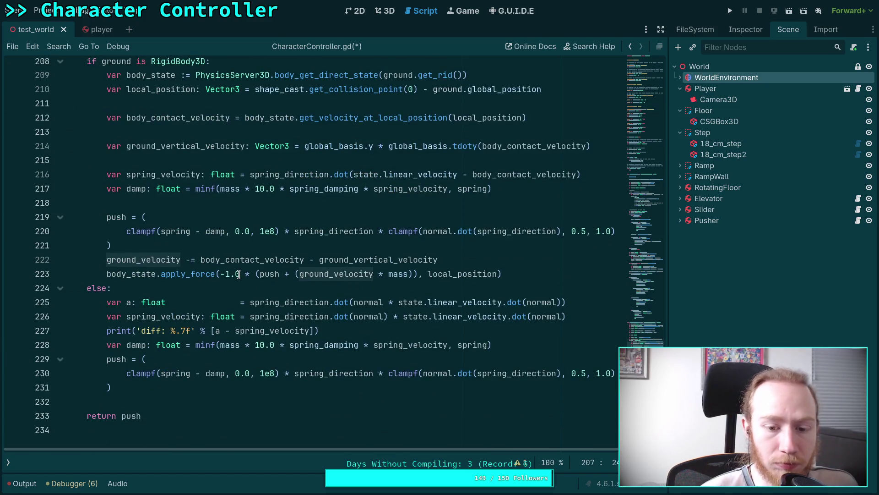
scroll(239, 274, up, 3)
scroll(239, 274, up, 2)
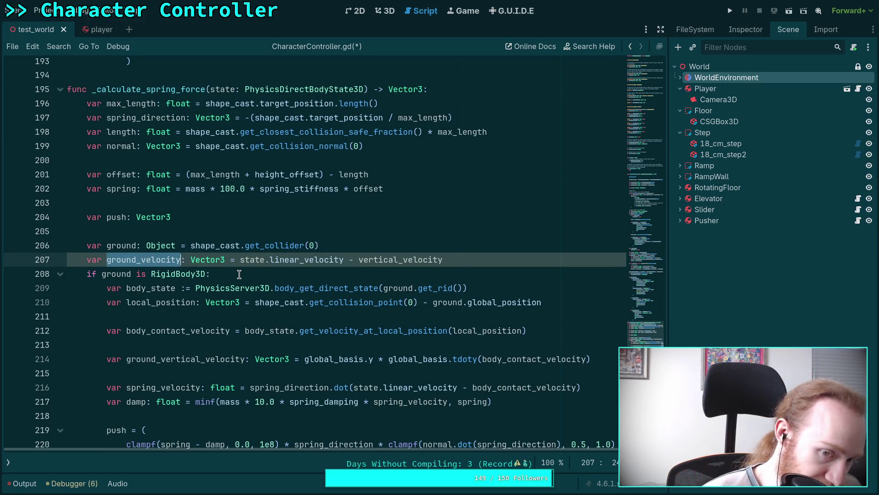
click(117, 146)
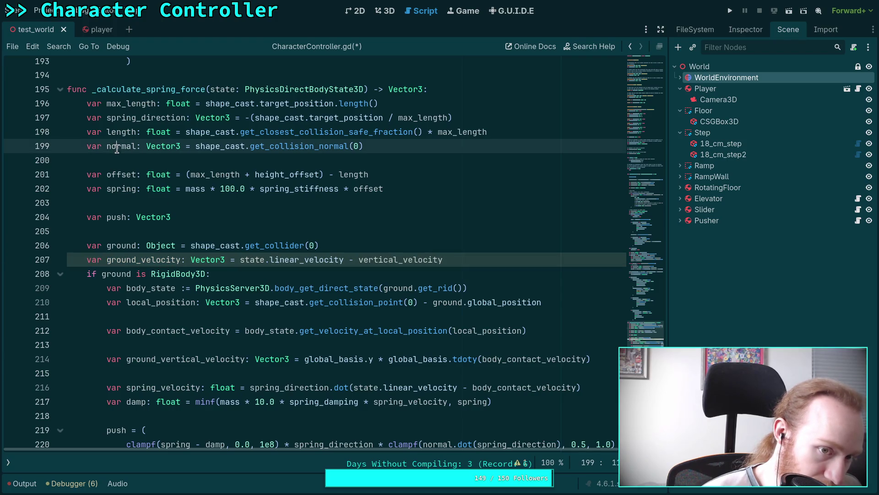
double_click(117, 147)
scroll(263, 273, down, 5)
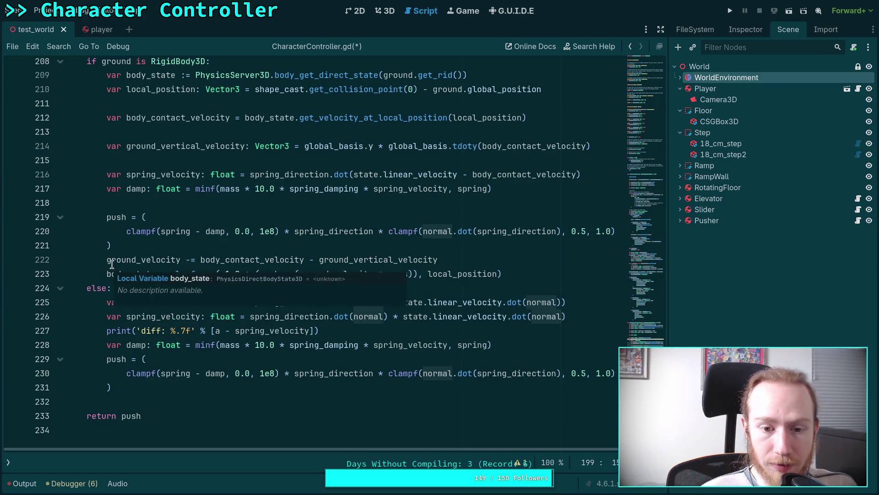
scroll(115, 252, up, 1)
scroll(115, 251, up, 2)
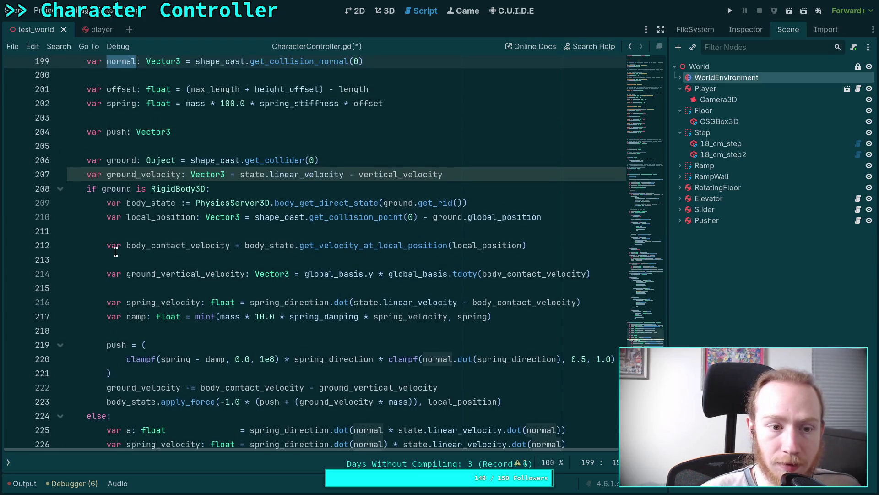
double_click(118, 176)
scroll(243, 233, down, 3)
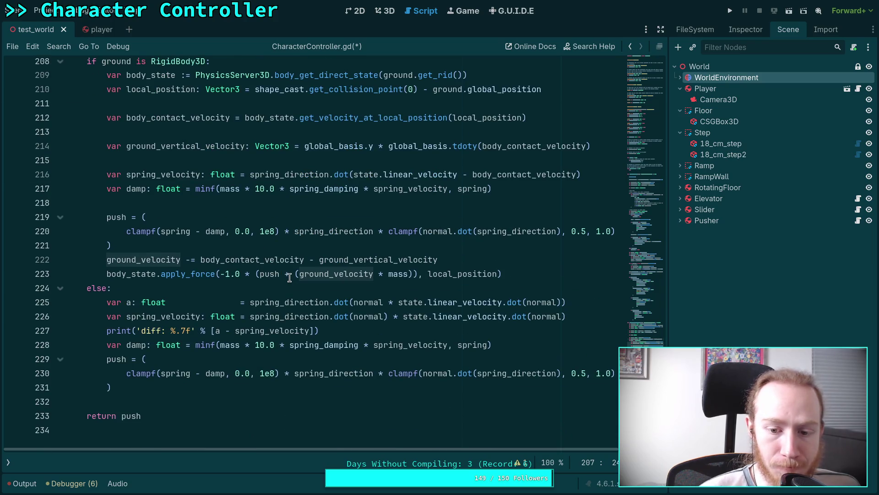
scroll(288, 275, up, 2)
mouse_move(288, 267)
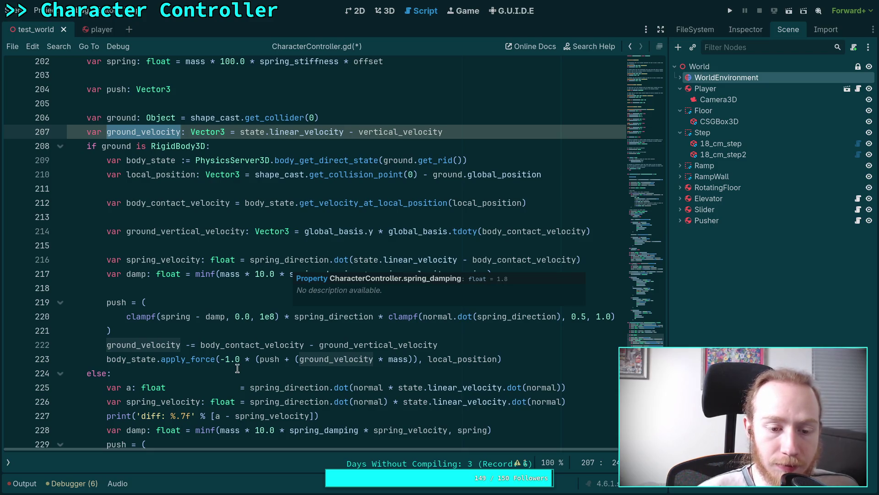
mouse_move(206, 353)
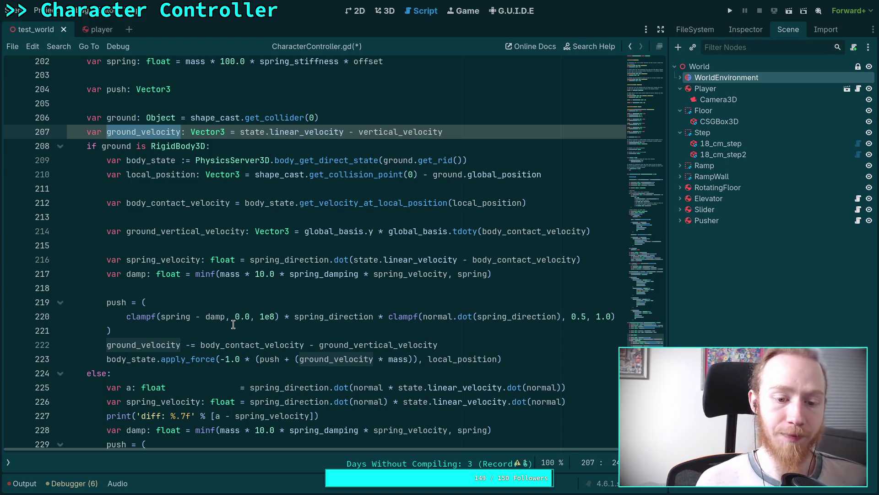
double_click(247, 345)
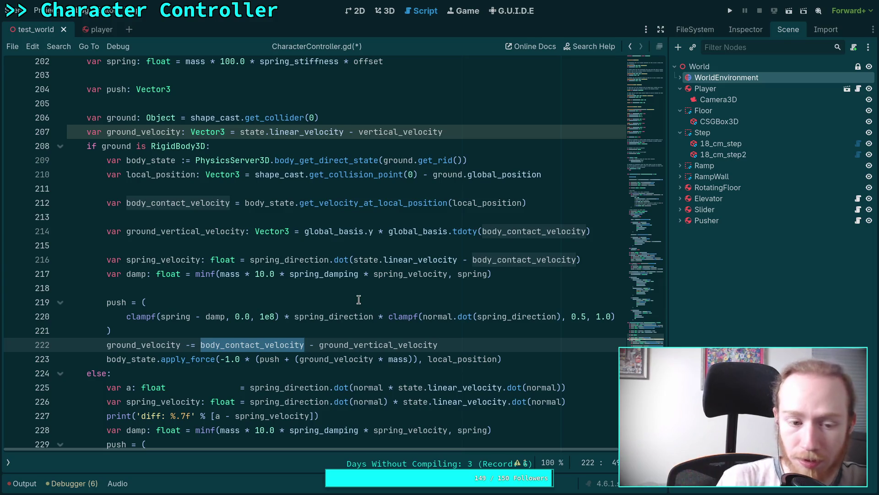
scroll(359, 299, up, 5)
scroll(344, 305, down, 2)
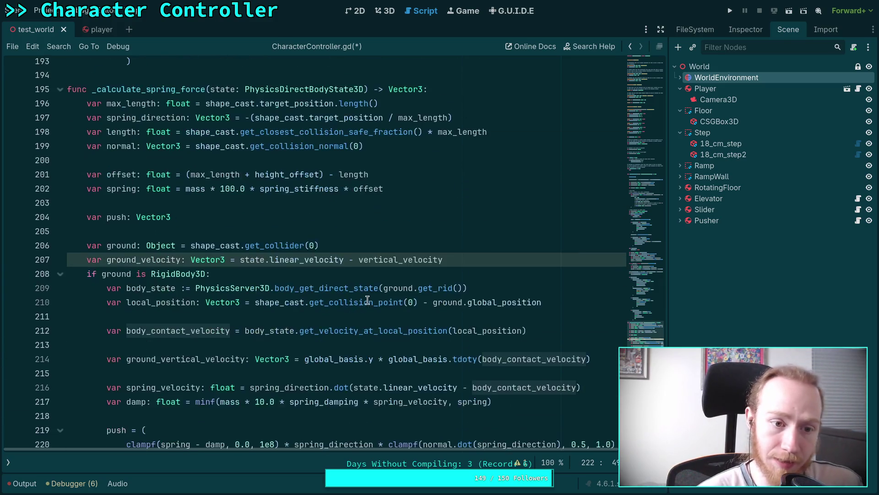
scroll(315, 273, down, 2)
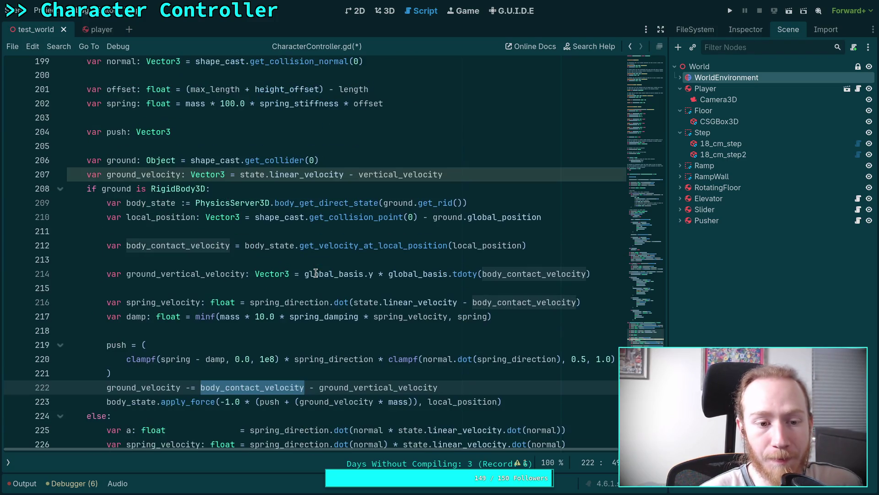
scroll(308, 237, down, 2)
scroll(234, 226, up, 2)
Remove 'var' and the ': Vector3' annotation from line 207
click(106, 174)
key(shift+Home)
key(BackSpace)
drag(161, 175, 205, 174)
key(BackSpace)
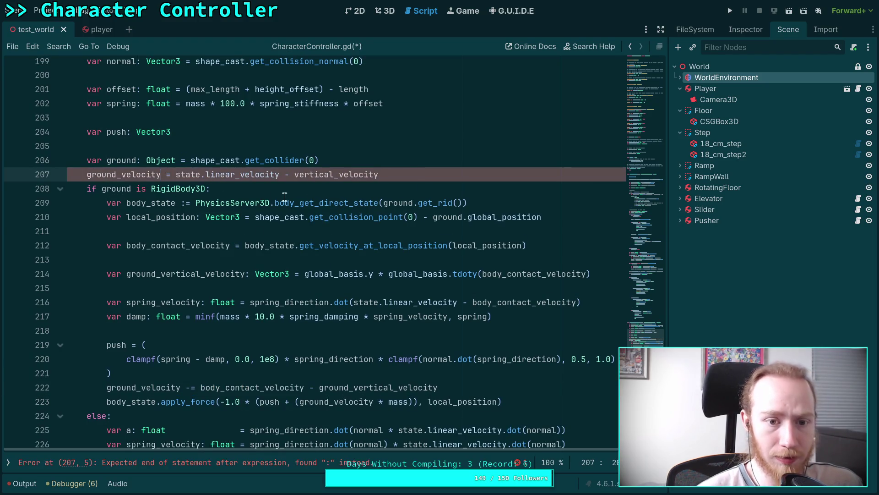
Replace ' - vertical_velocity' on line 207 with '.slide(normal)'
scroll(326, 196, up, 3)
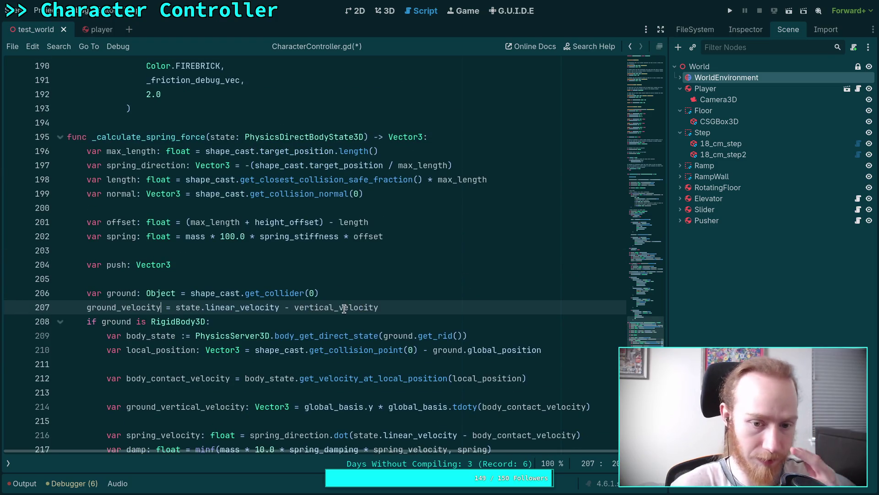
double_click(345, 307)
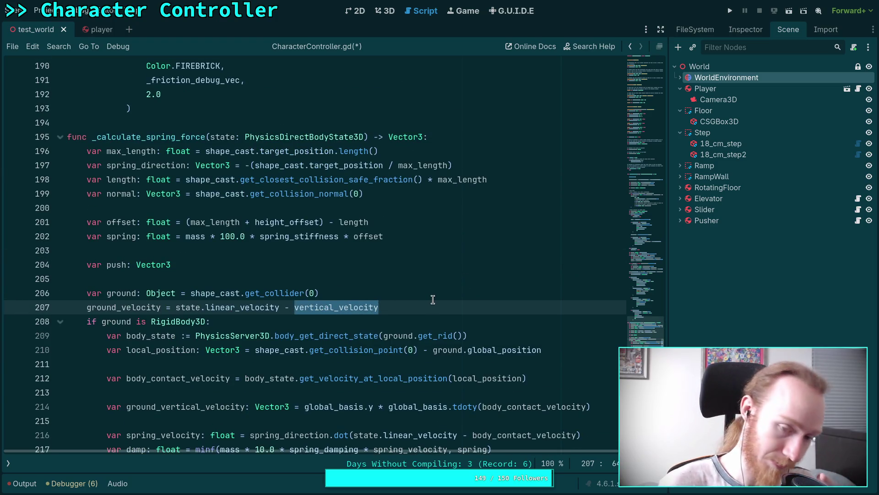
click(406, 308)
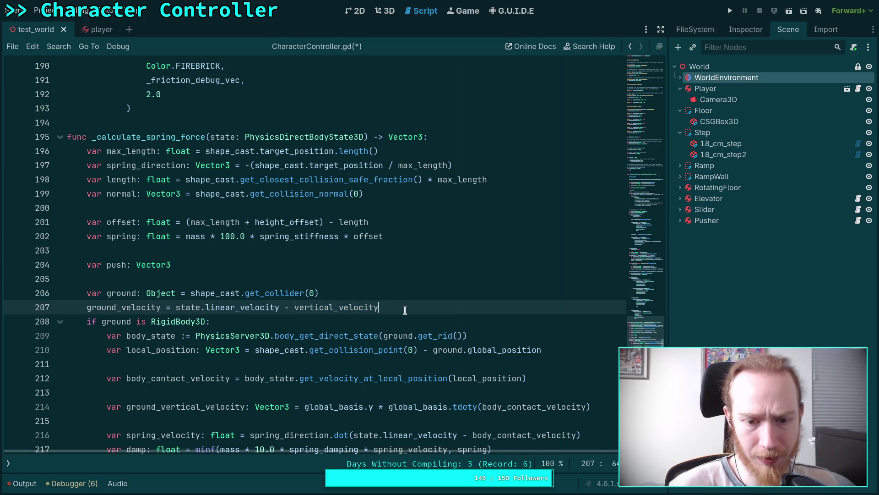
key(ctrl+shift+Left)
key(ctrl+shift+Left)
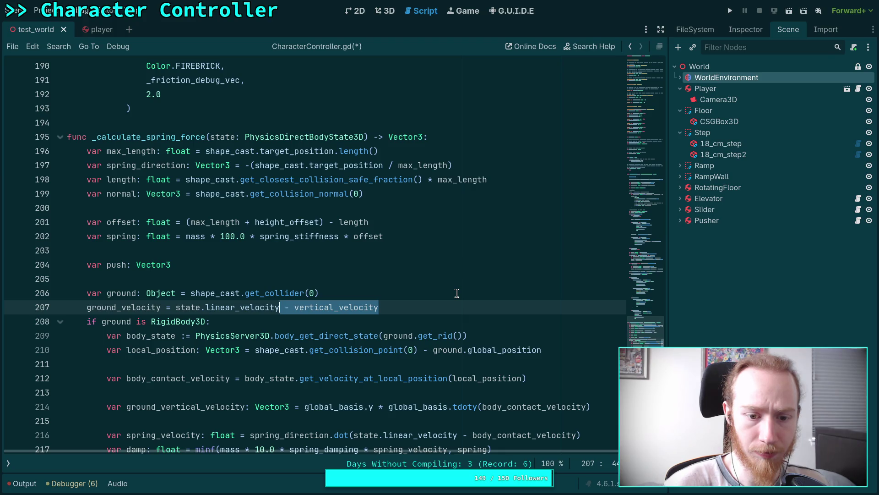
key(BackSpace)
text(.sl)
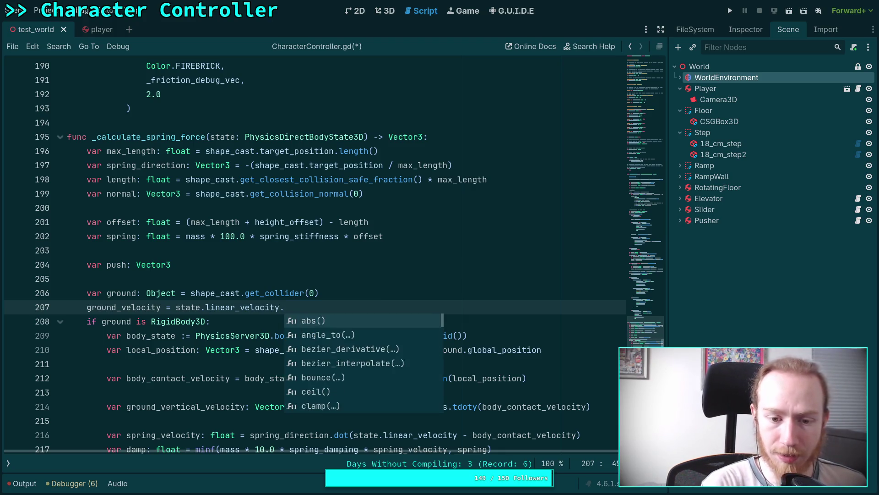
key(Down)
key(Return)
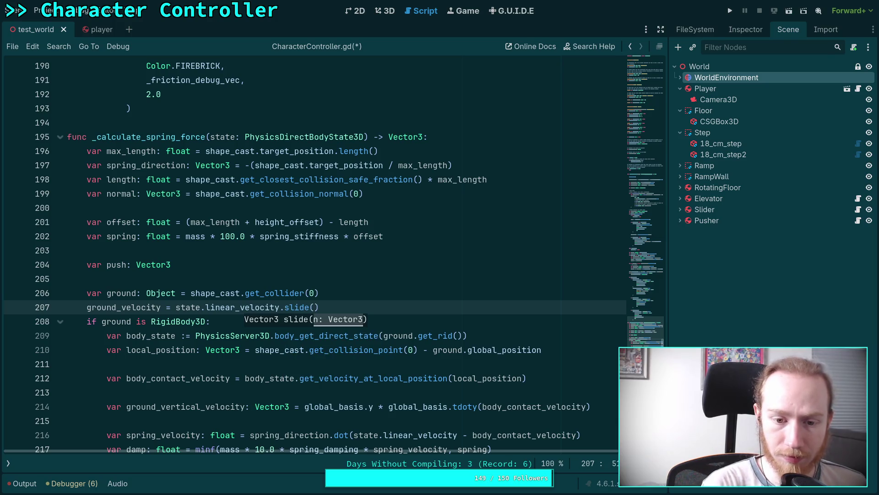
text(normal)
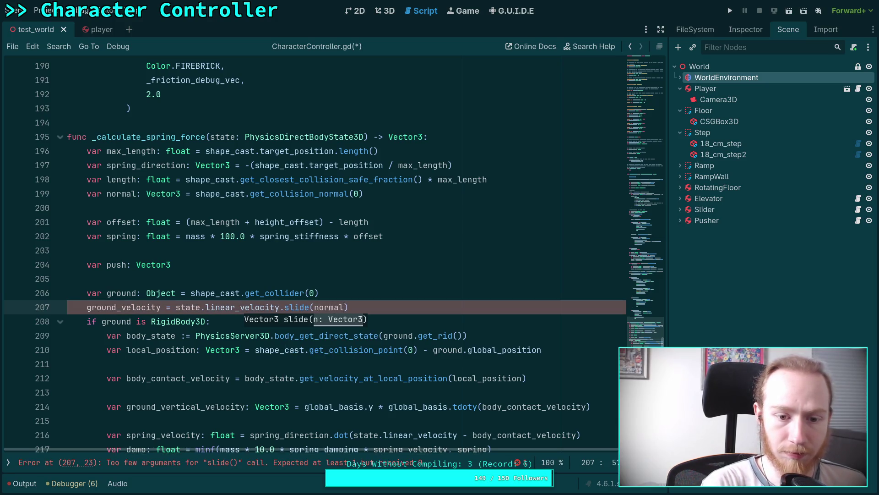
click(255, 307)
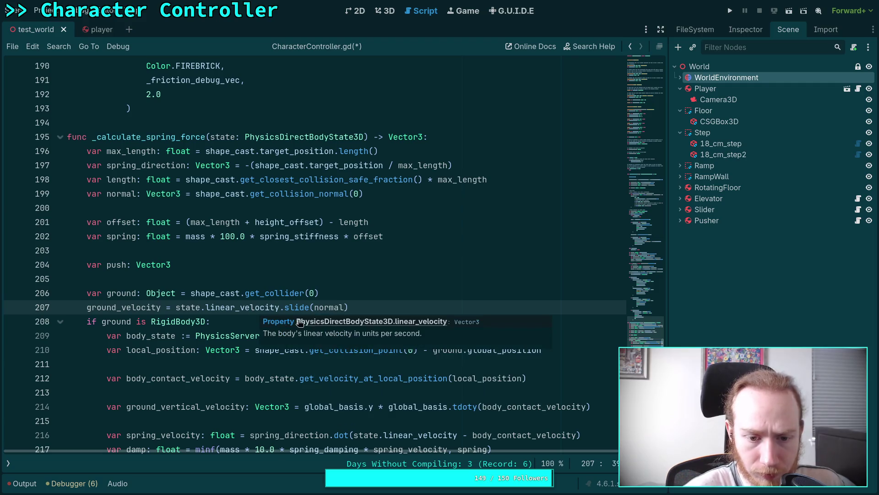
mouse_move(296, 306)
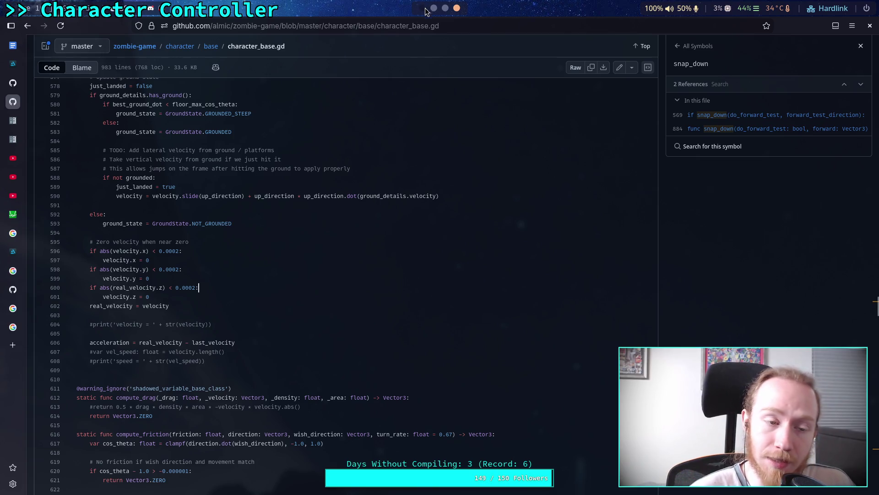
Close the Godot Engine organization tab in the browser
mouse_move(15, 93)
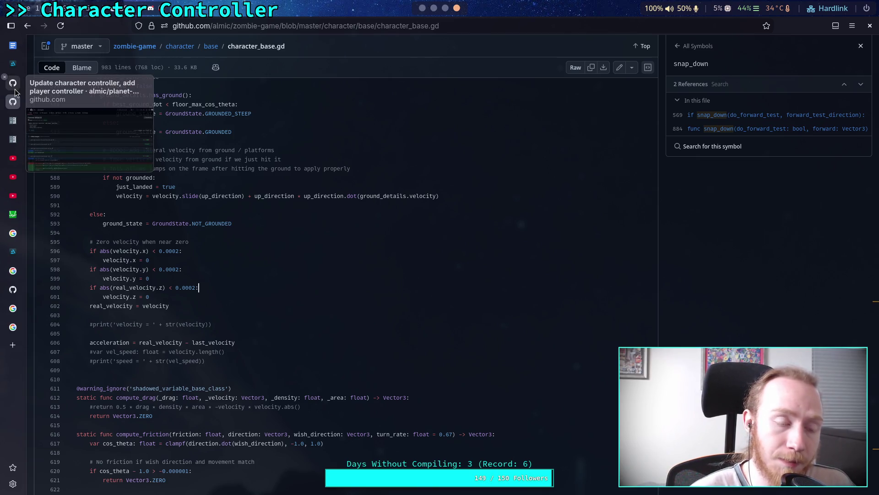
click(14, 290)
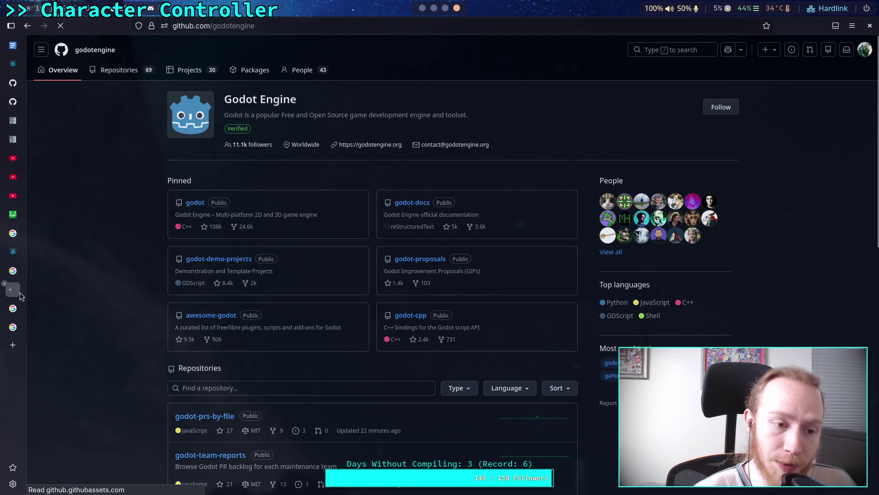
drag(20, 292, 21, 124)
middle_click(22, 124)
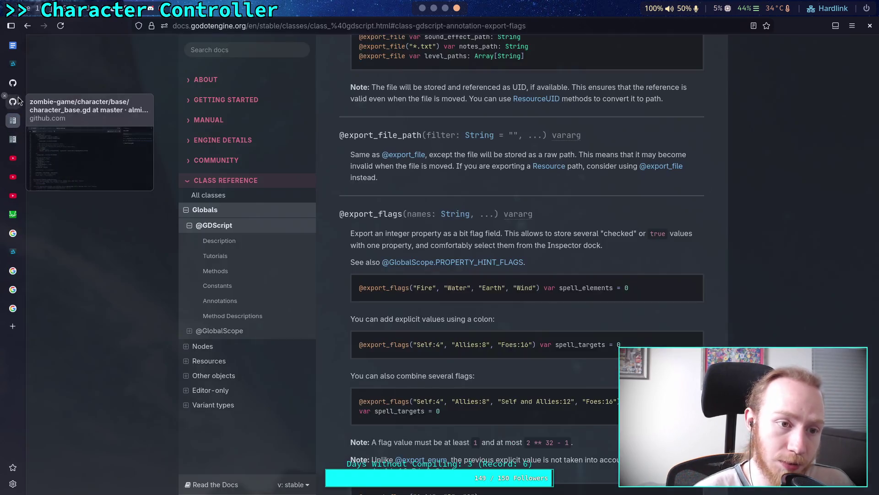
Open the zombie-game repository from character_base.gd in a new tab
click(12, 102)
right_click(131, 47)
click(141, 57)
click(13, 120)
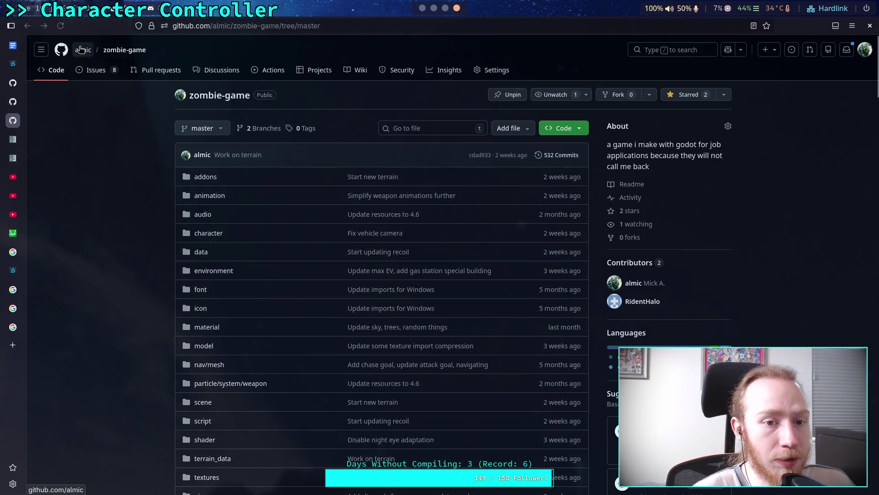
Go to the owner's profile Repositories list and open the godot fork
click(83, 50)
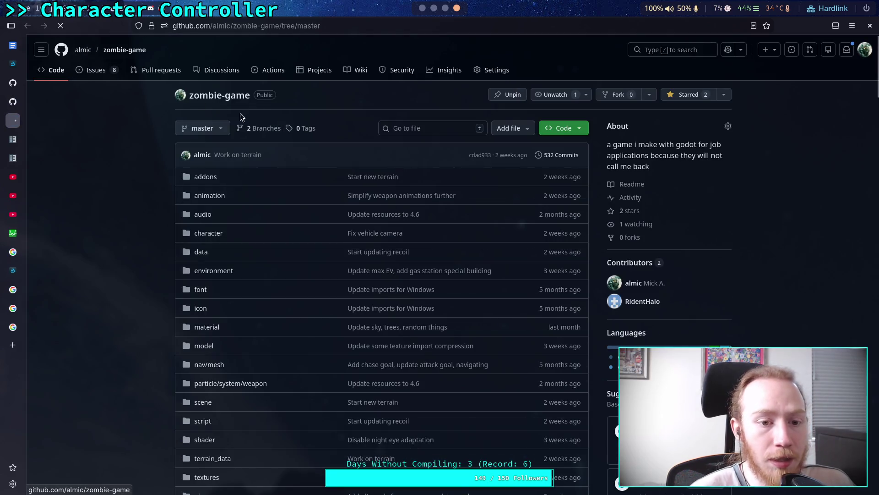
scroll(460, 241, down, 10)
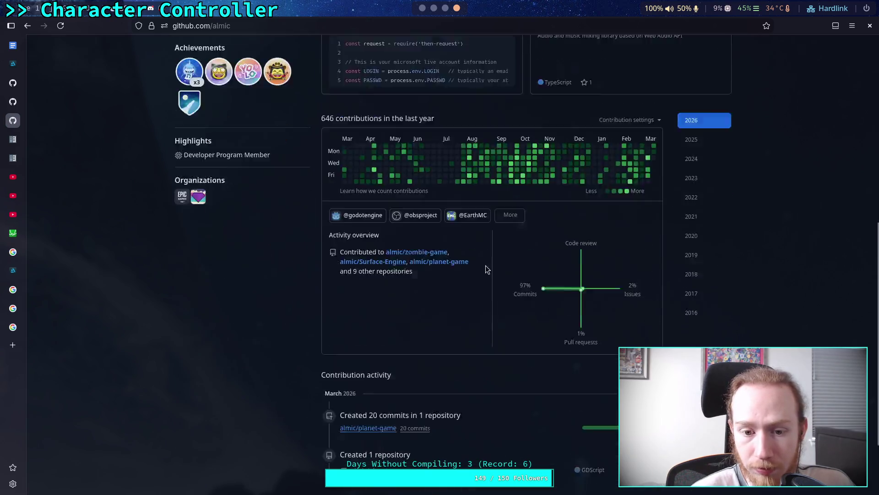
scroll(387, 331, up, 10)
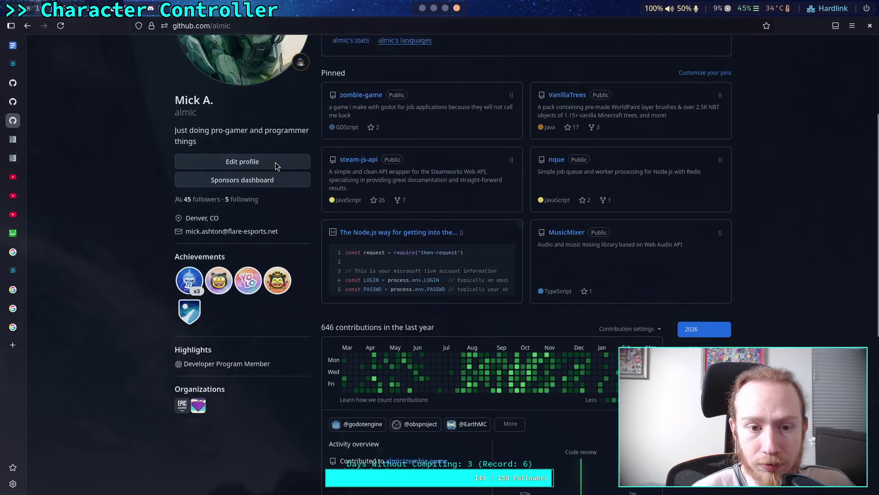
click(122, 73)
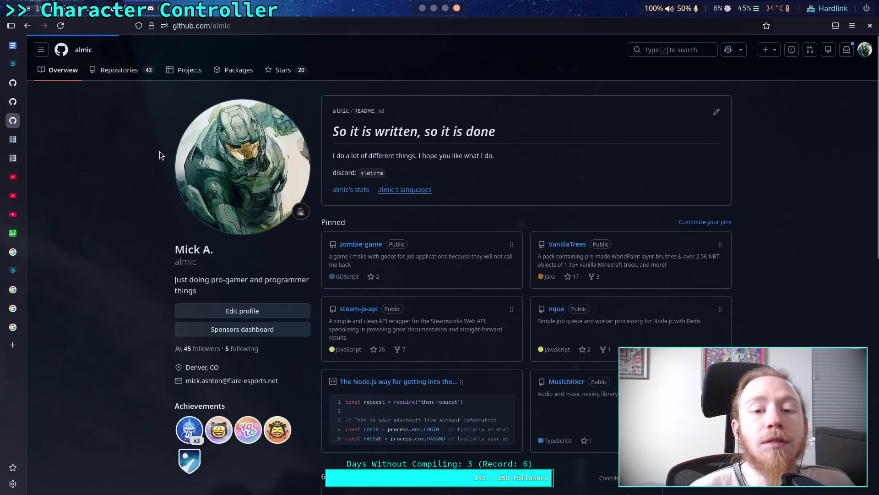
click(330, 195)
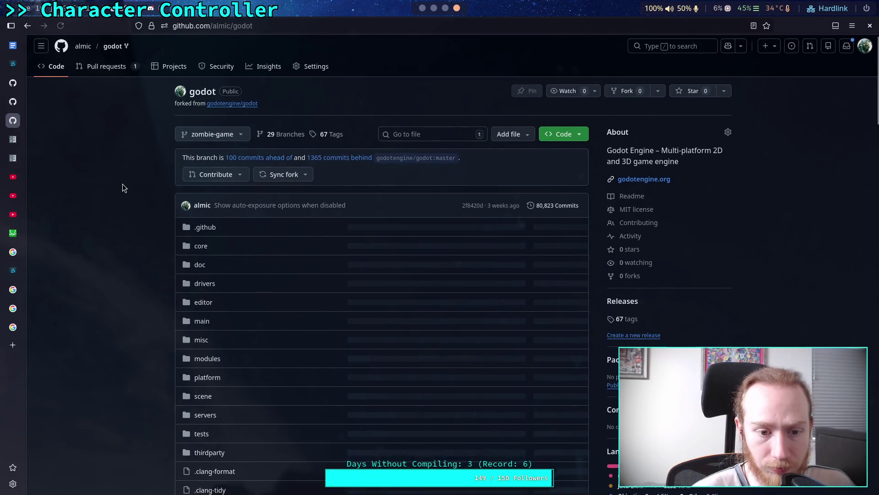
Navigate into core > math and open vector3.h
scroll(183, 167, down, 3)
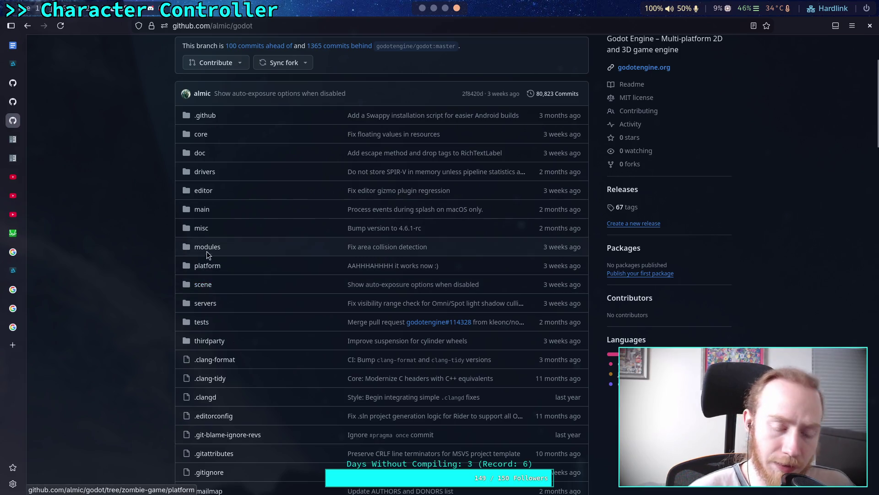
click(200, 134)
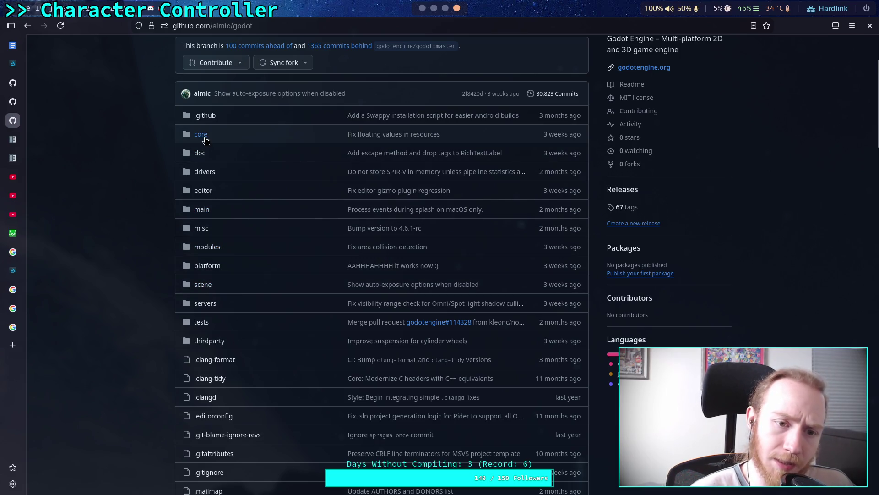
scroll(143, 238, down, 3)
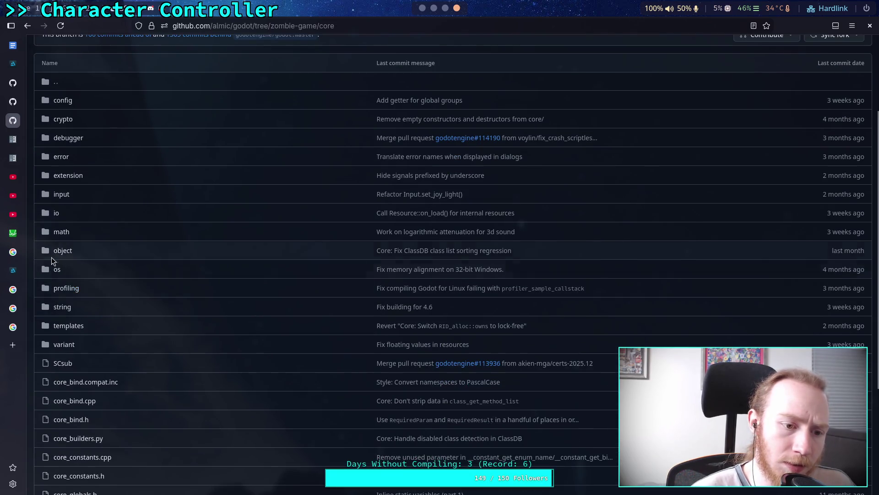
click(67, 243)
scroll(207, 312, down, 20)
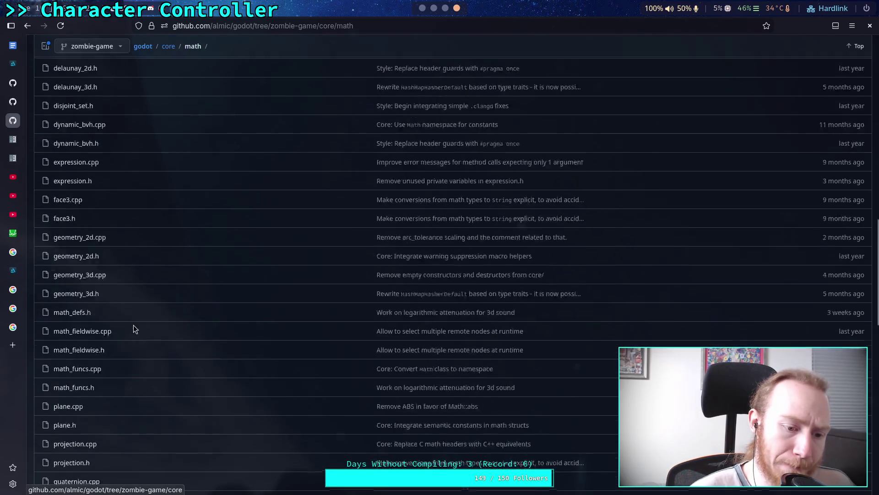
scroll(105, 362, down, 9)
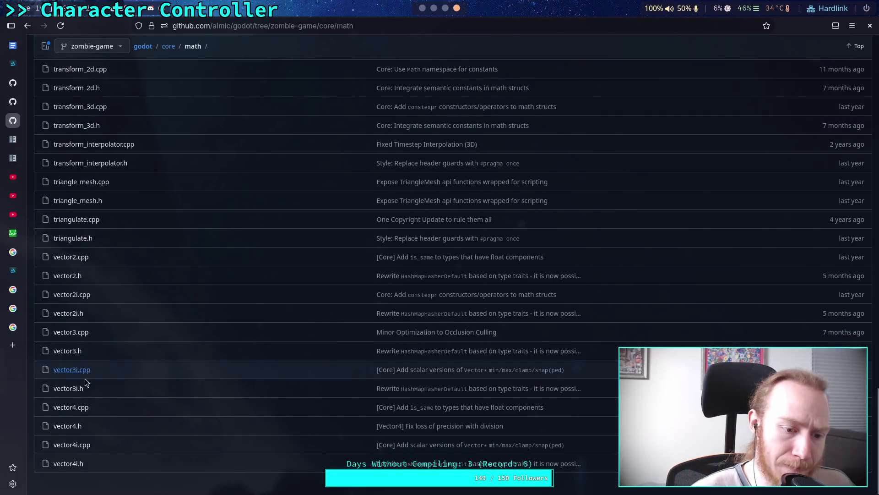
click(78, 353)
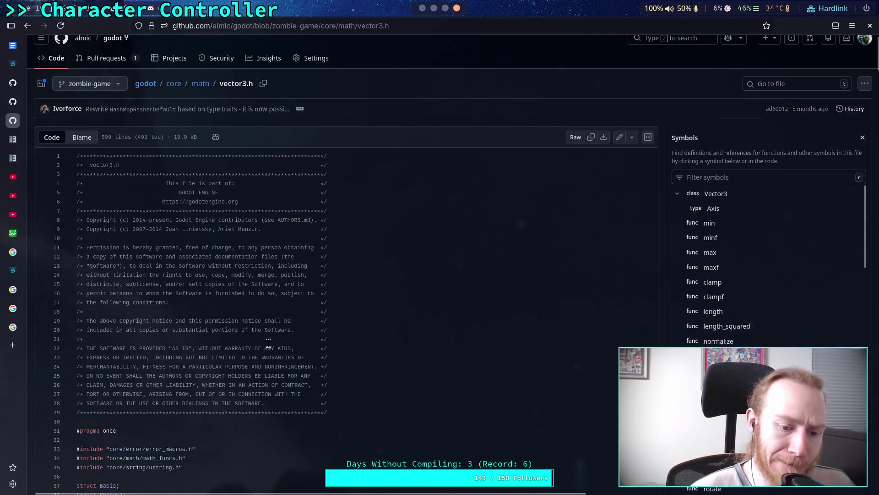
Jump to the Vector3::slide method definition in vector3.h
scroll(410, 337, down, 5)
scroll(770, 215, down, 5)
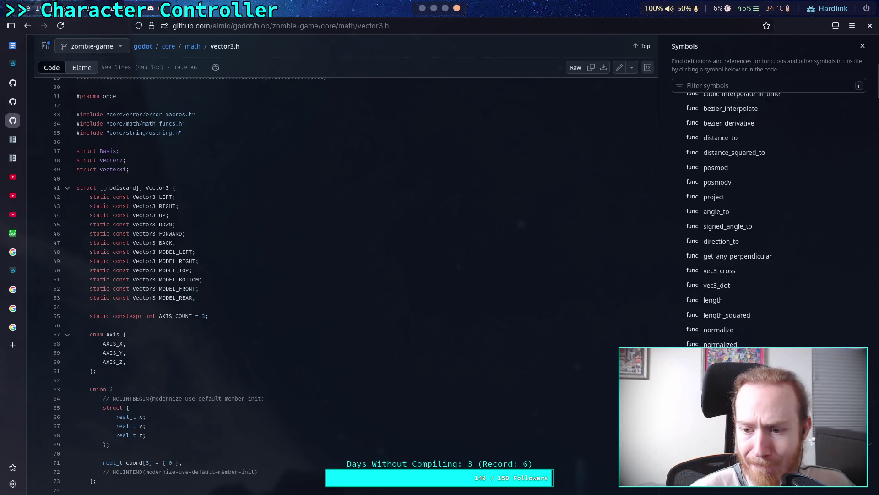
scroll(343, 275, down, 3)
click(715, 321)
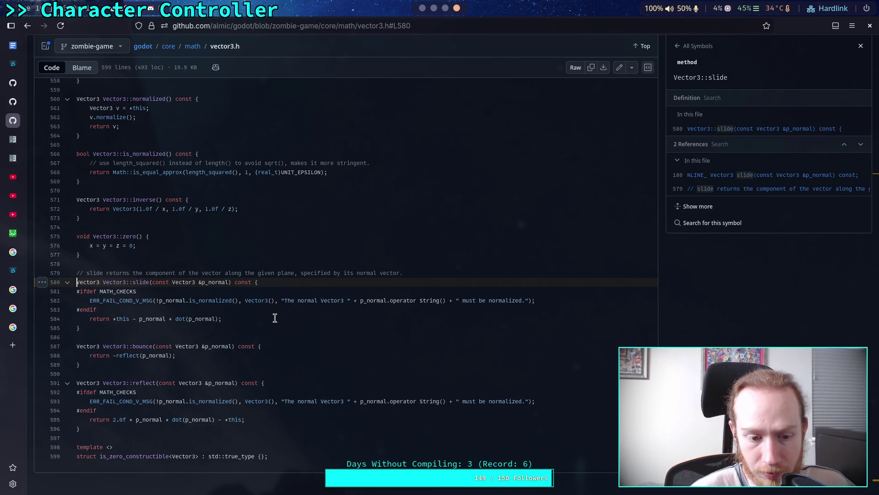
Read the code around Vector3::slide, then return to the core/math folder listing
scroll(275, 317, up, 5)
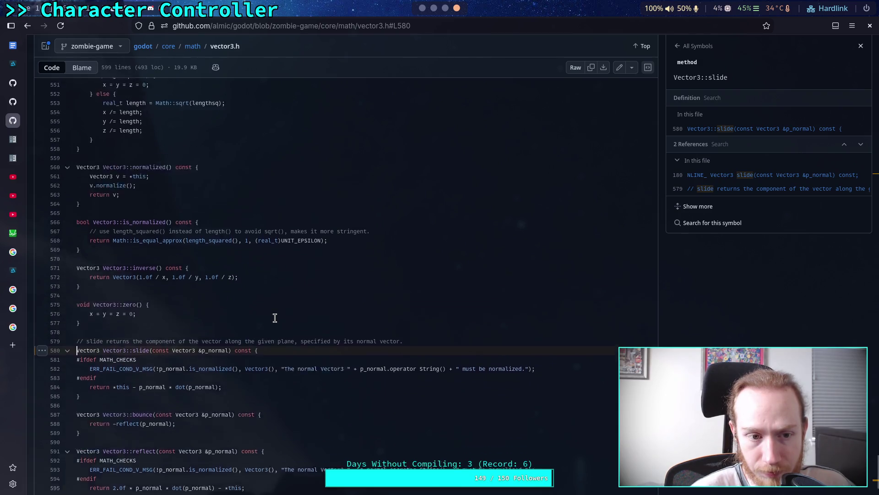
scroll(274, 318, up, 3)
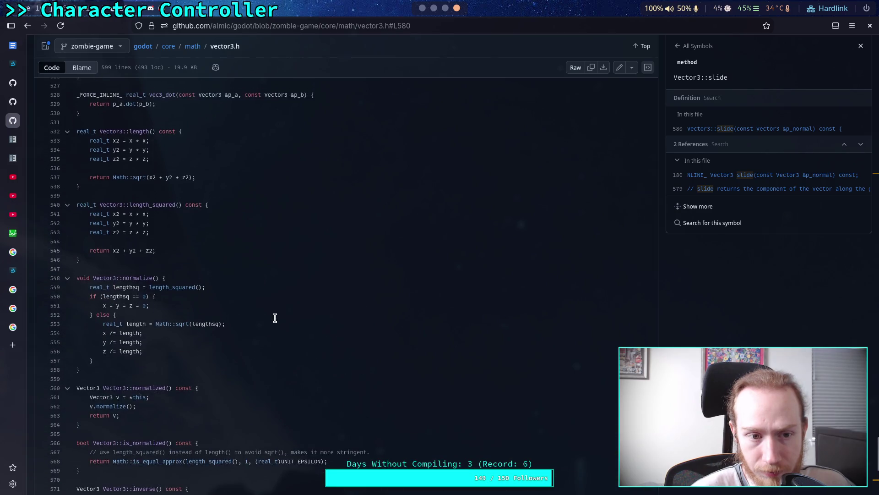
scroll(275, 318, up, 10)
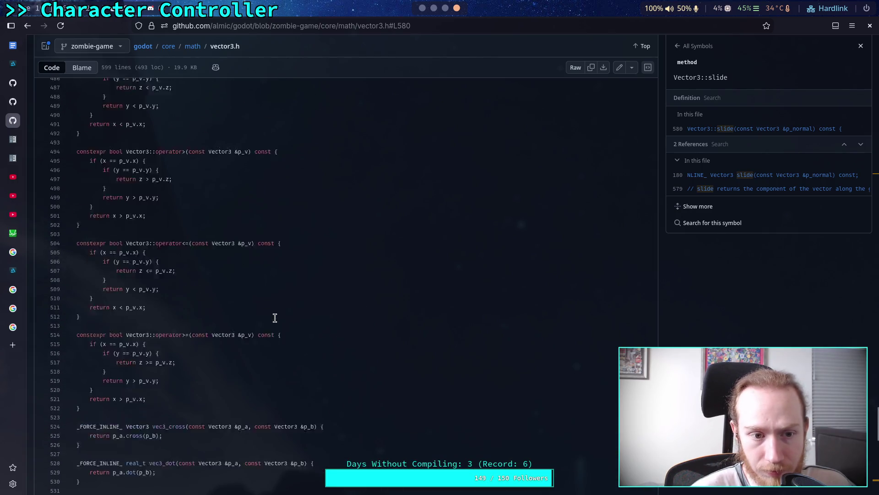
scroll(274, 318, up, 2)
scroll(275, 317, up, 9)
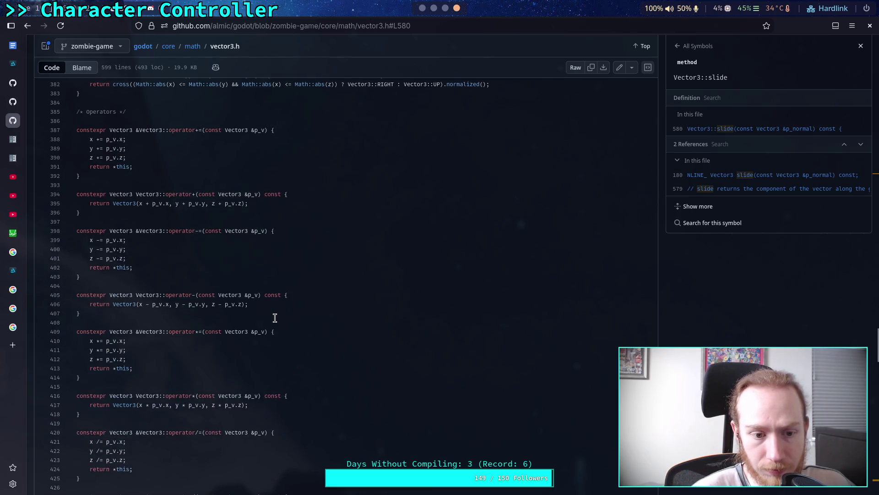
scroll(274, 318, up, 3)
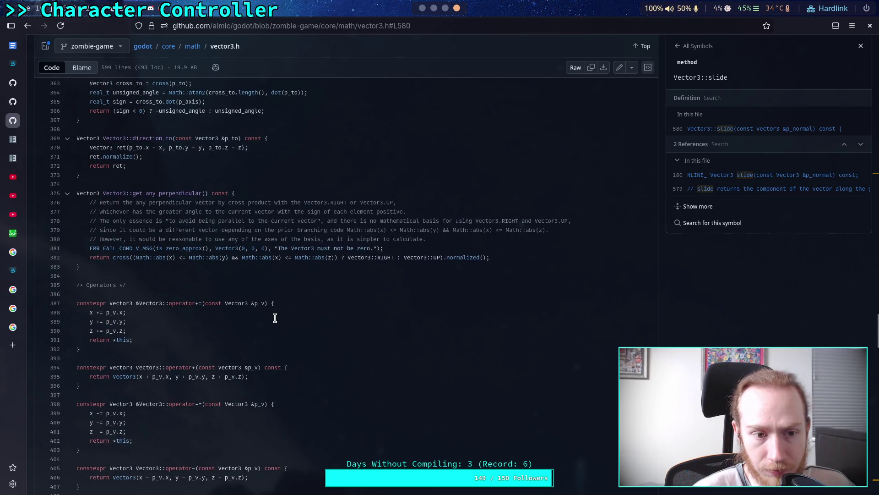
scroll(275, 317, down, 20)
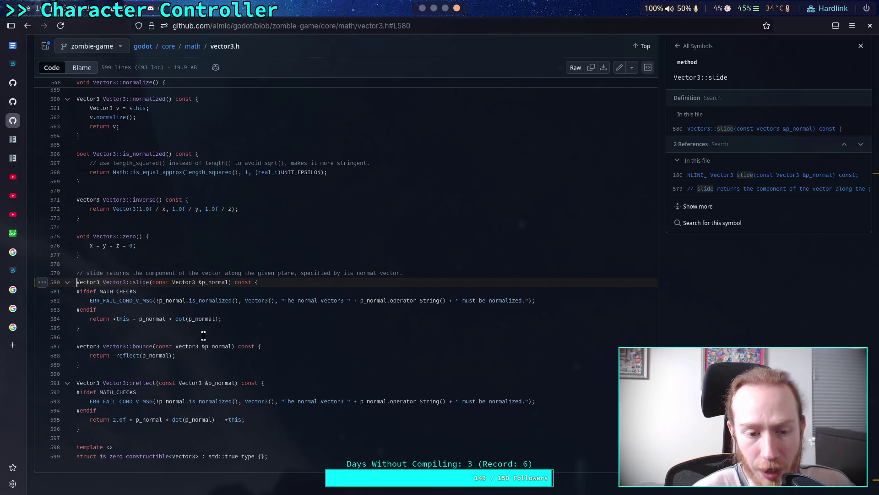
scroll(204, 336, up, 8)
scroll(204, 332, up, 20)
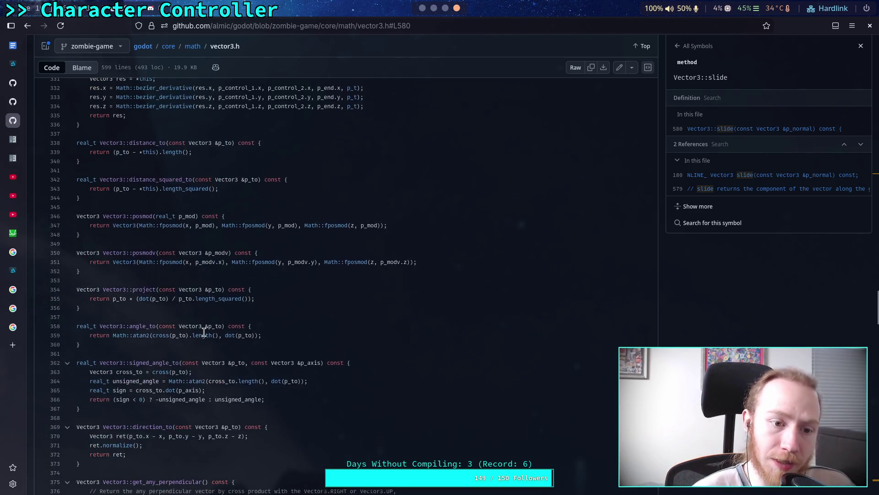
scroll(204, 331, down, 3)
scroll(204, 331, up, 11)
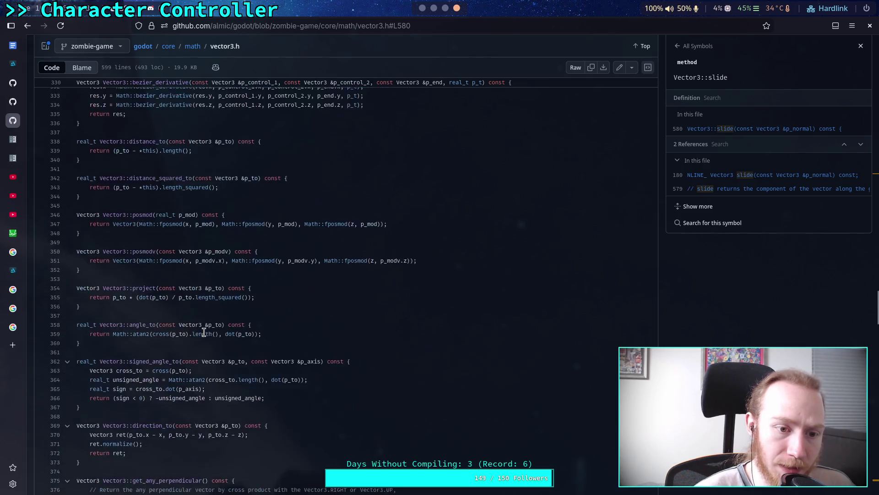
scroll(203, 332, up, 7)
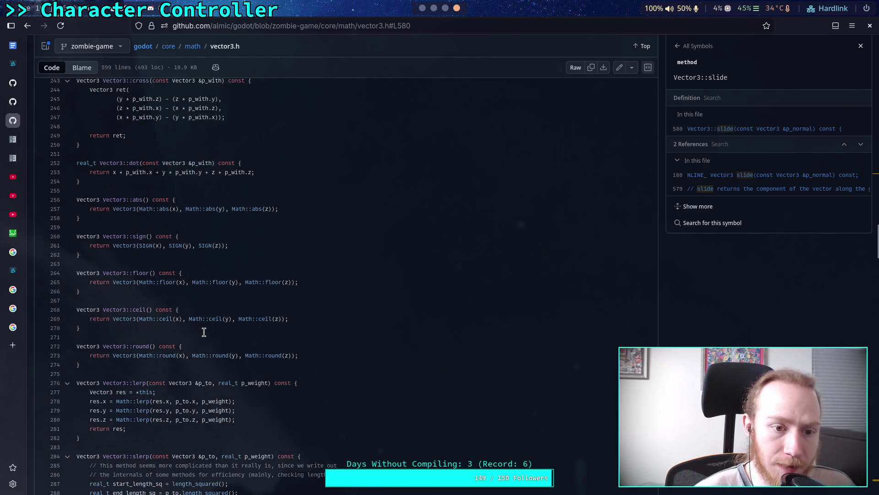
scroll(204, 332, up, 15)
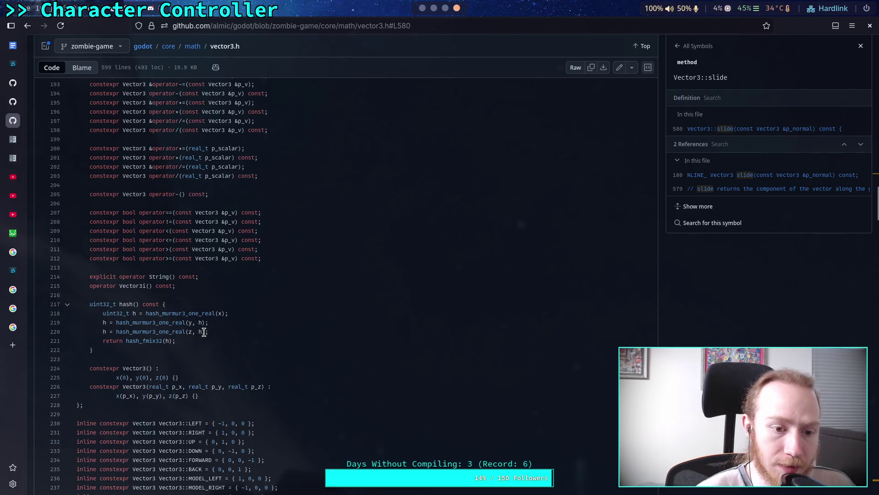
scroll(204, 331, up, 5)
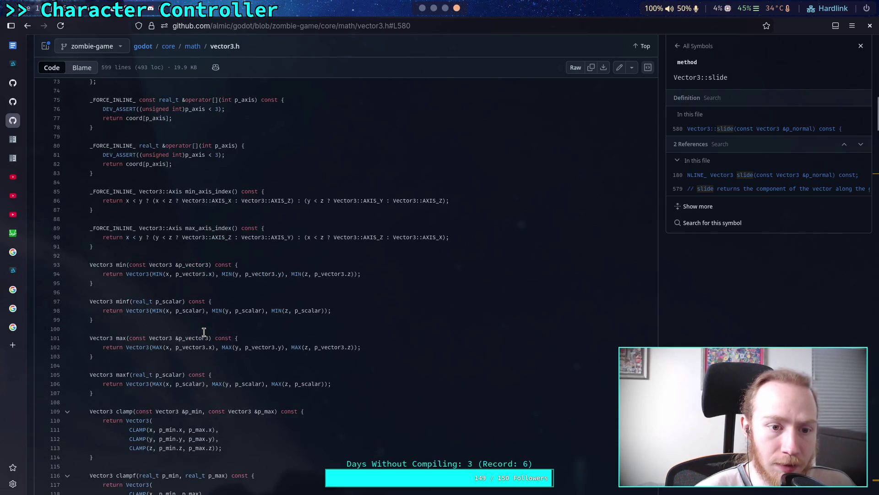
scroll(204, 331, up, 5)
scroll(204, 331, down, 5)
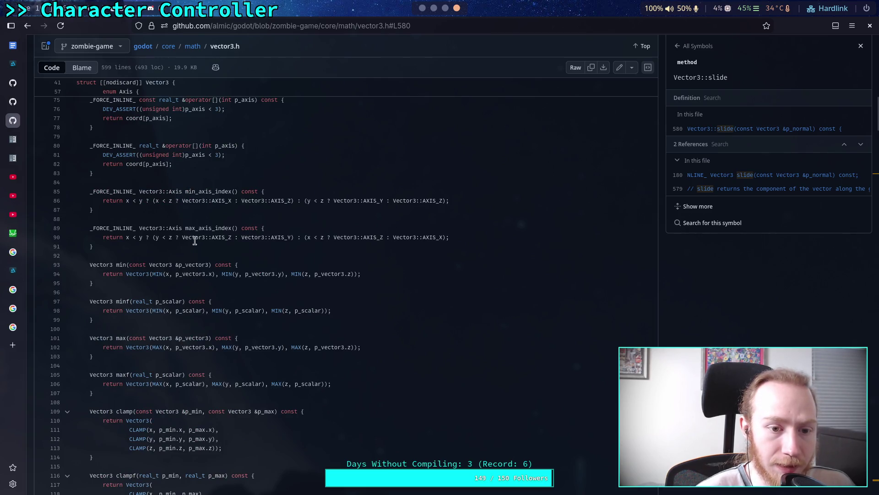
click(194, 47)
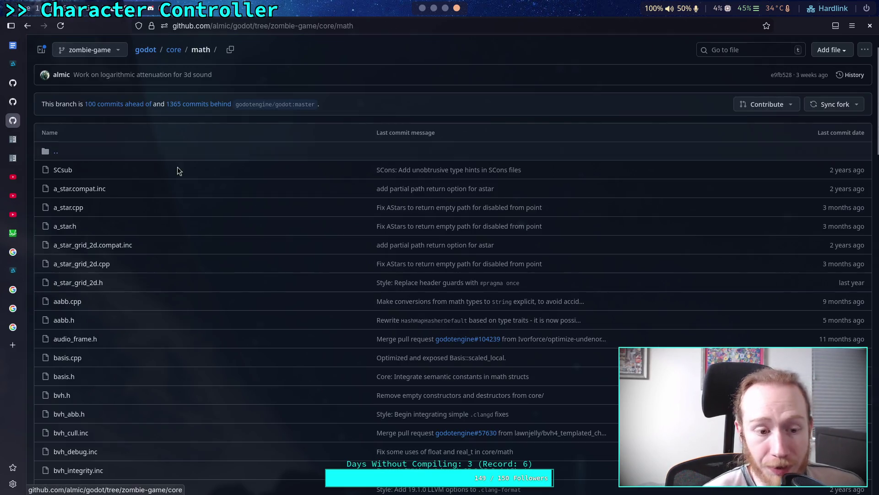
Glance at vector3.cpp, then go back to the core/math listing
scroll(98, 336, down, 15)
scroll(98, 337, down, 10)
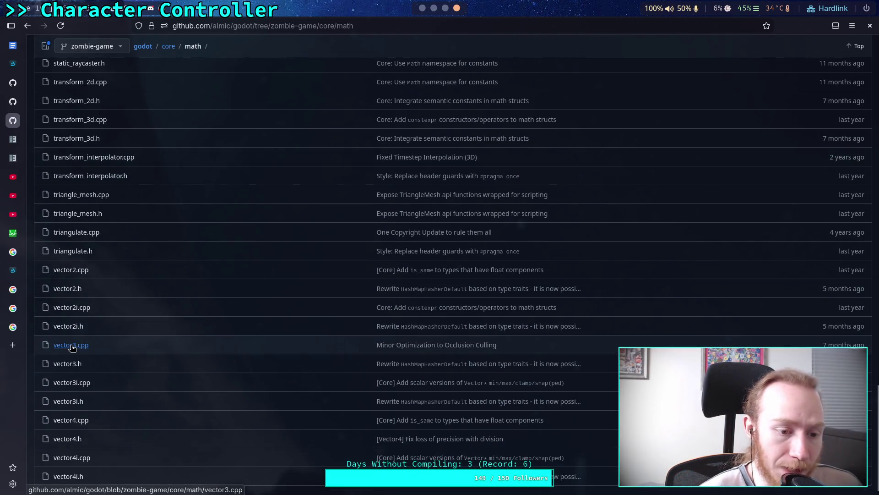
click(71, 344)
scroll(415, 385, down, 6)
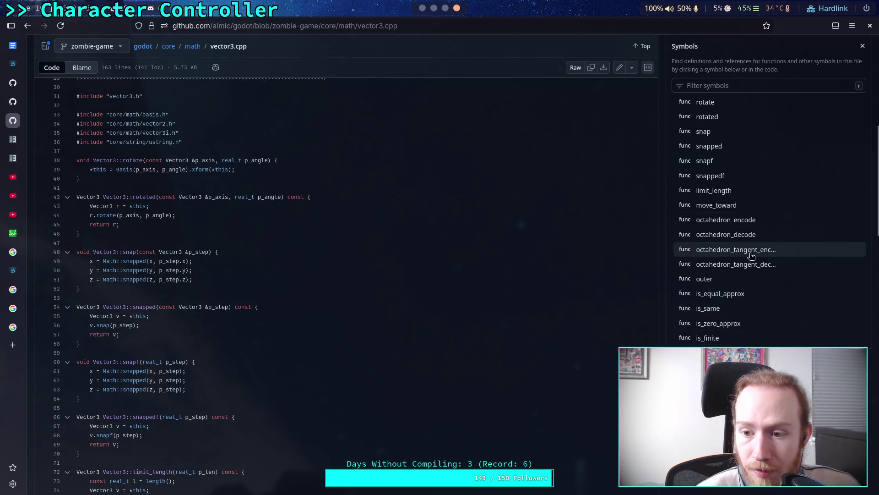
click(27, 26)
Open vector3.h and look up the project function's declaration and references
scroll(90, 395, down, 15)
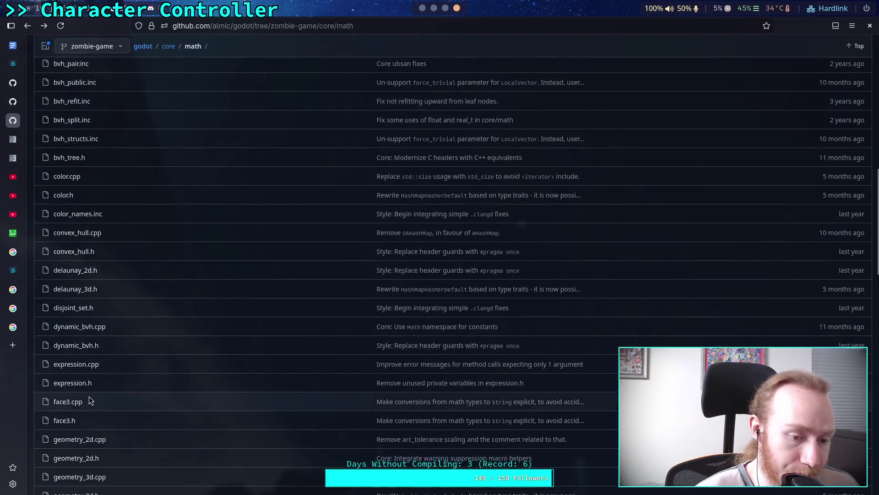
scroll(76, 299, down, 6)
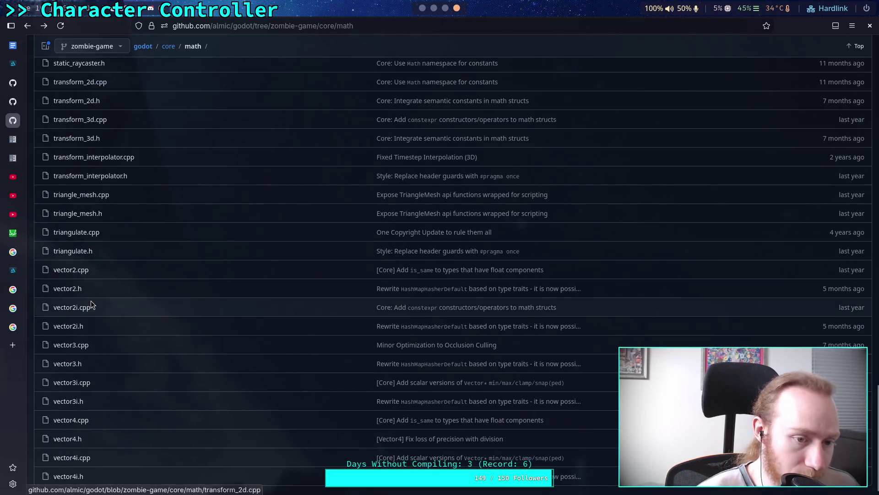
click(67, 363)
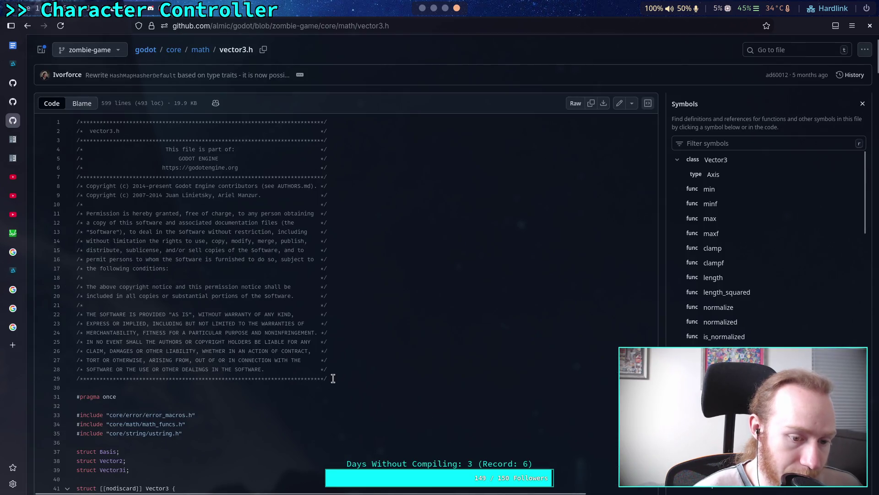
scroll(748, 293, down, 3)
scroll(752, 317, down, 10)
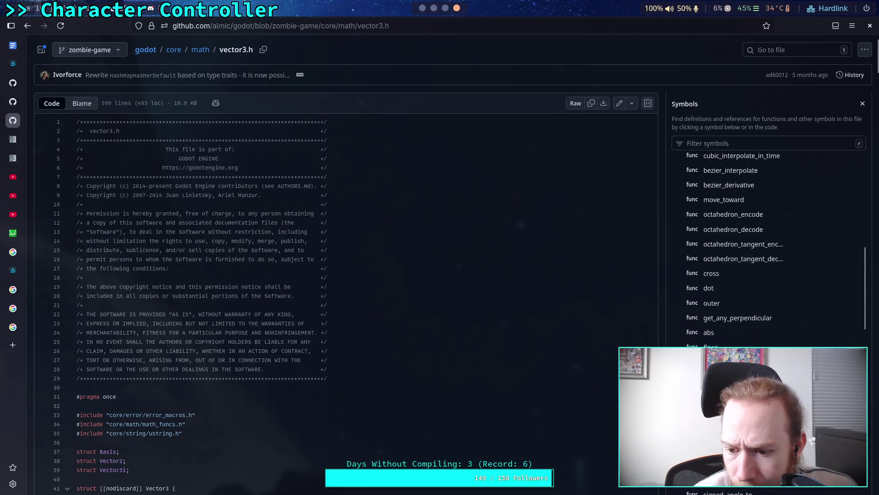
click(715, 351)
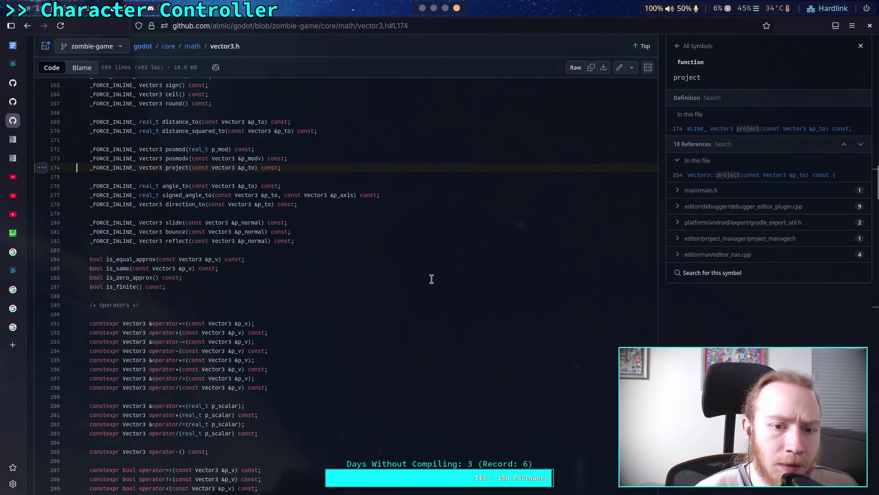
Inspect Vector3::project at line 354, highlighting p_to.length_squared(), then return to Godot
click(699, 174)
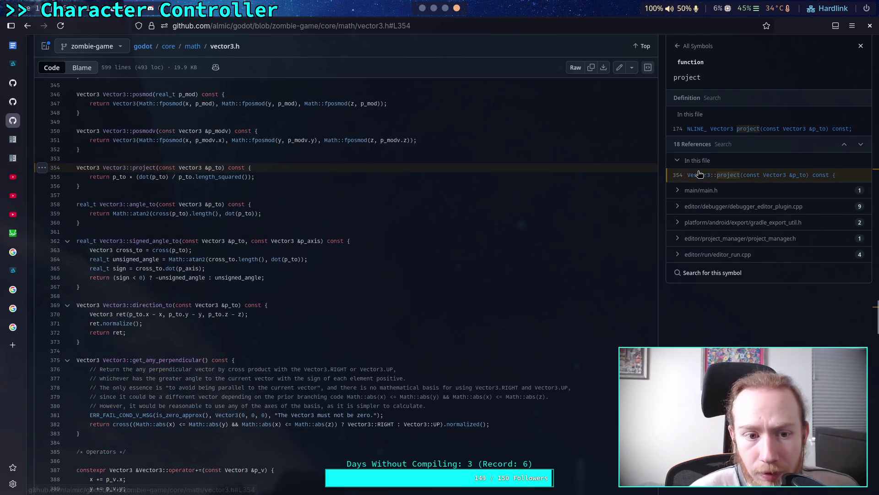
scroll(325, 231, up, 5)
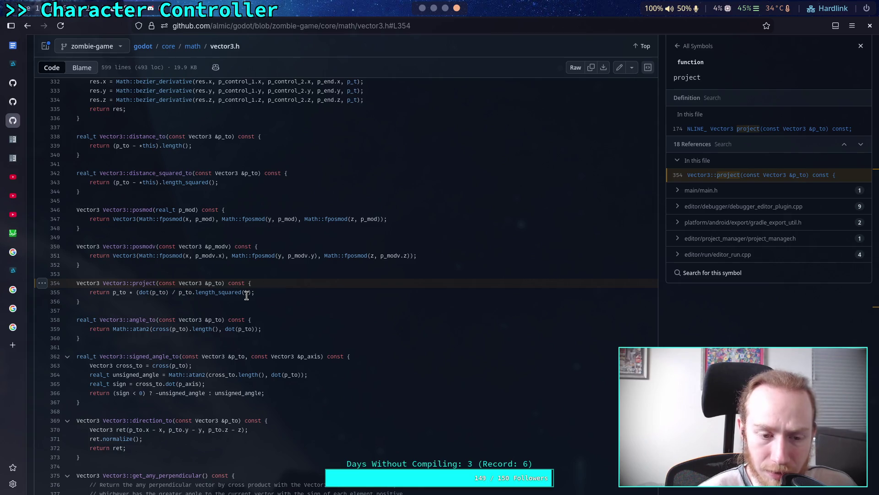
drag(248, 292, 170, 292)
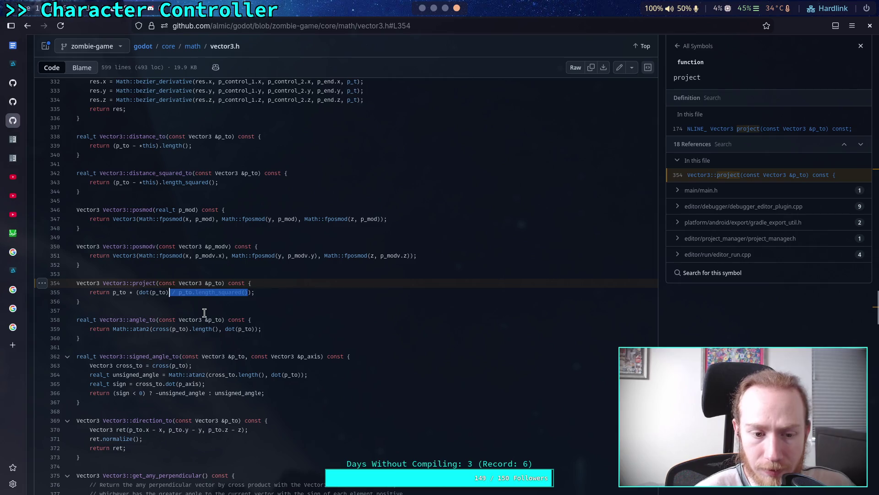
drag(179, 293, 251, 298)
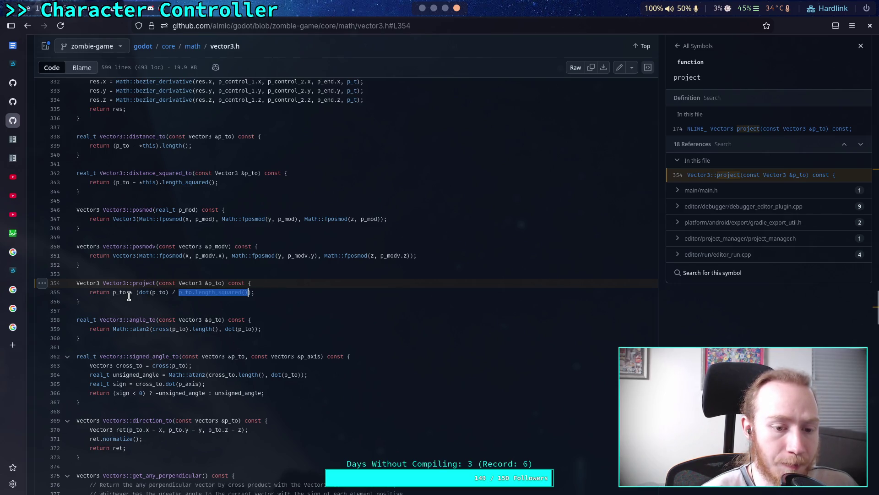
click(423, 13)
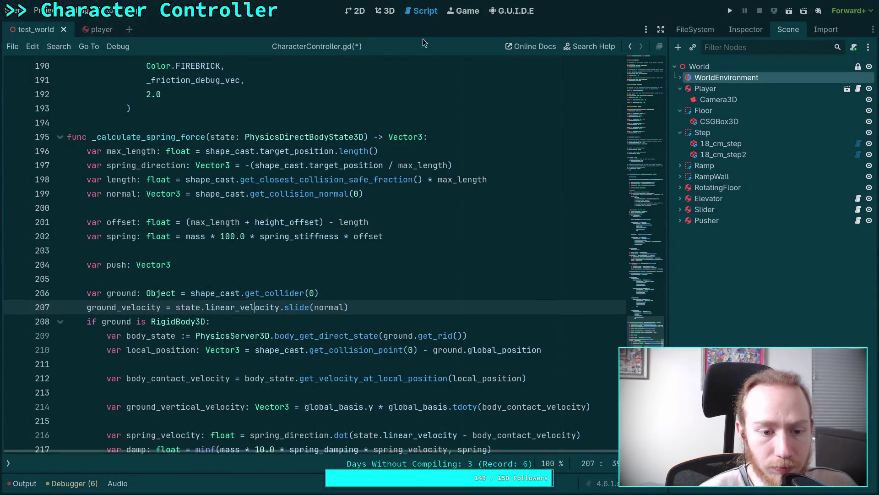
Inspect the state.linear_velocity use on line 207 of the ground code
scroll(371, 248, down, 2)
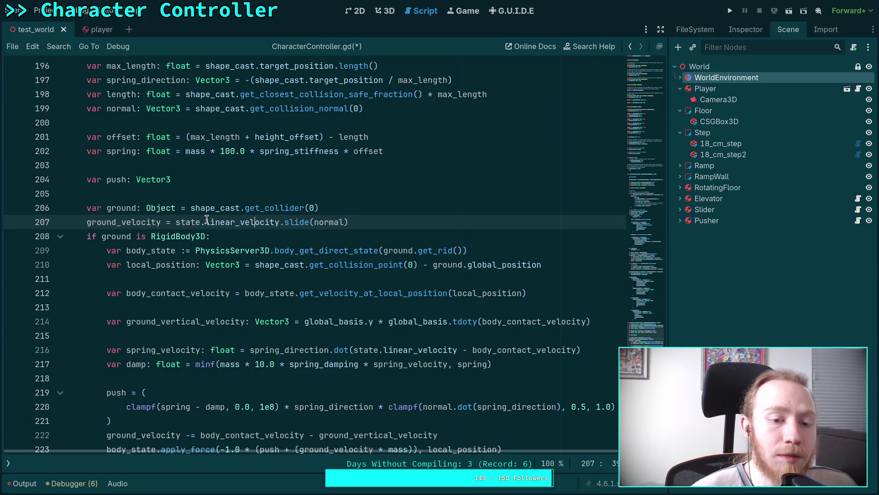
drag(174, 224, 280, 225)
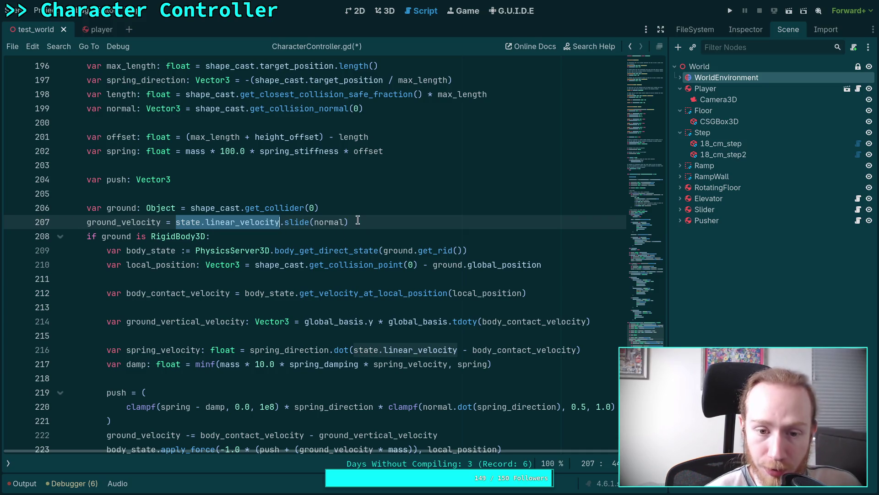
click(358, 222)
scroll(357, 222, up, 2)
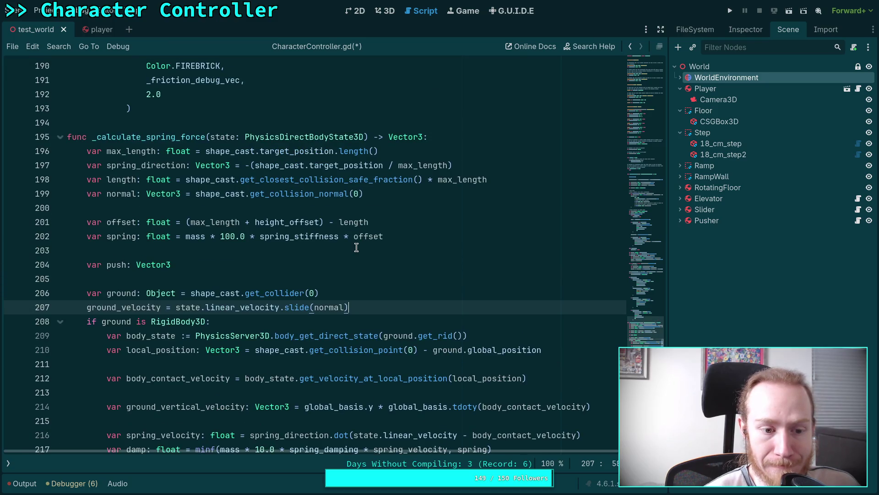
scroll(338, 254, down, 2)
scroll(293, 260, down, 3)
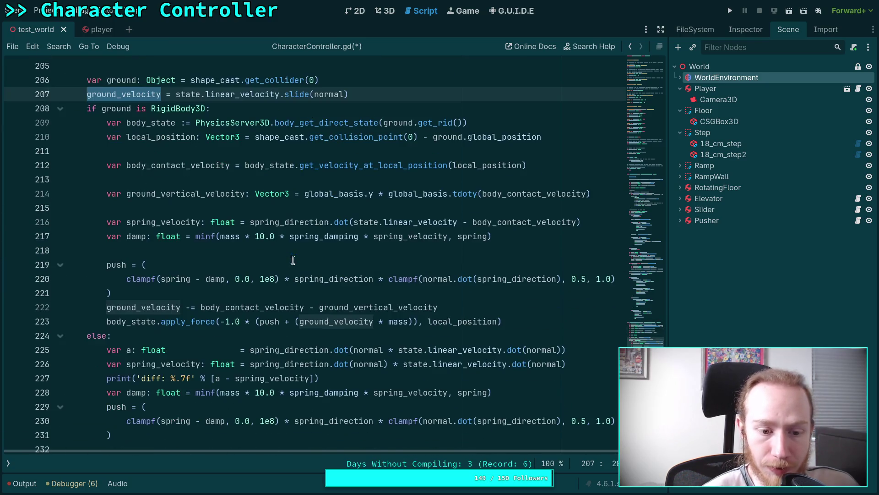
scroll(293, 262, down, 3)
scroll(295, 275, up, 3)
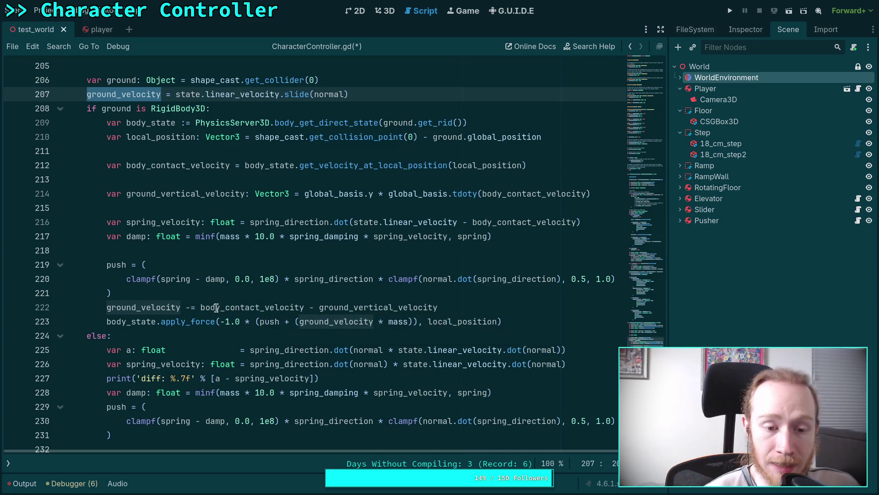
Highlight body_contact_velocity and ground_vertical_velocity on line 222, and mark the line 214 declaration for removal
click(201, 307)
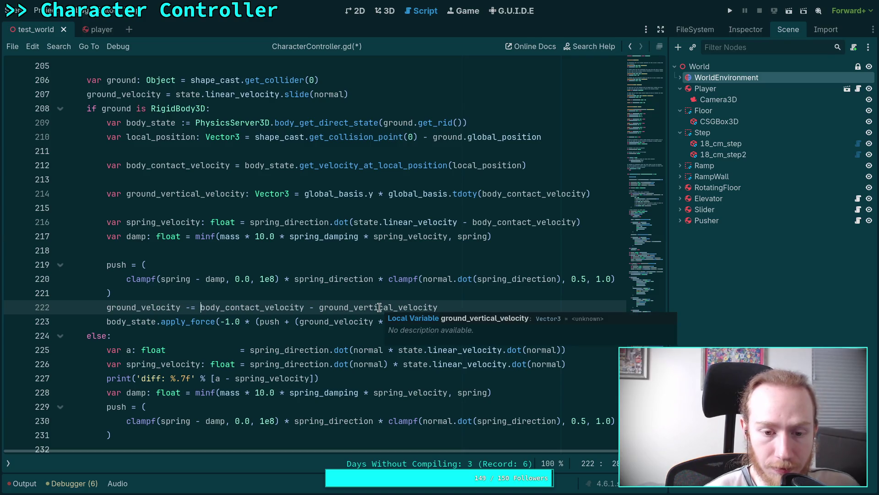
double_click(277, 308)
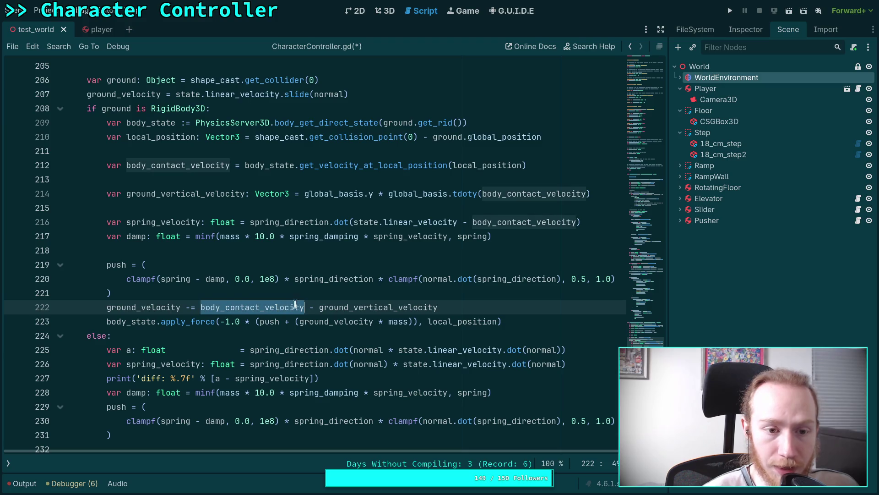
double_click(360, 308)
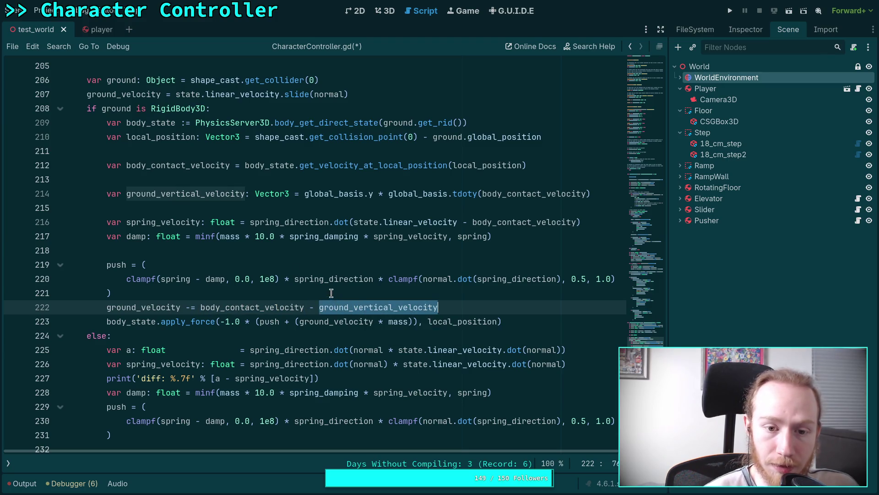
double_click(233, 194)
scroll(390, 302, down, 3)
scroll(390, 302, up, 2)
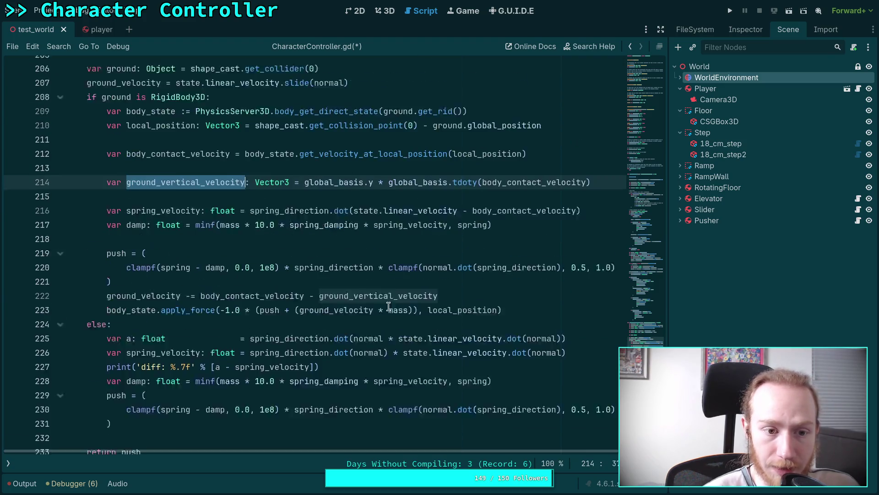
scroll(390, 303, up, 3)
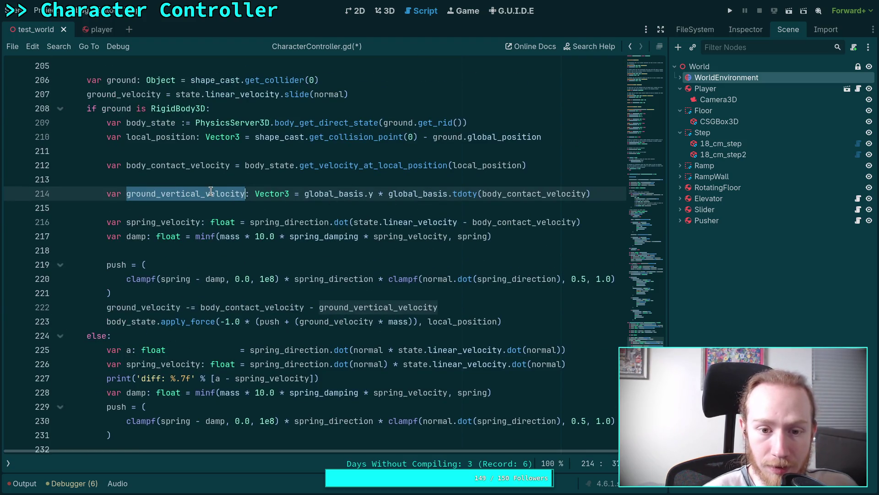
drag(601, 193, 605, 181)
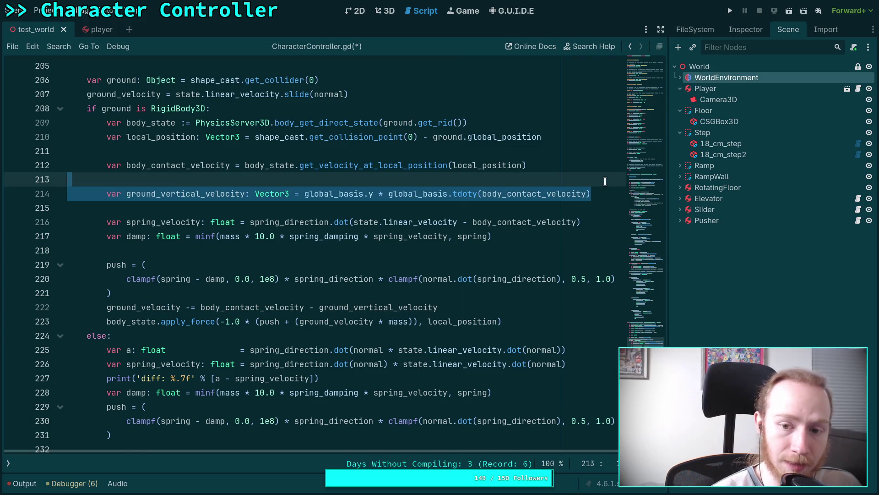
Delete the ground_vertical_velocity declaration on line 214 and its leftover blank line
key(BackSpace)
key(Down)
key(BackSpace)
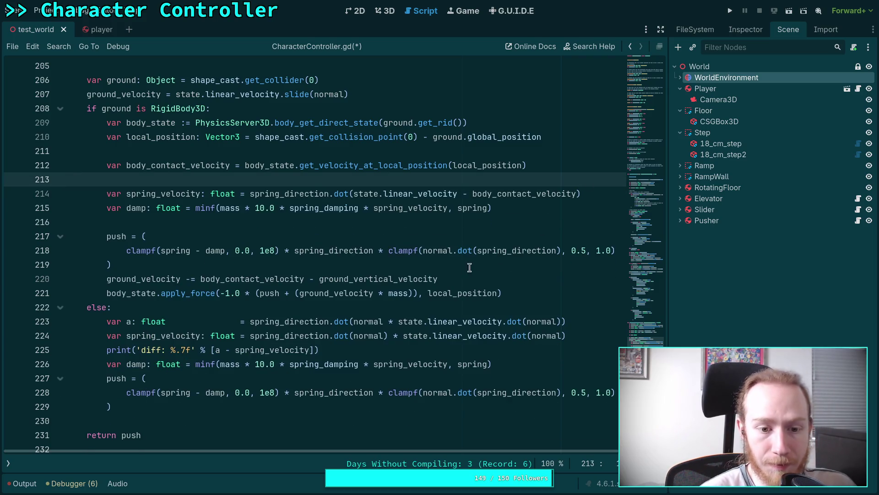
Replace ' - ground_vertical_velocity' on line 220 with '.slide(normal)'
drag(305, 278, 447, 274)
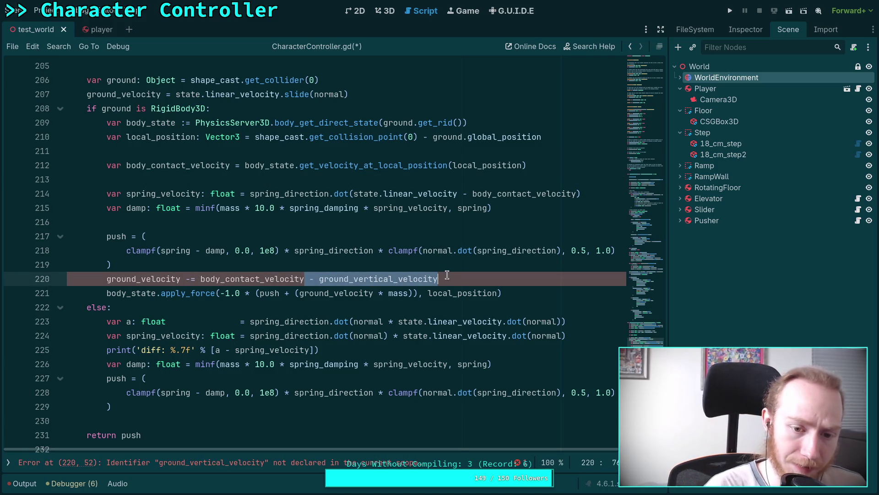
text(.dot()
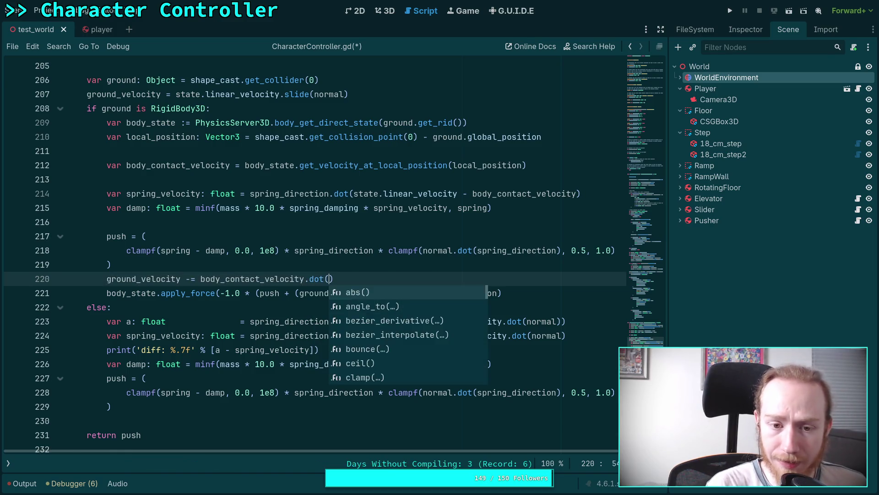
key(BackSpace)
key(BackSpace)
key(BackSpace)
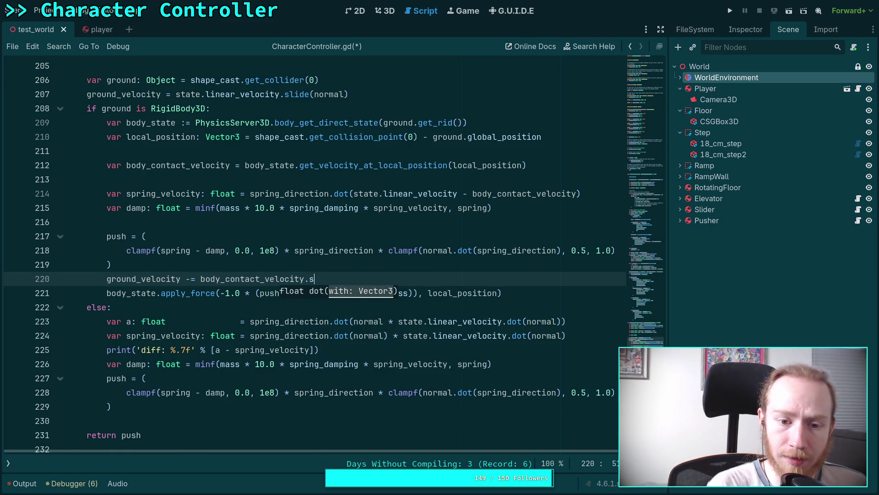
text(l)
key(Down)
key(Return)
text(normal))
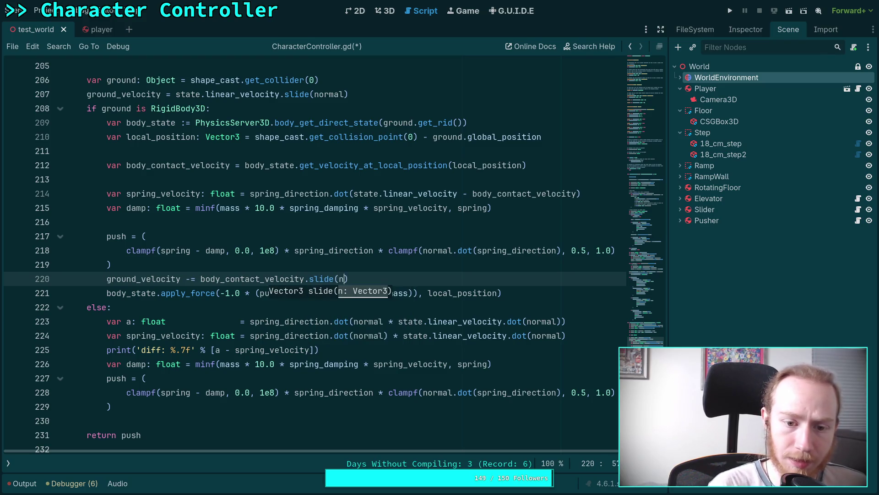
Check body_contact_velocity.slide(normal) and ground_velocity usages on line 220
double_click(279, 279)
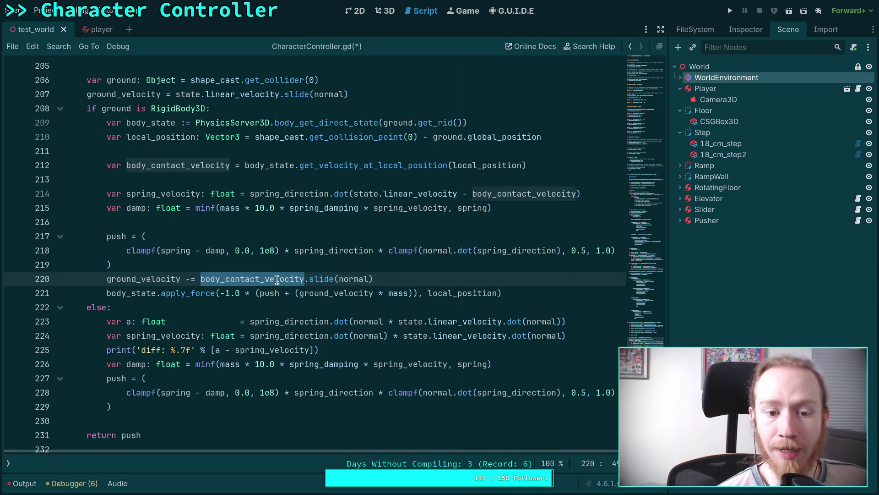
drag(373, 279, 198, 274)
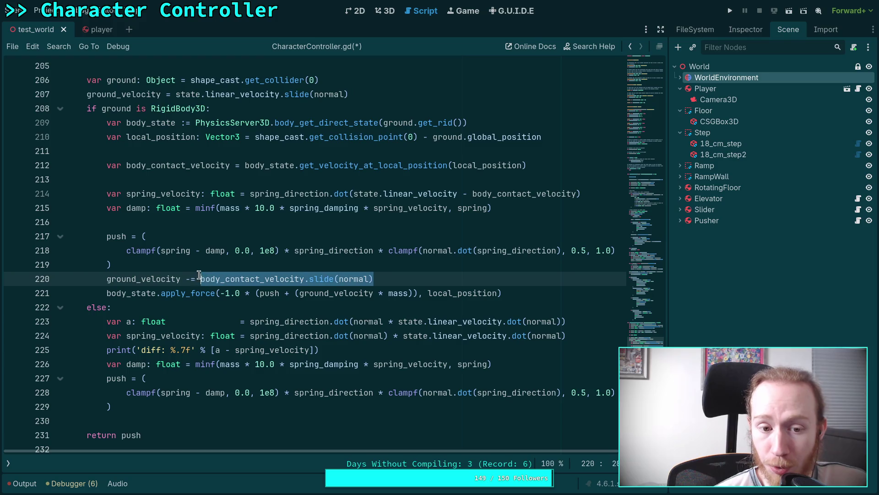
double_click(161, 278)
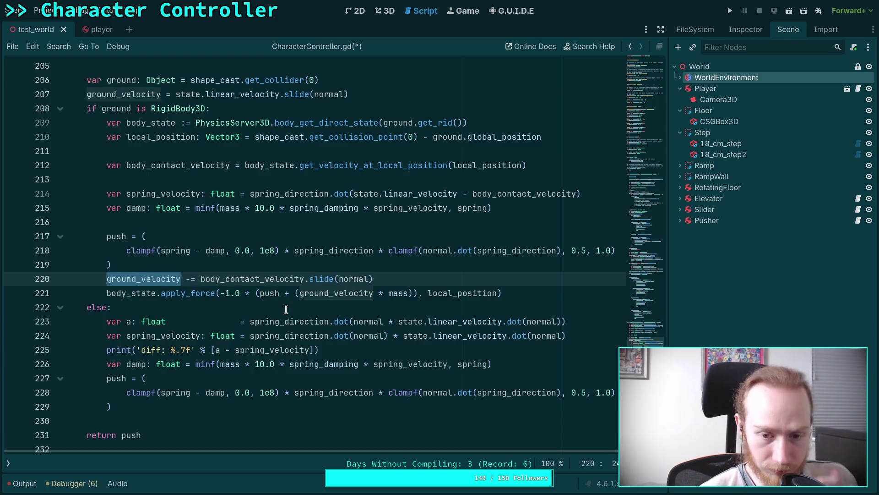
drag(403, 280, 202, 279)
double_click(206, 279)
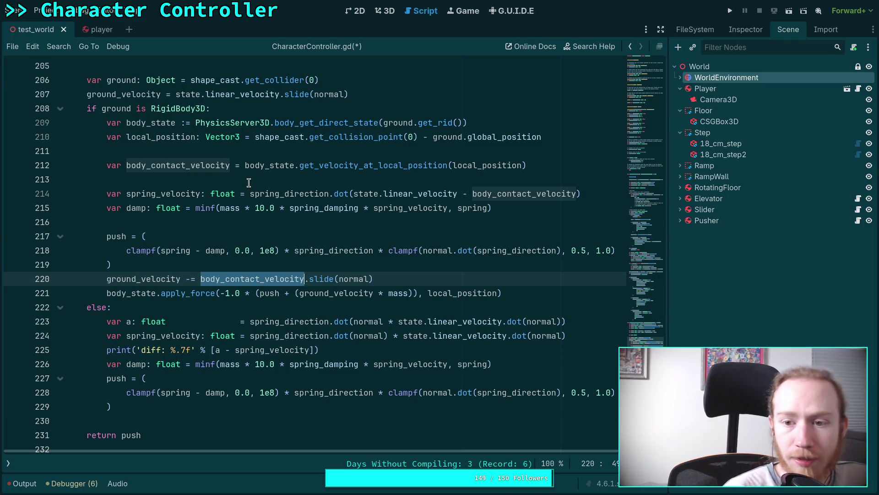
Swap state.linear_velocity and normal in line 223's dot expression, making spring_direction.dot(normal * normal.dot(state.linear_velocity))
drag(320, 349, 107, 349)
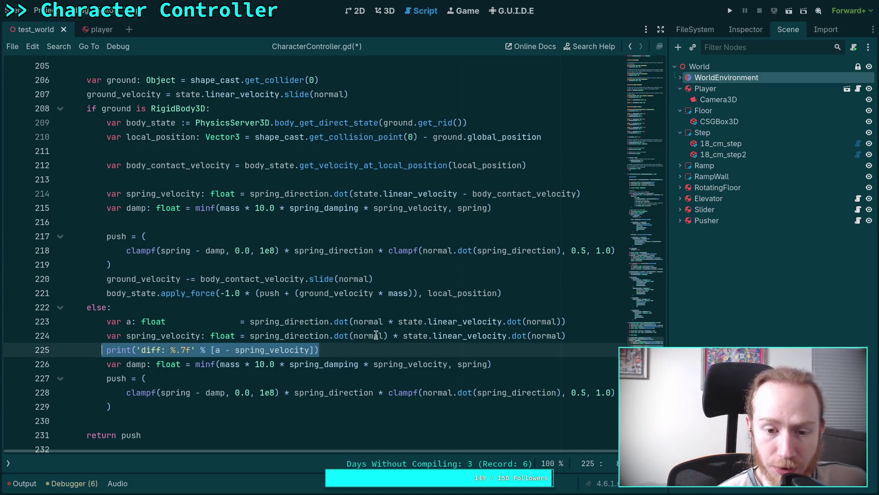
drag(250, 321, 504, 319)
click(387, 321)
drag(399, 320, 503, 320)
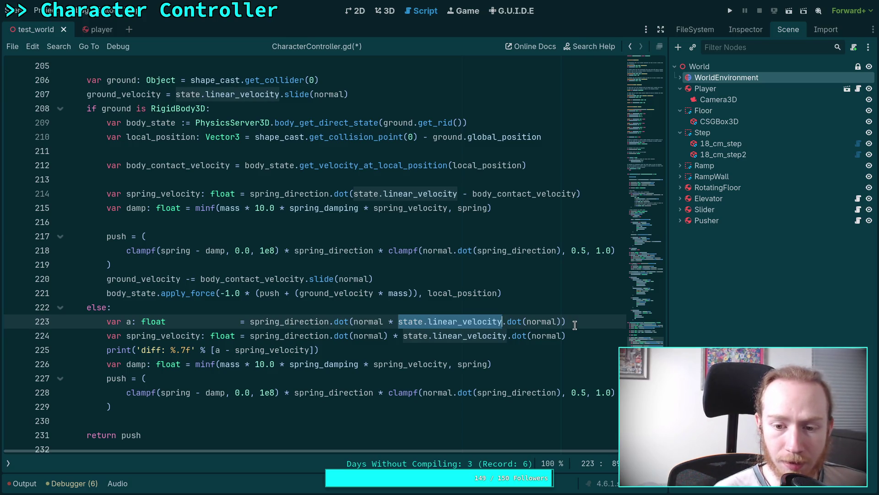
text(norma)
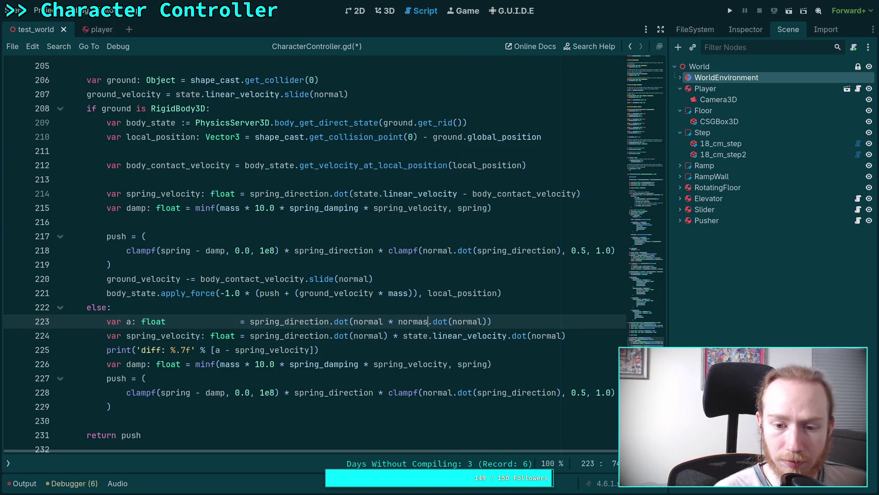
text(l)
double_click(467, 321)
text(state.l)
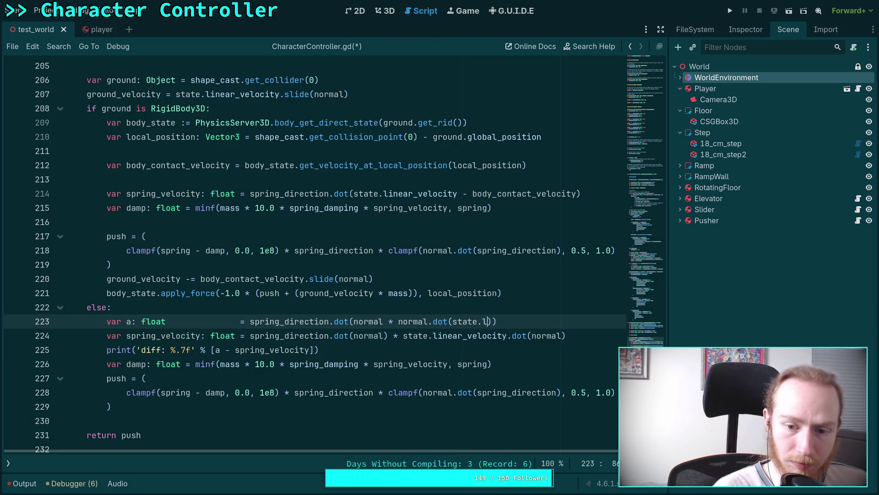
text(in)
key(Return)
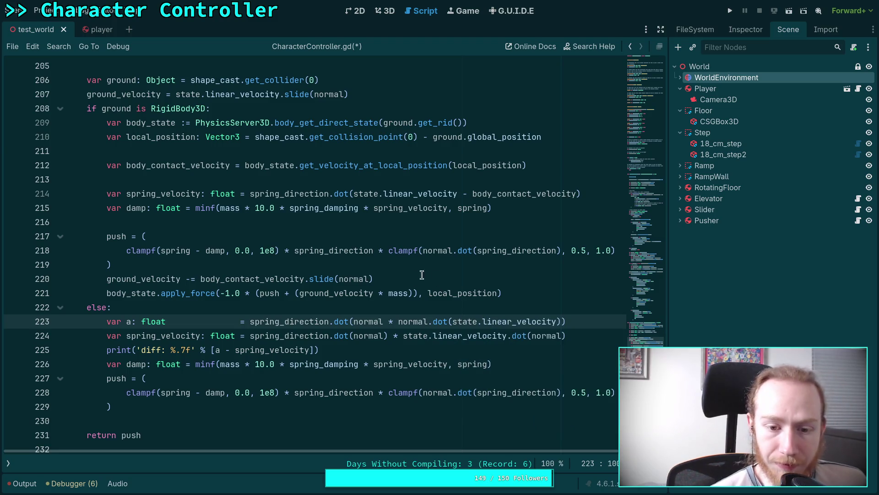
Save CharacterController.gd
click(516, 348)
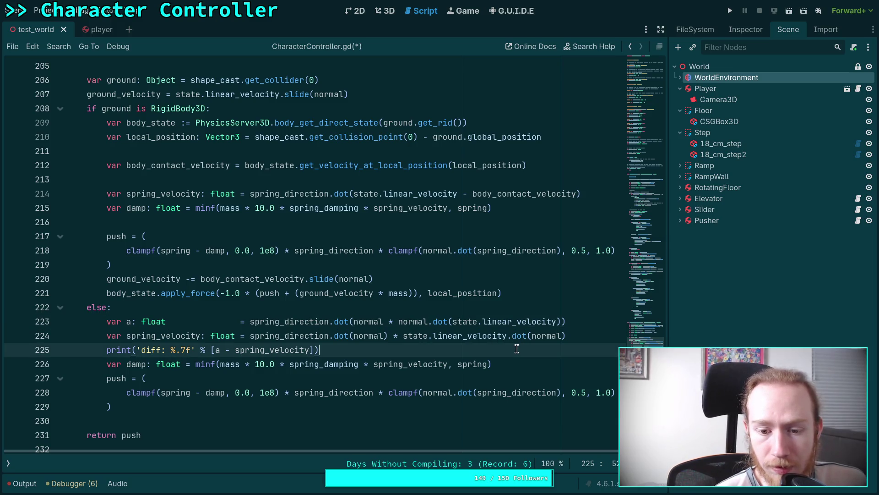
click(579, 324)
click(206, 335)
key(ctrl+s)
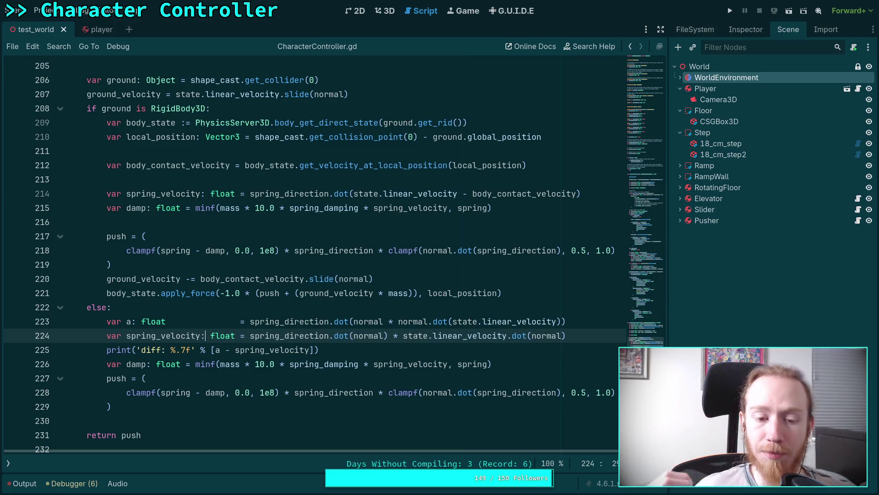
Review the new a expression on line 223 against spring_velocity on line 224
click(273, 303)
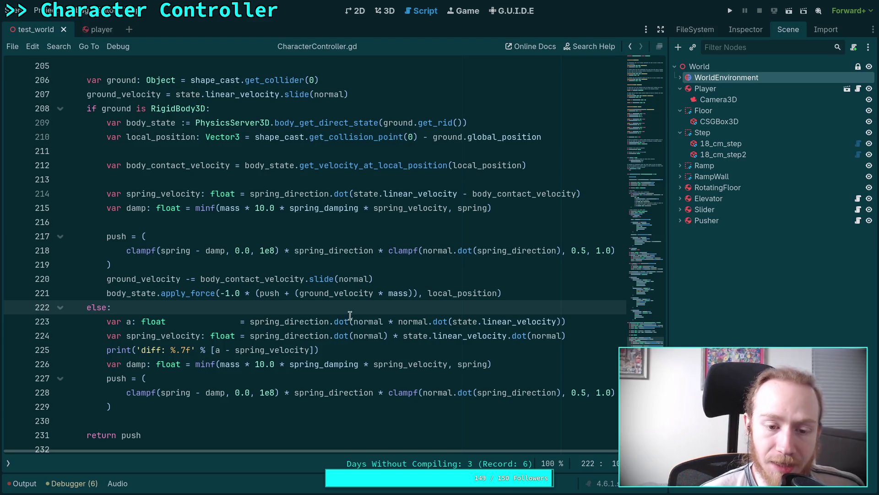
drag(577, 337, 547, 337)
click(251, 320)
drag(250, 321, 576, 327)
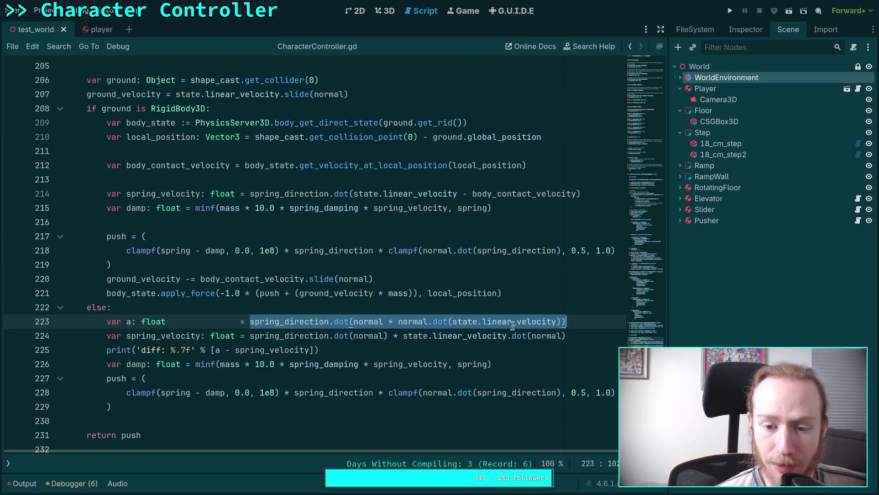
click(574, 335)
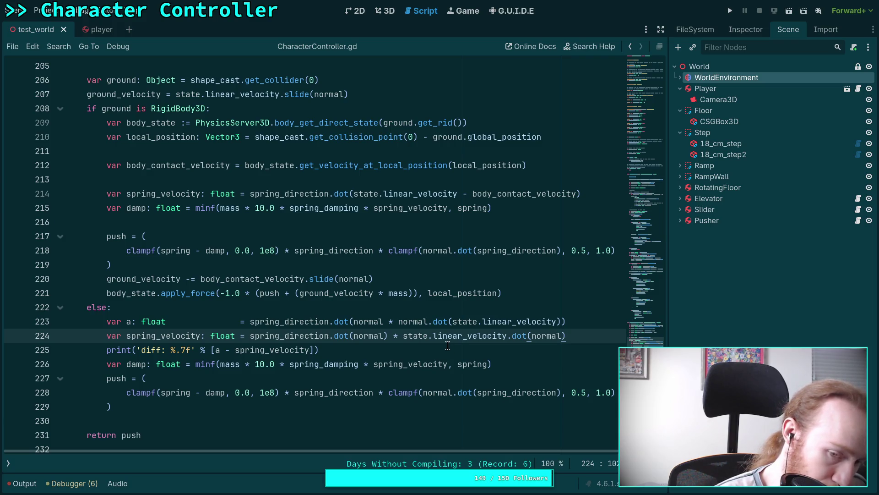
key(super+4)
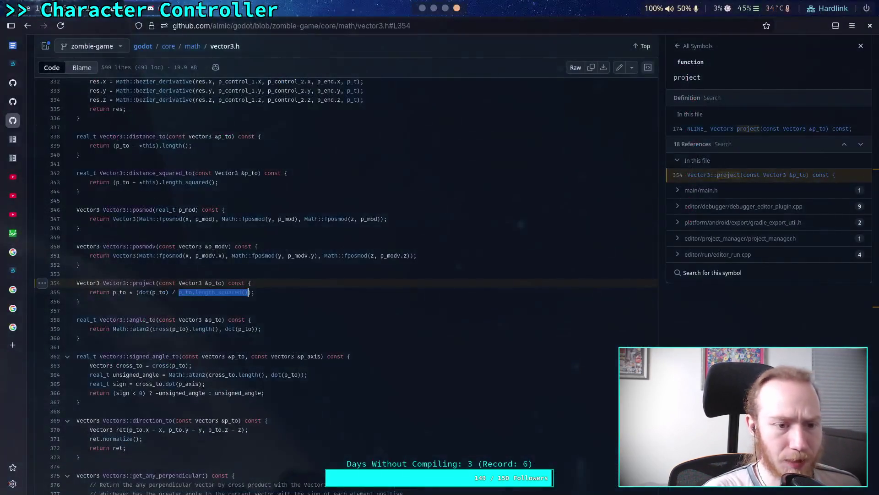
Jump to the Vector3::project declaration at line 174 in vector3.h
key(ctrl+t)
text(vector)
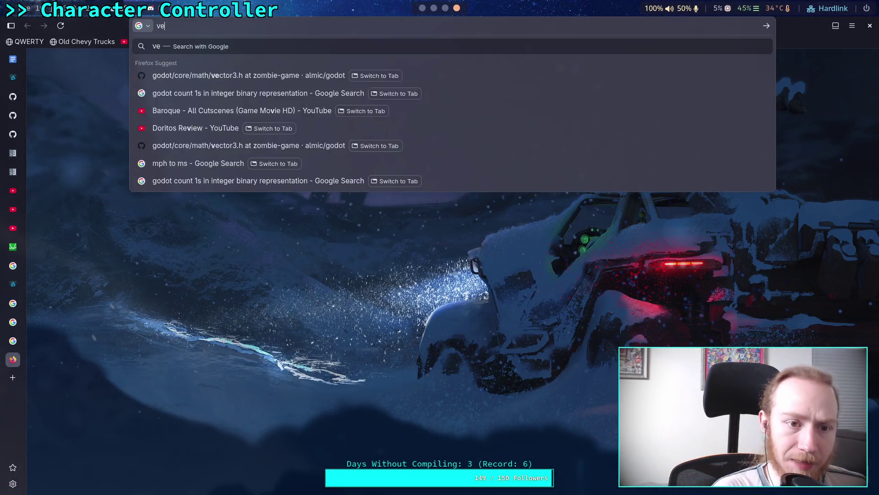
middle_click(11, 359)
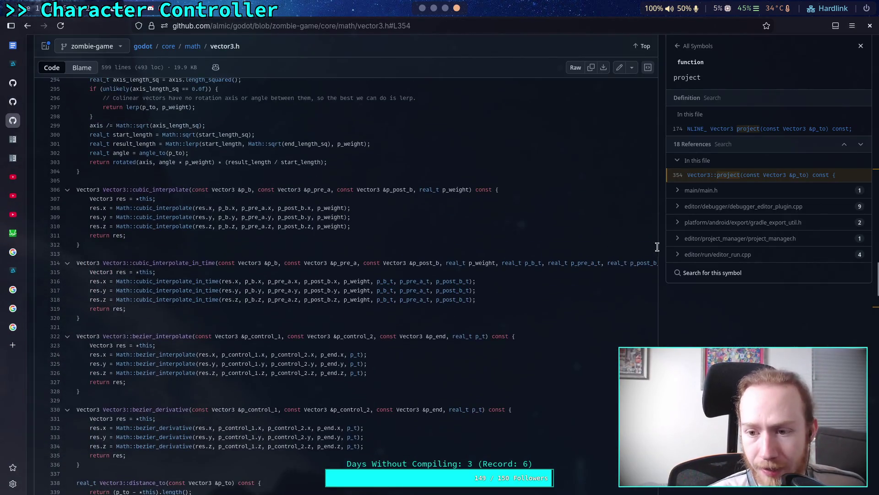
click(728, 127)
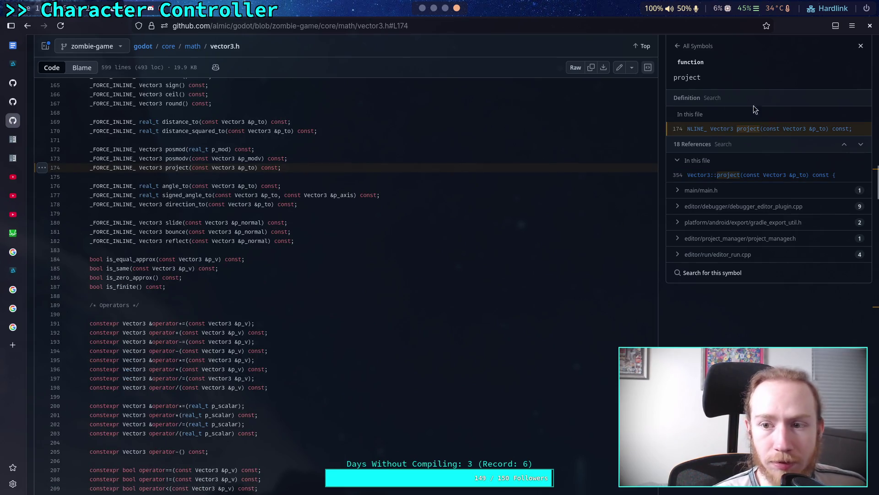
click(860, 46)
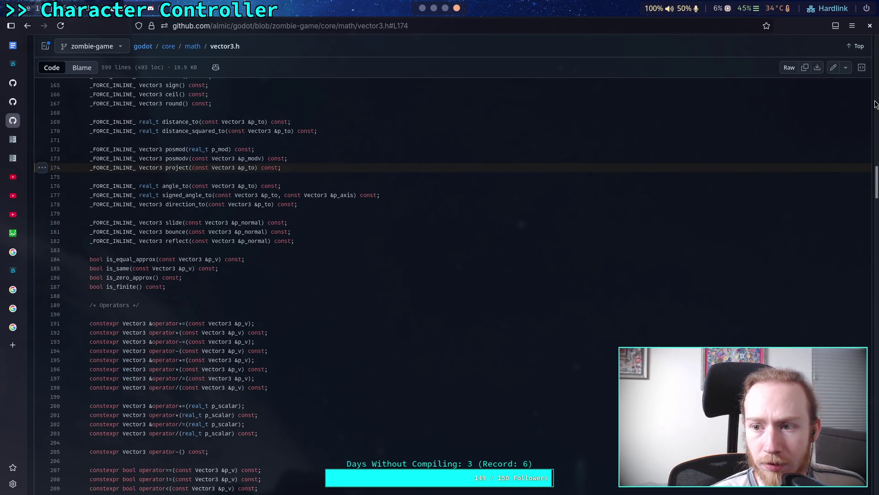
Find dot in the vector3.h symbols list to view its definition at line 252
click(861, 69)
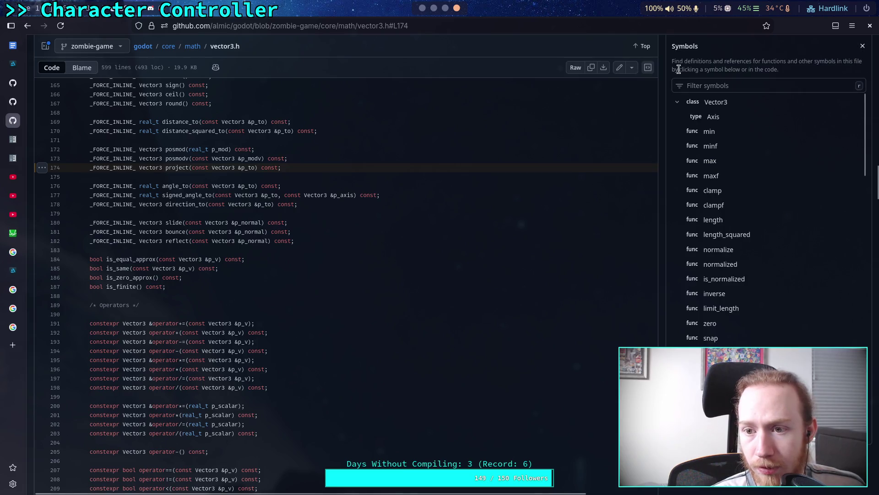
scroll(754, 314, down, 3)
scroll(733, 337, down, 5)
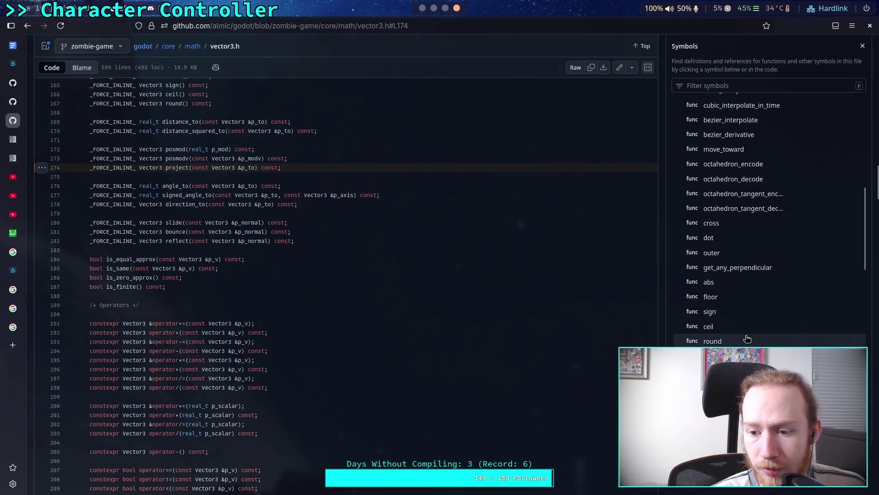
scroll(754, 313, down, 1)
scroll(742, 279, down, 2)
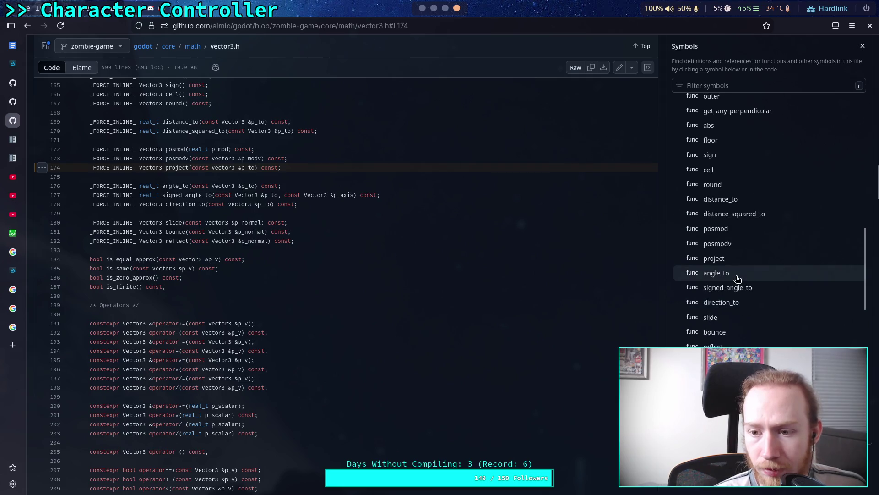
scroll(751, 330, down, 4)
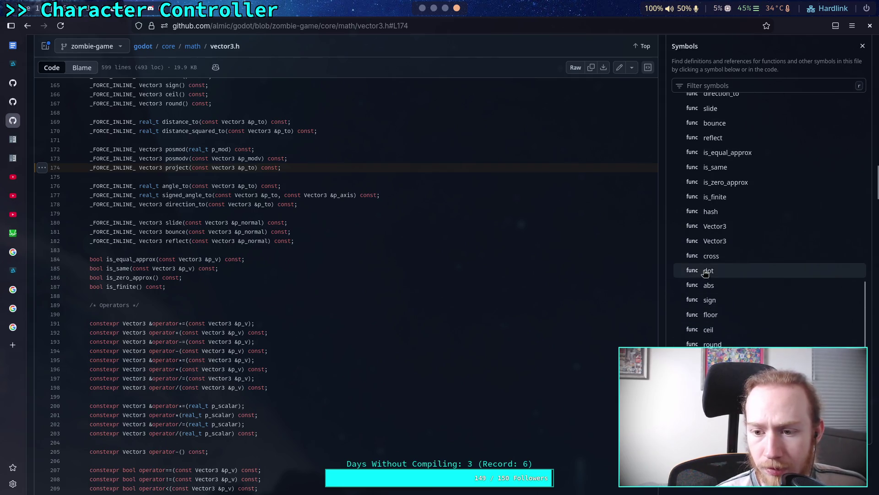
click(709, 274)
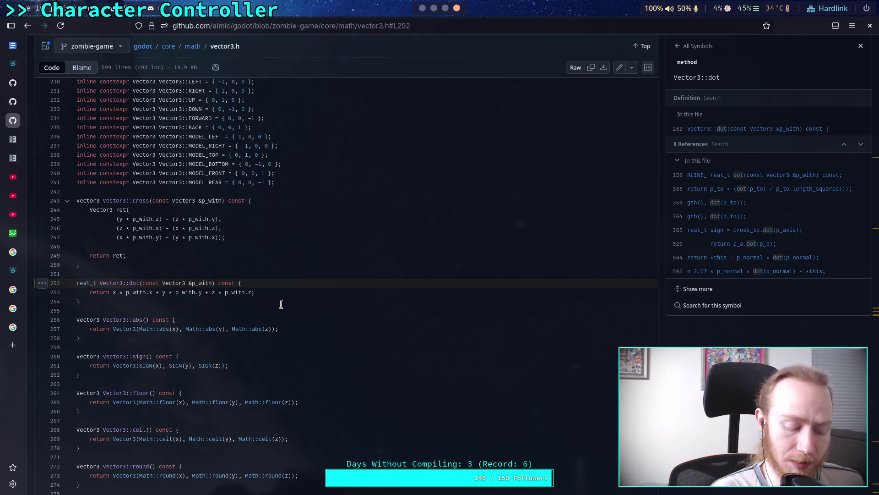
key(alt+Tab)
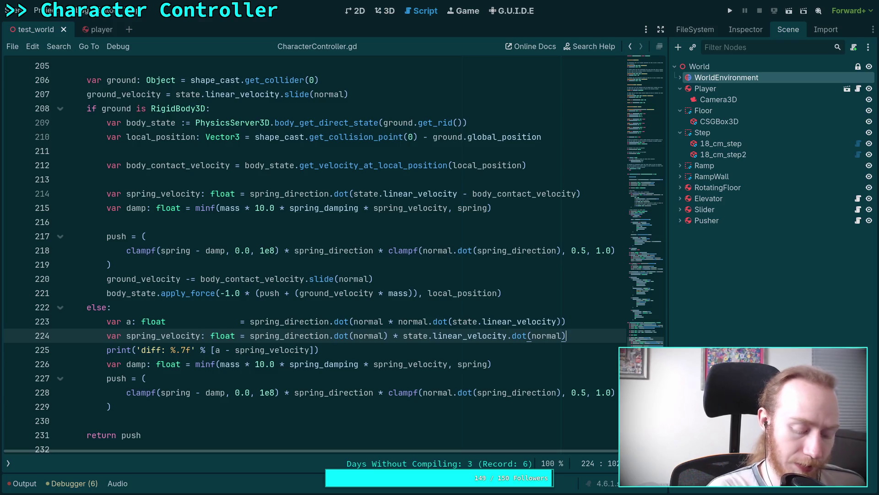
Scroll the Character Controller note, then begin typing the x_a·x_b + x terms in Desmos
key(alt+Tab)
scroll(285, 284, down, 5)
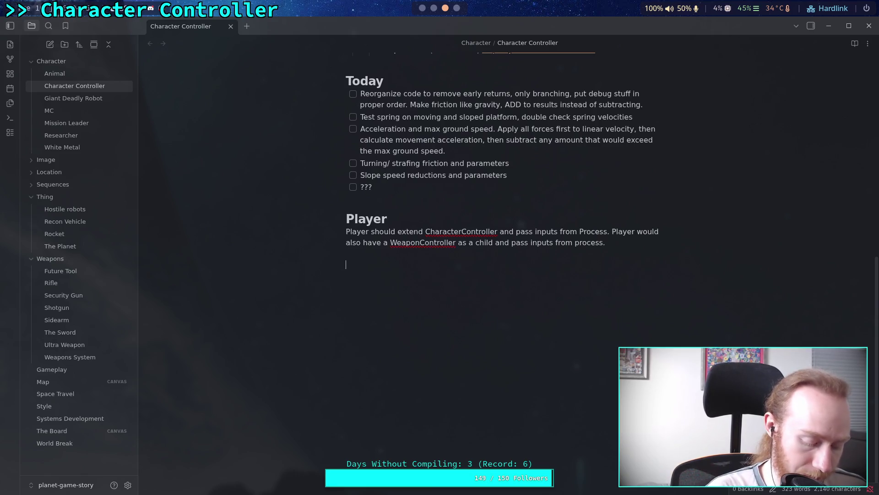
text(Ax)
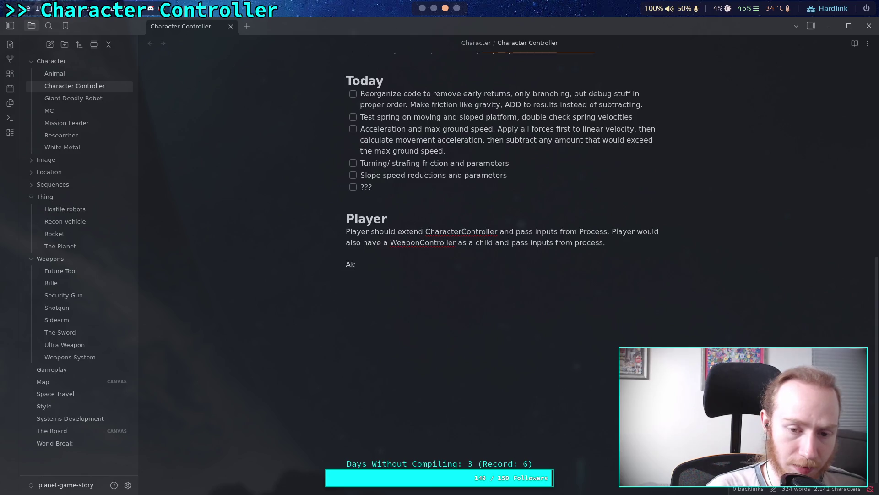
key(super+4)
text(_q)
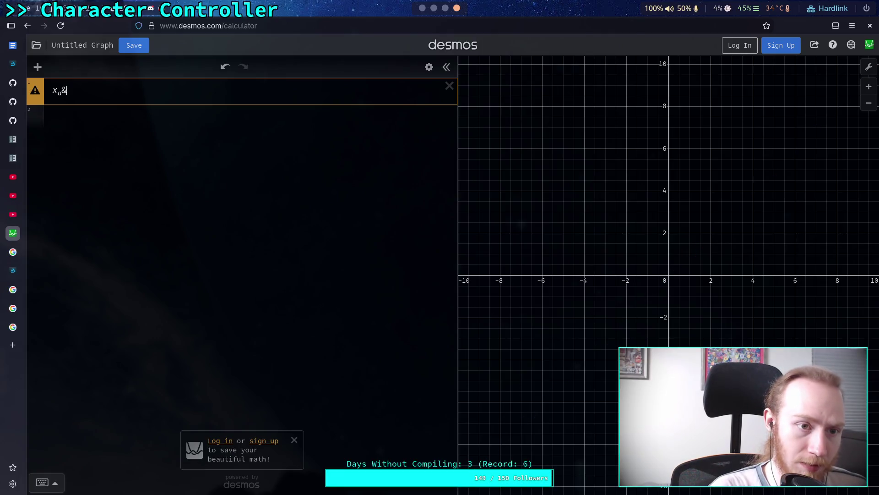
text(x_b)
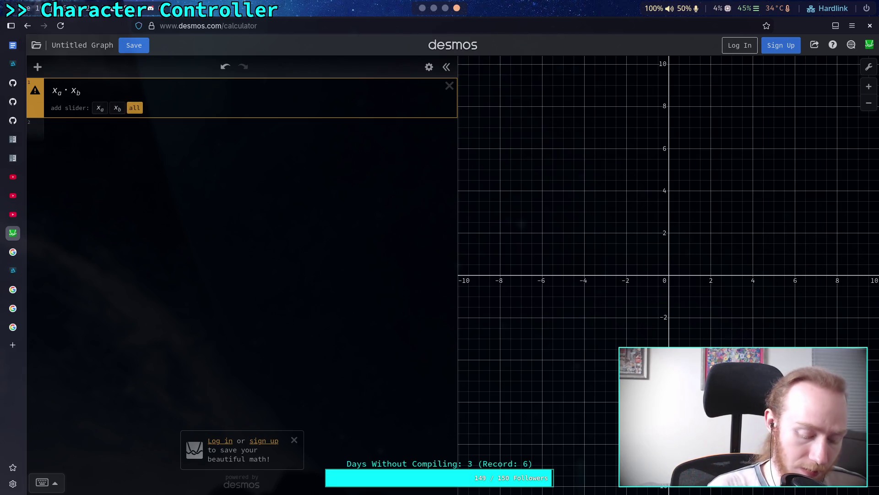
text(+x)
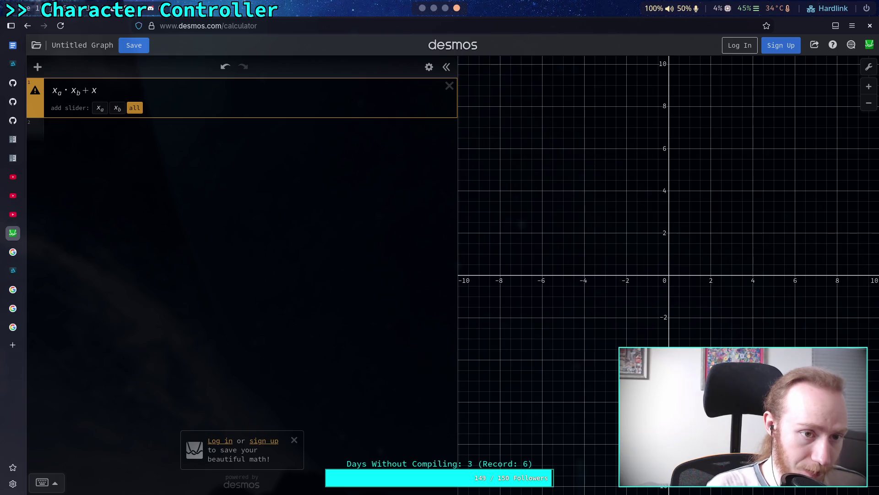
Complete the Desmos expression as (x_a·x_b + y_a·y_b + z_a·z_b)
key(BackSpace)
text(y_a)
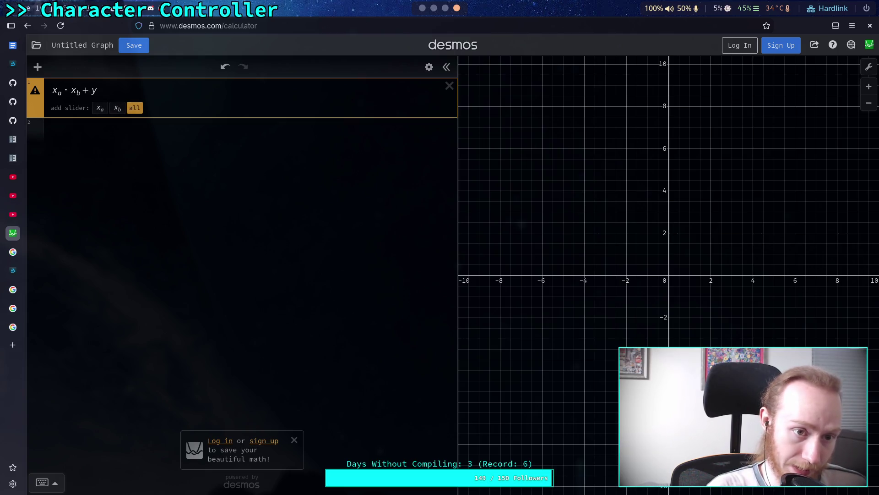
key(Right)
text(*)
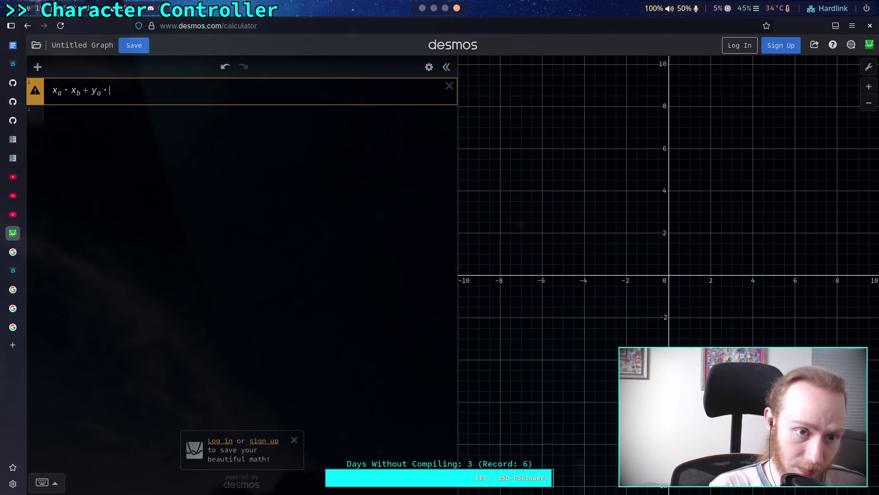
text(y_b)
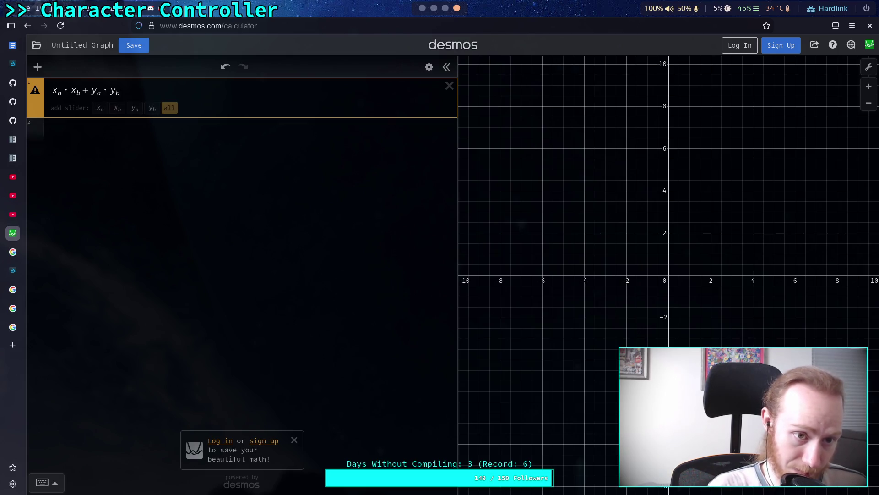
text(+)
text( z_a)
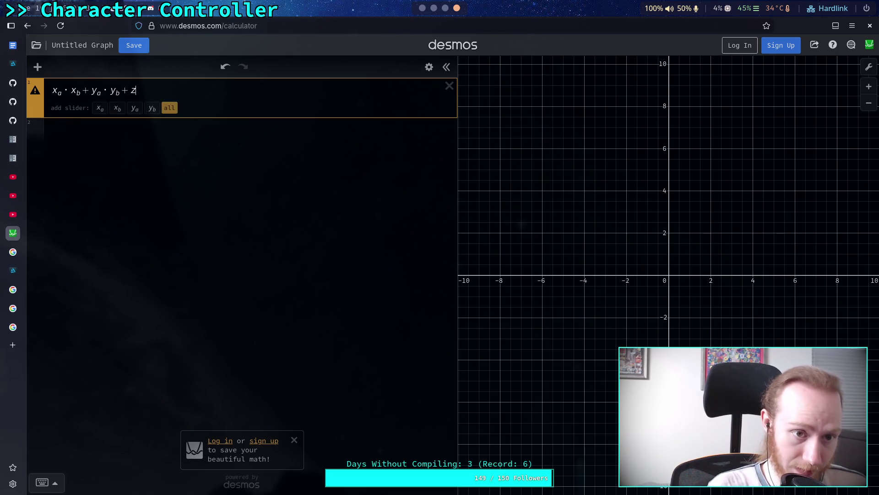
key(Right)
text(*)
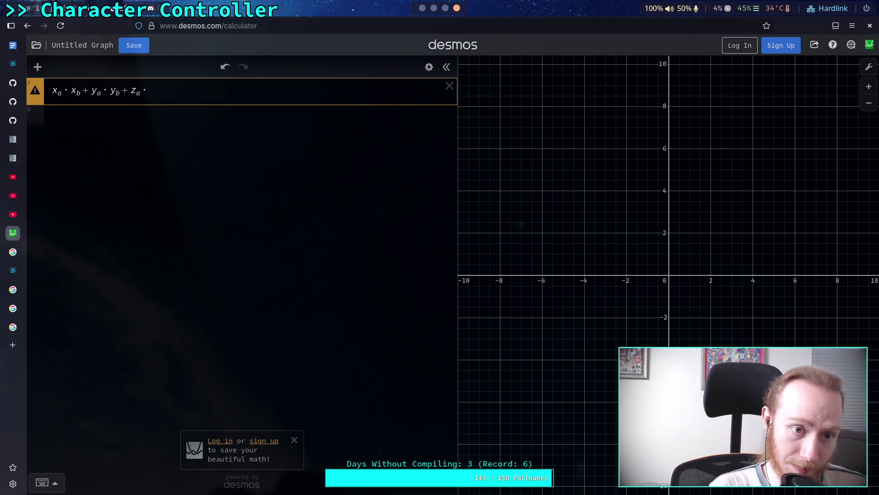
text(z_b)
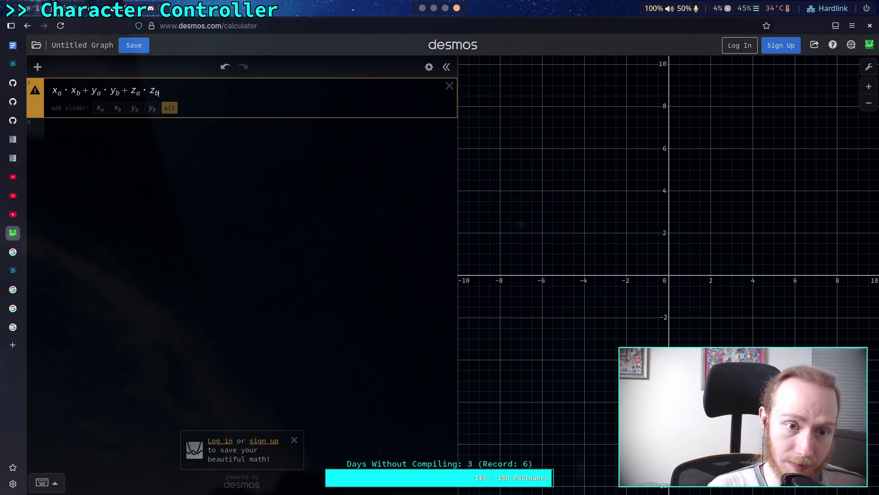
text(()
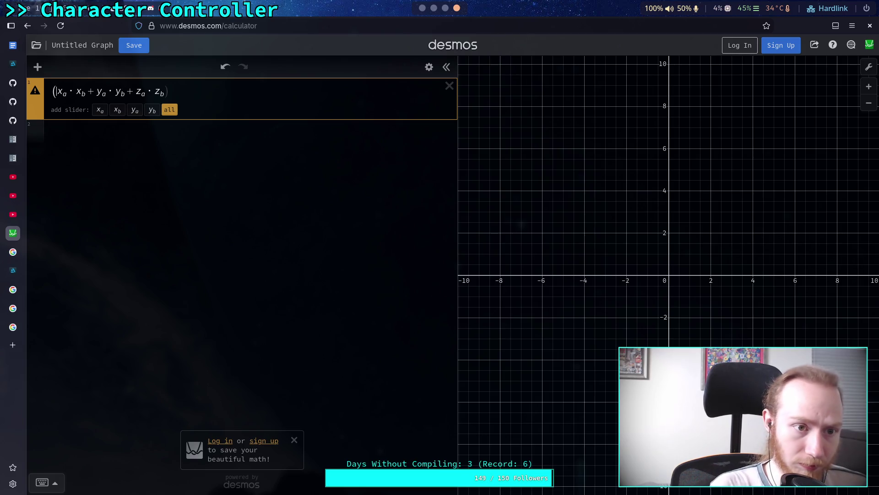
click(185, 89)
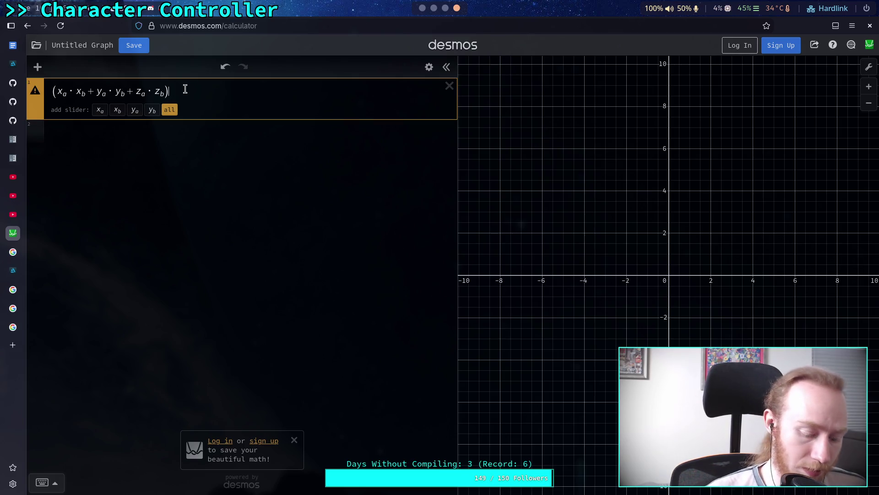
key(super+1)
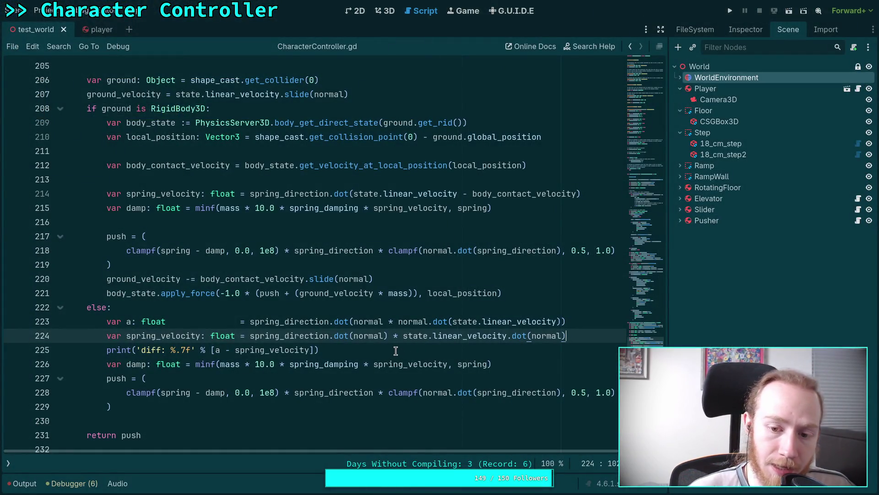
Compare spring_direction, linear_velocity and normal usages across lines 223–224
double_click(292, 323)
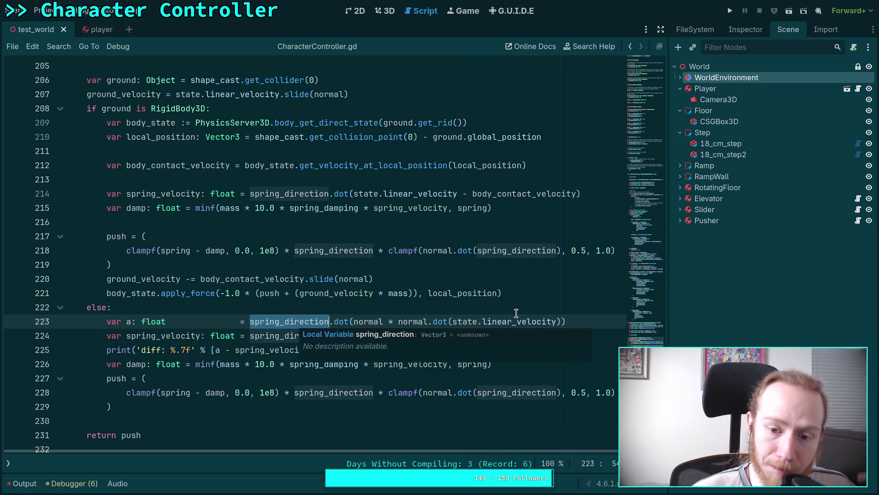
double_click(515, 321)
double_click(363, 336)
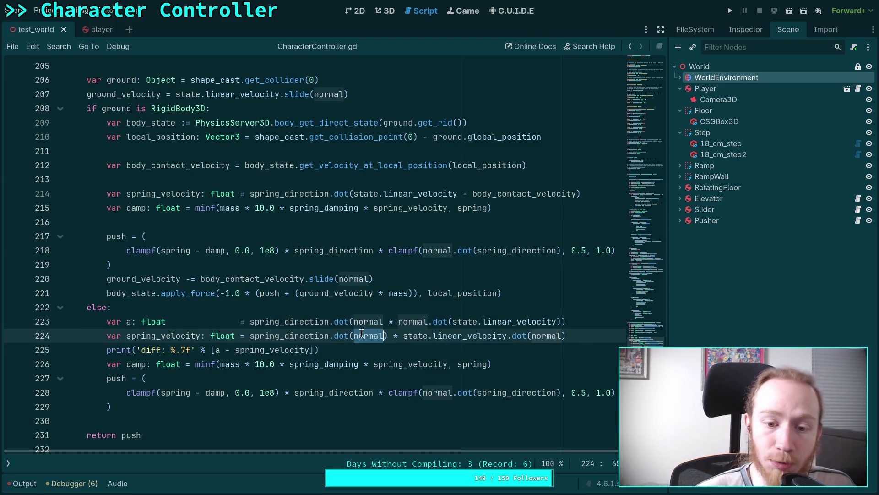
drag(250, 335, 379, 338)
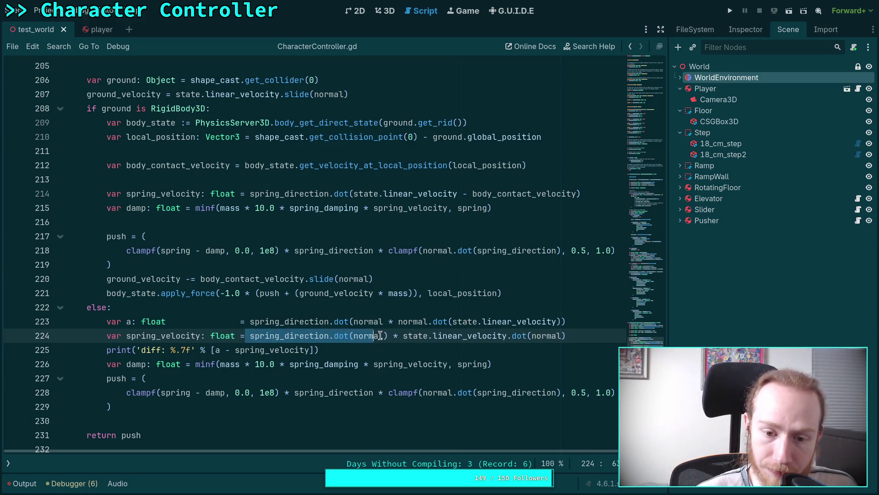
click(388, 336)
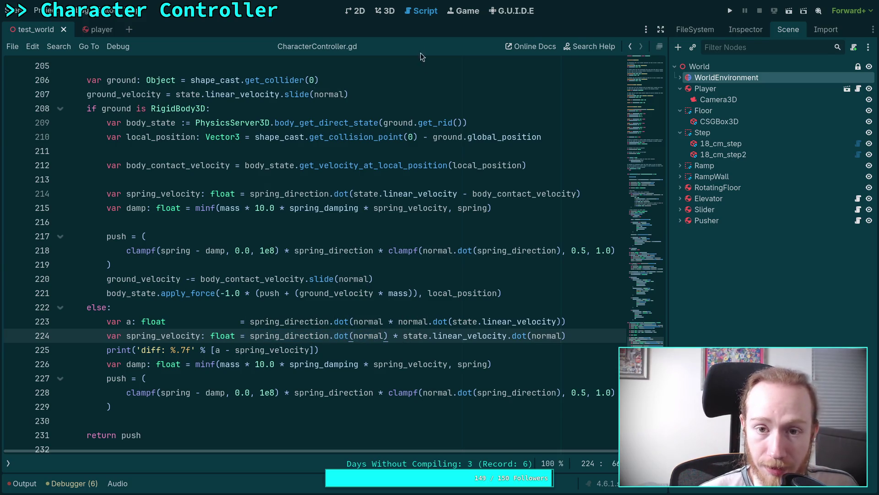
key(alt+Tab)
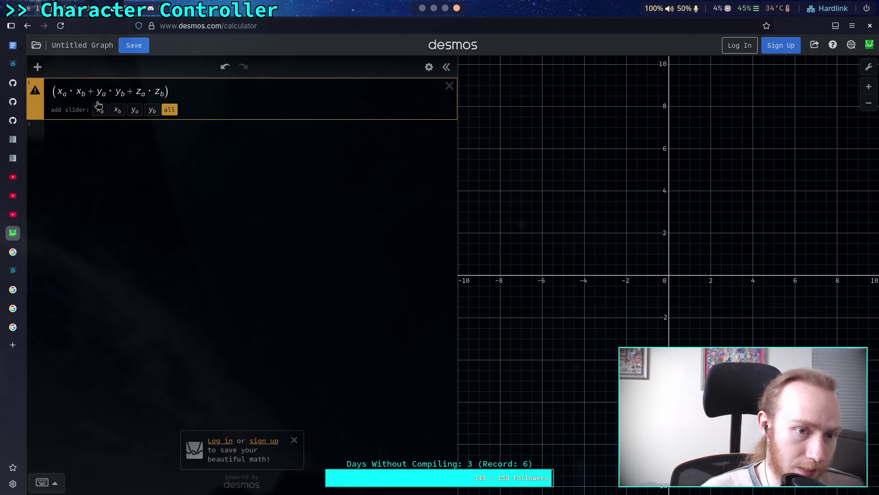
Change the y and z second subscripts in the first factor to n
click(84, 94)
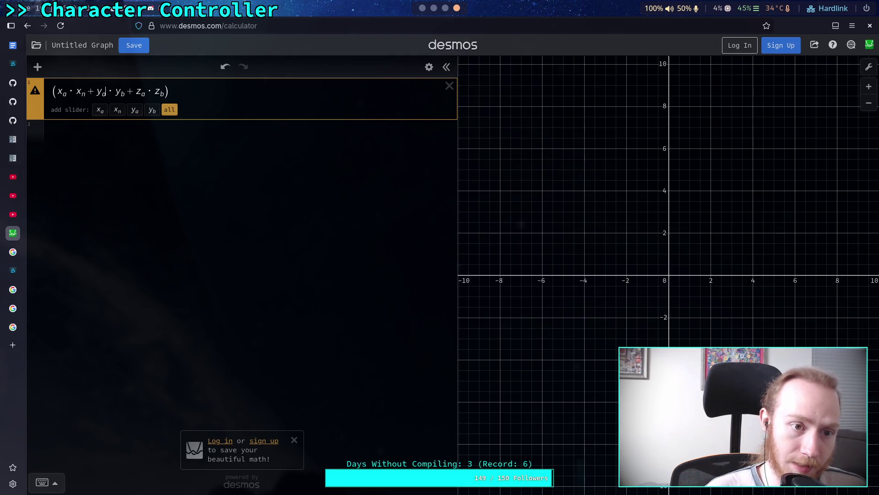
key(BackSpace)
text(n)
key(Return)
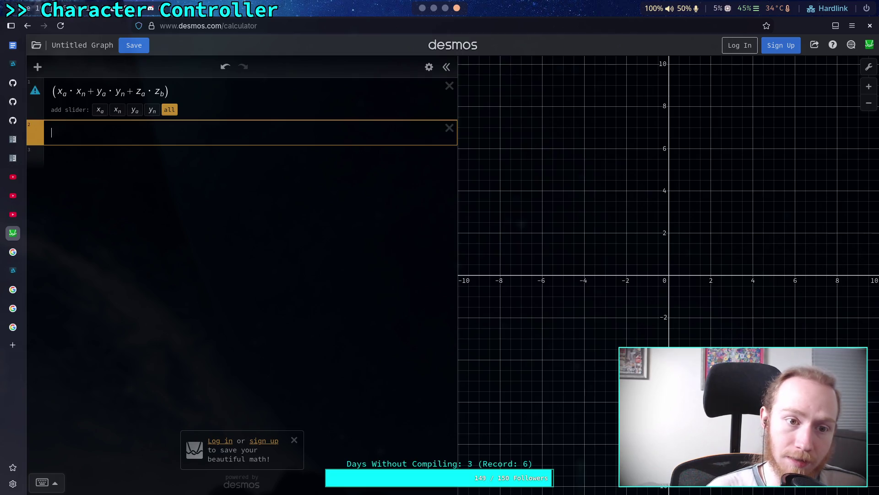
key(Up)
key(BackSpace)
text(s)
key(BackSpace)
text(n)
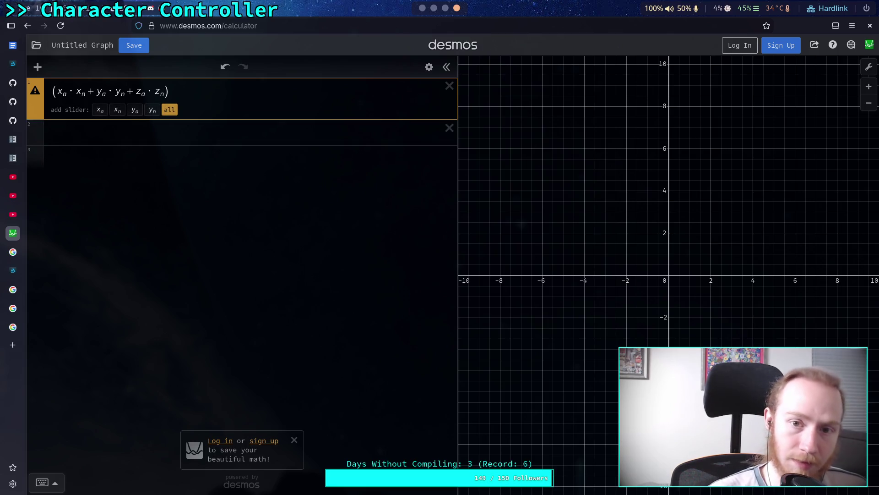
Append the second factor ·(x_b·x_n + y_b·y_n + z_b·z_n) and add an empty expression below
click(428, 7)
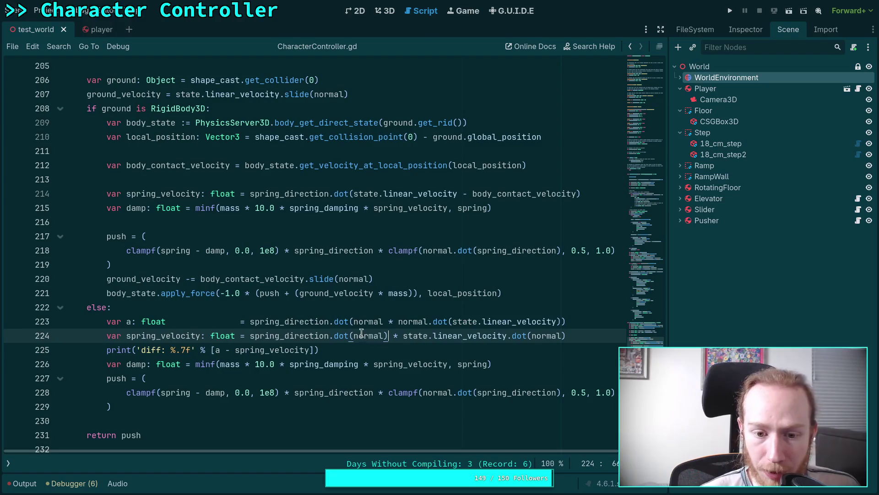
click(519, 335)
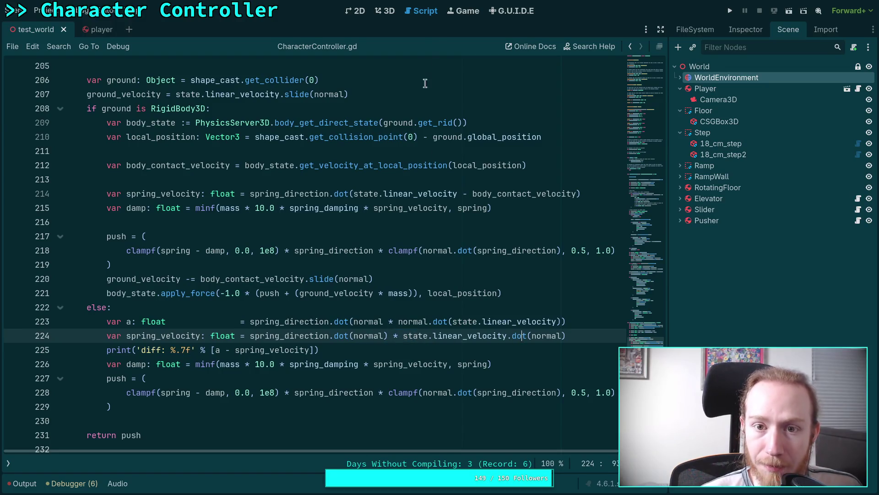
key(super+Right)
key(super+Right)
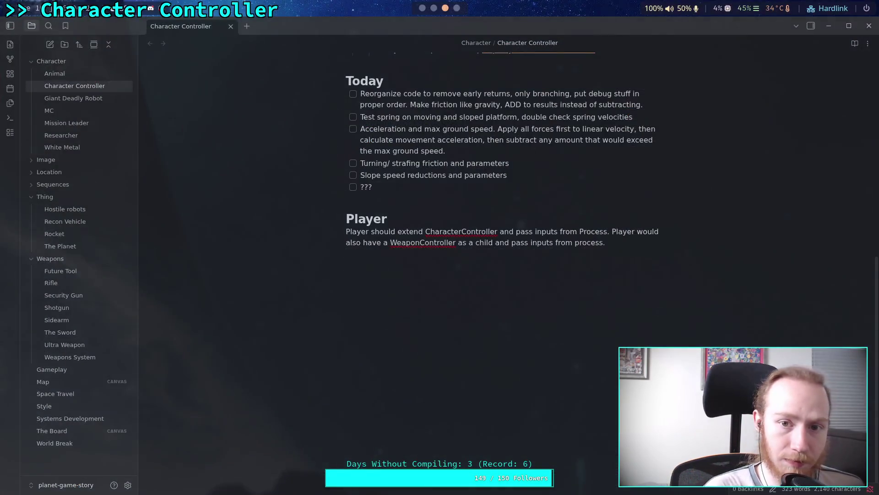
text(*)
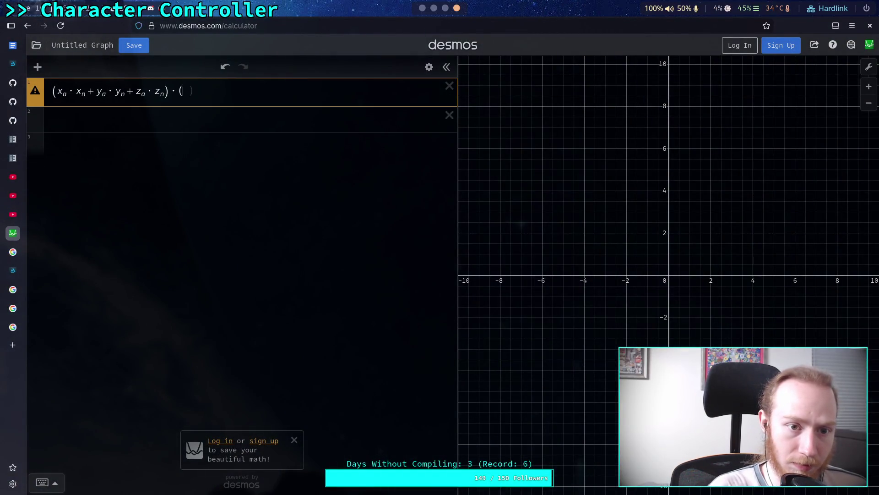
text(x)
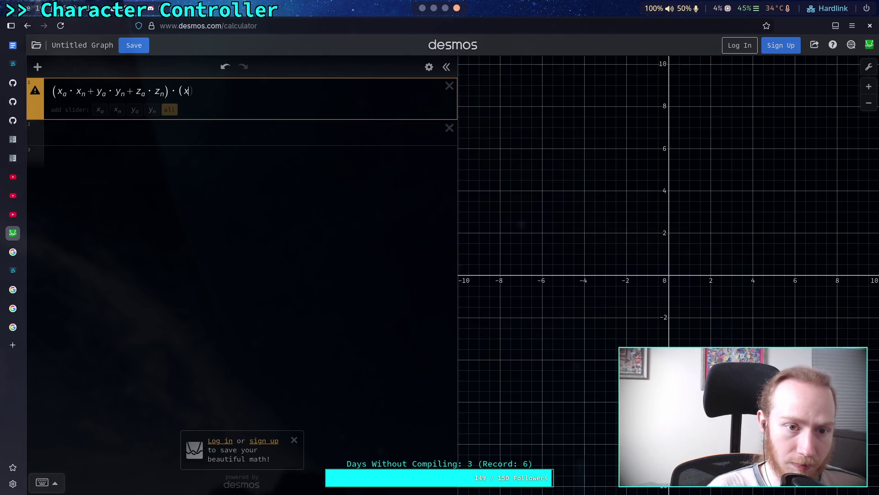
text(_b*)
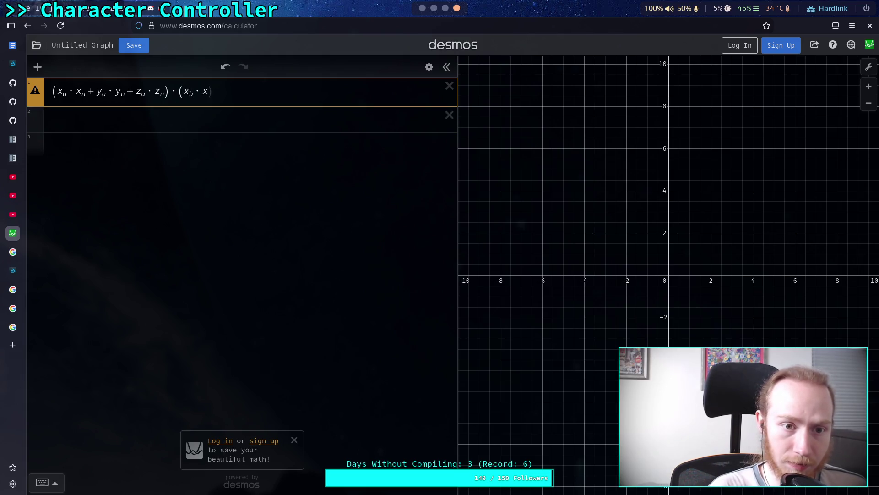
text(x_n+)
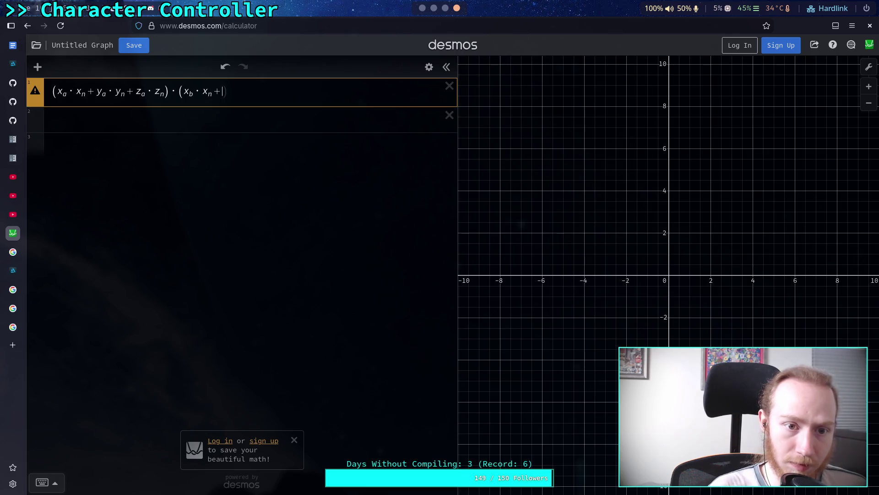
text(y_b*y_n)
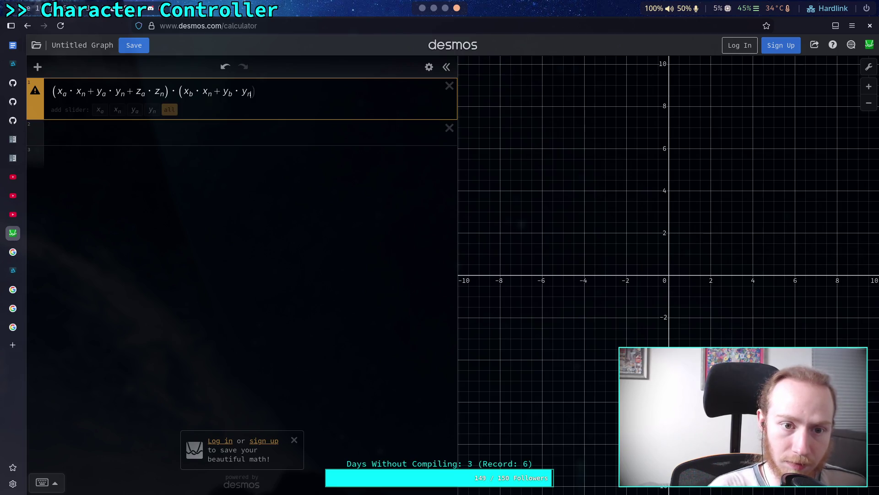
text(+z_b)
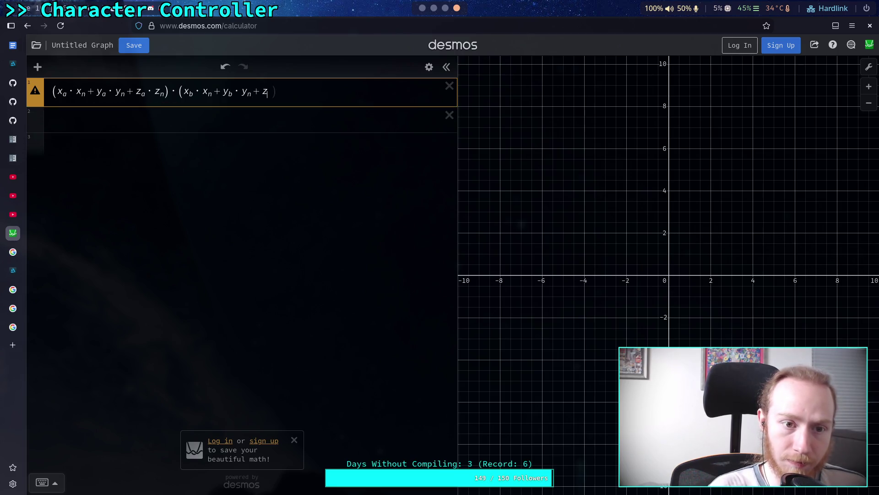
text(*)
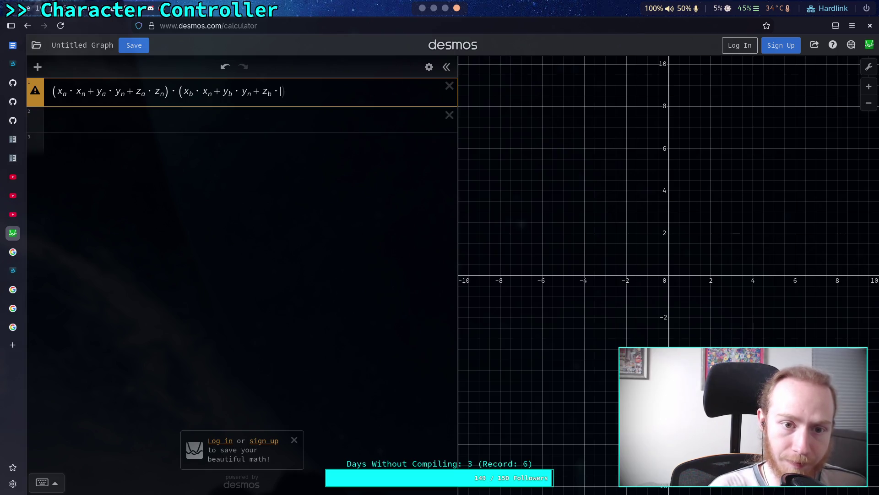
text(z_)
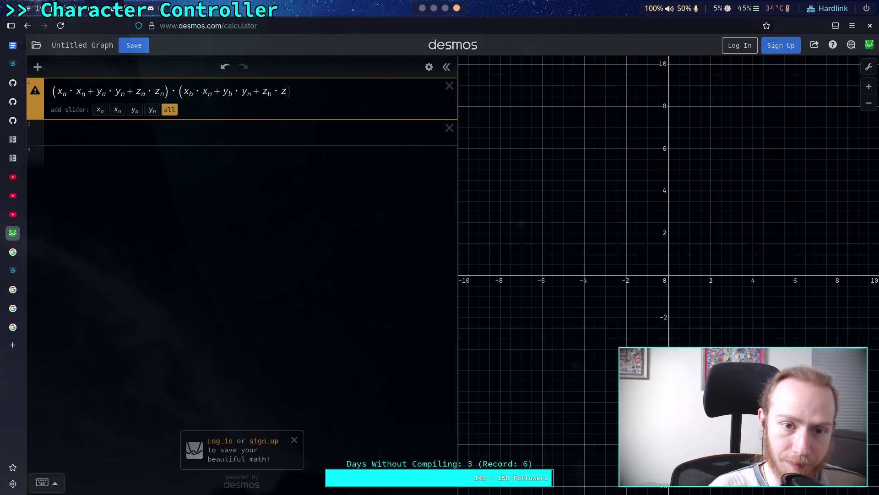
text(n)
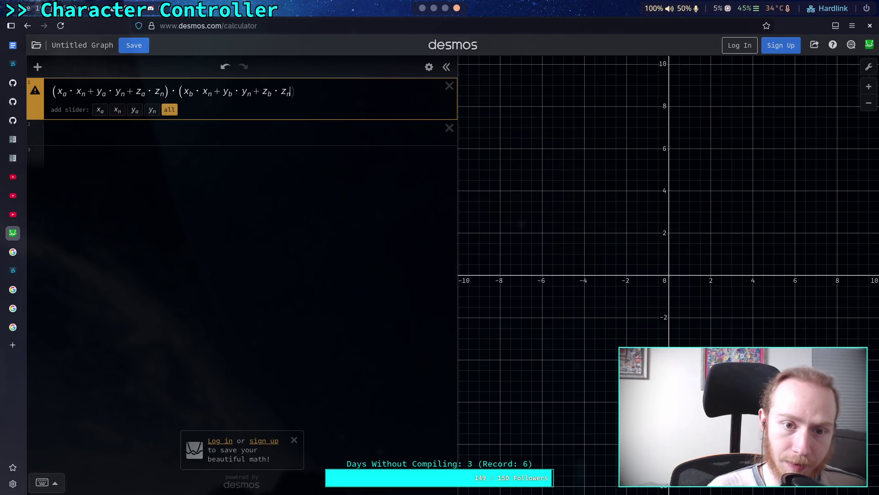
text())
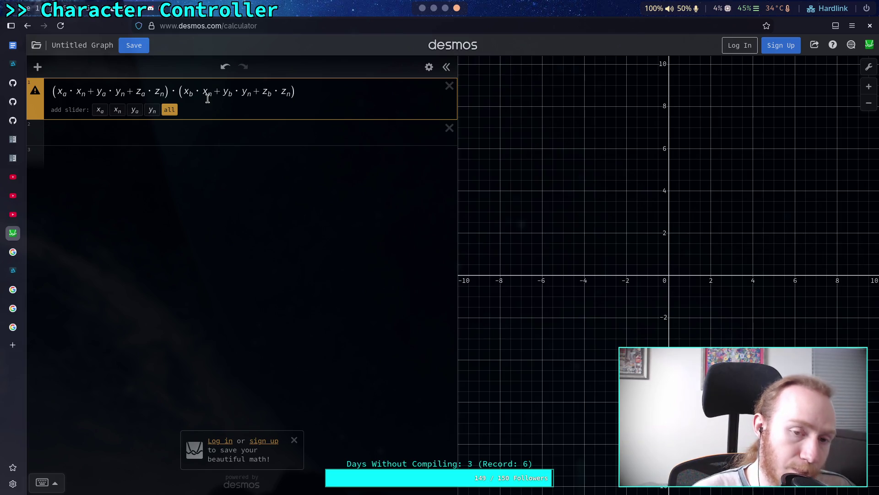
click(175, 134)
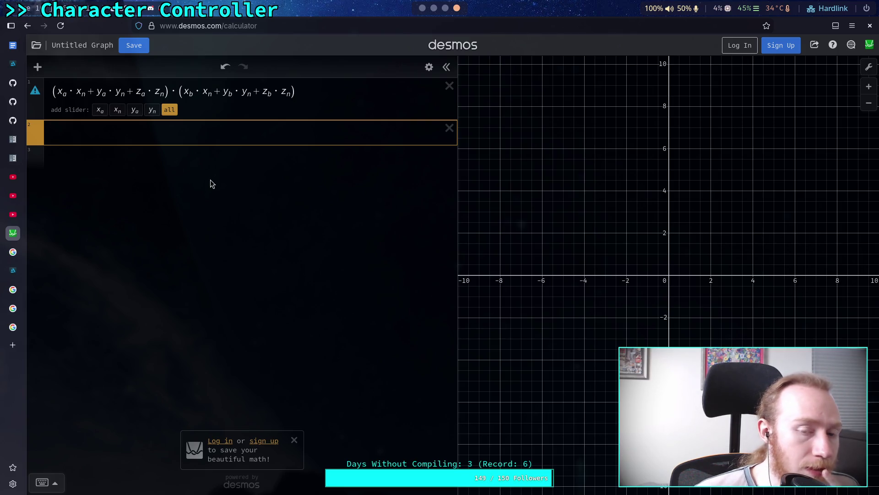
click(352, 94)
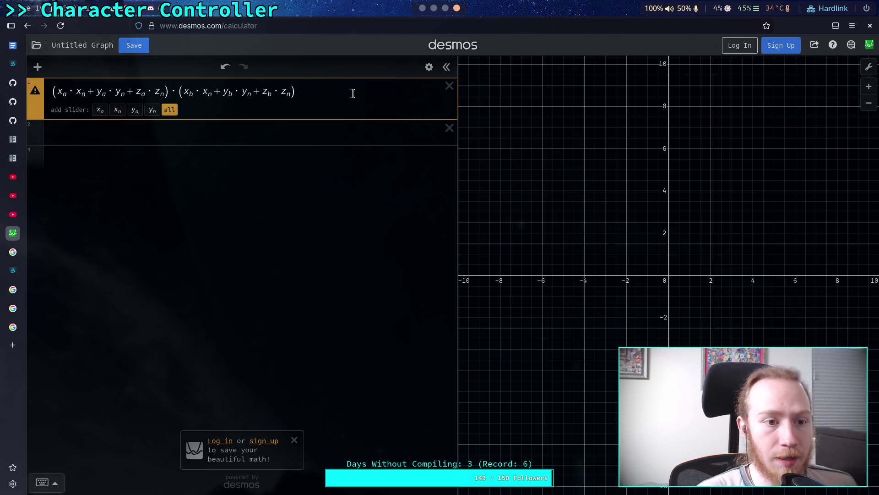
key(Return)
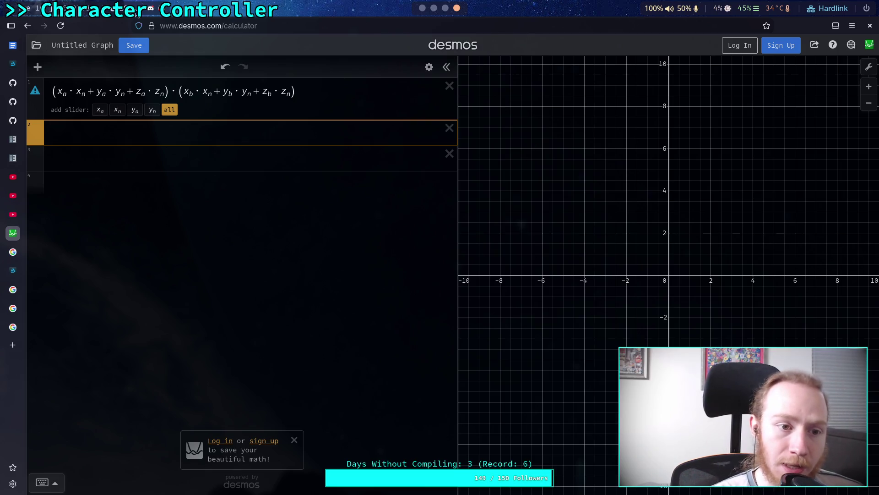
drag(84, 92, 52, 94)
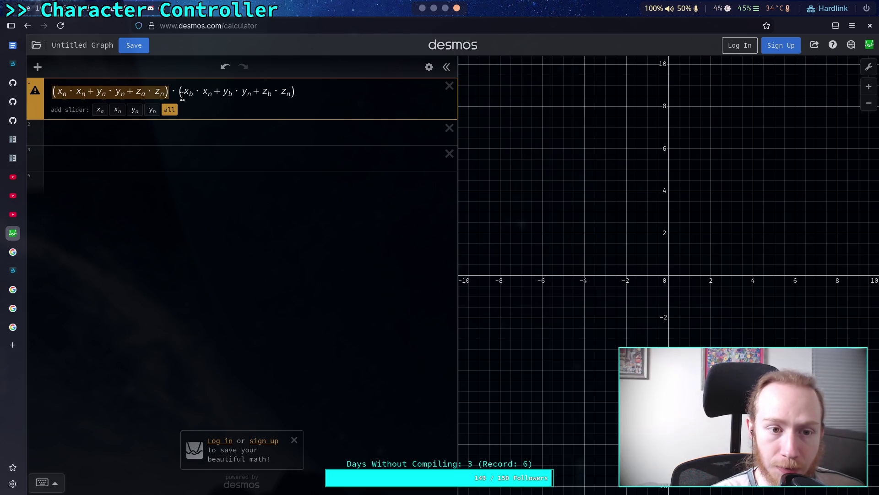
Compare matching terms across the two dot-product factors in the first expression
drag(183, 94, 285, 94)
drag(95, 94, 126, 94)
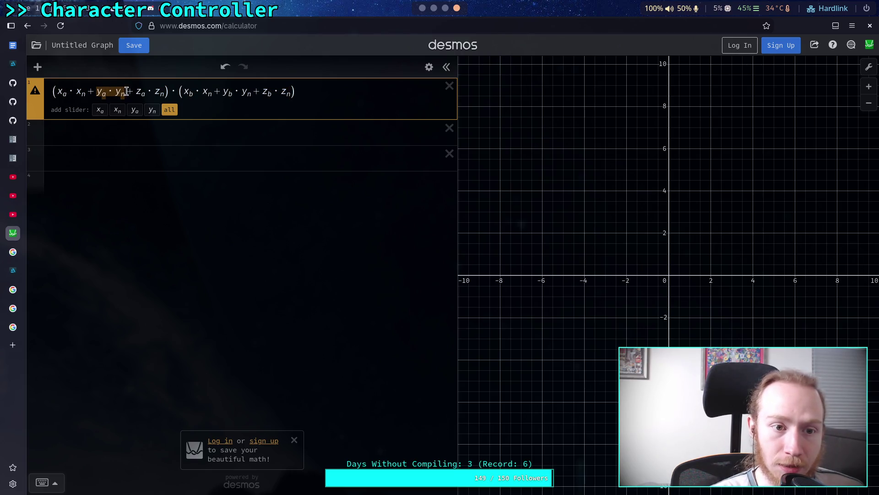
drag(190, 94, 289, 94)
drag(134, 94, 290, 94)
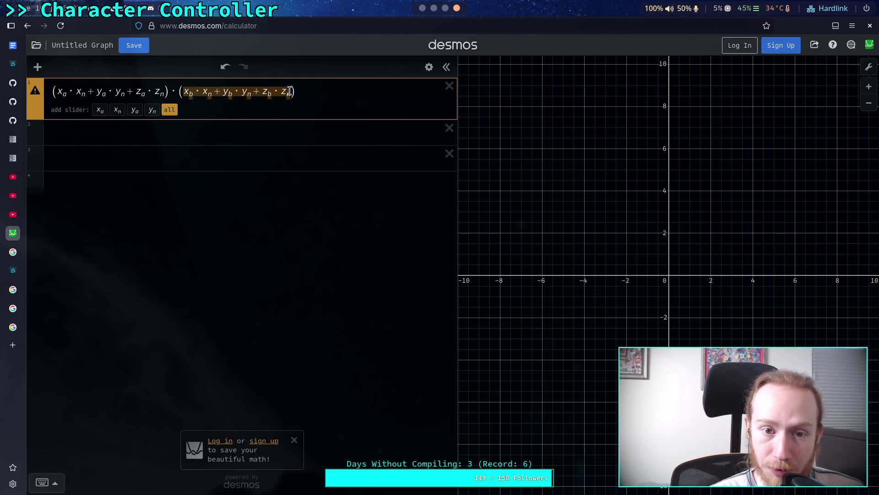
Write the product x_a·x_b·x_n in the second expression
click(160, 132)
text(()
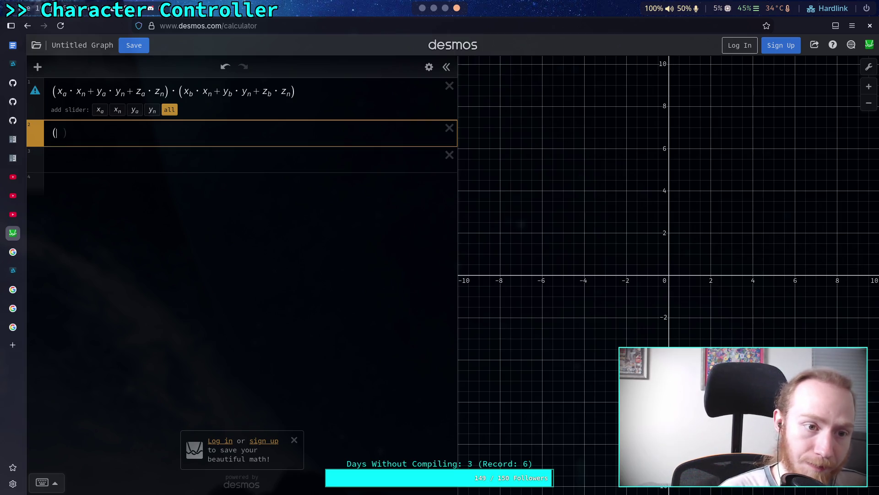
text(x_a)
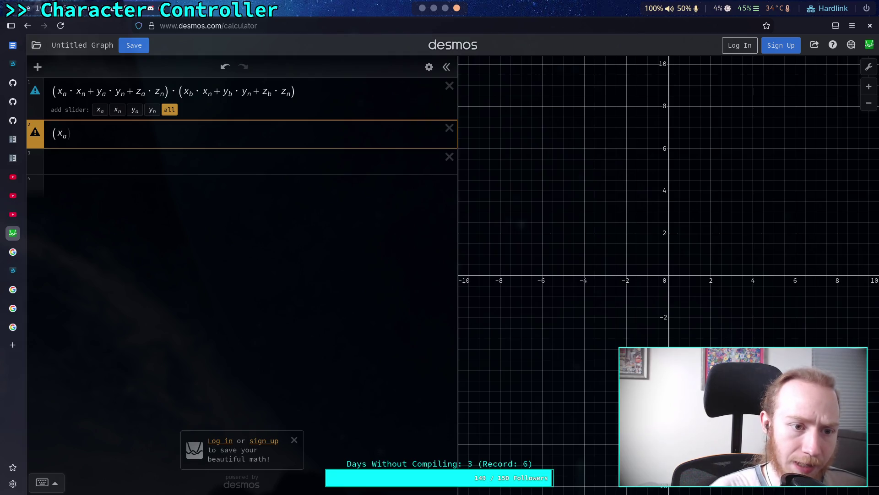
text(x_bx)
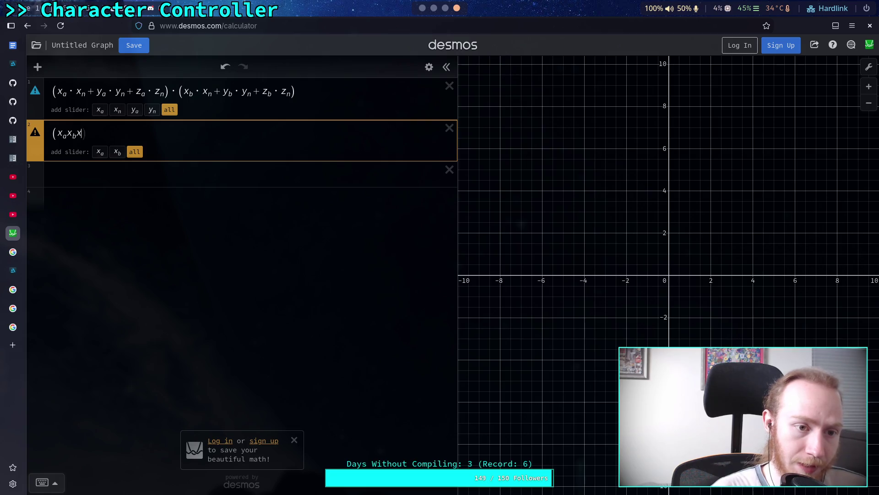
text(_s)
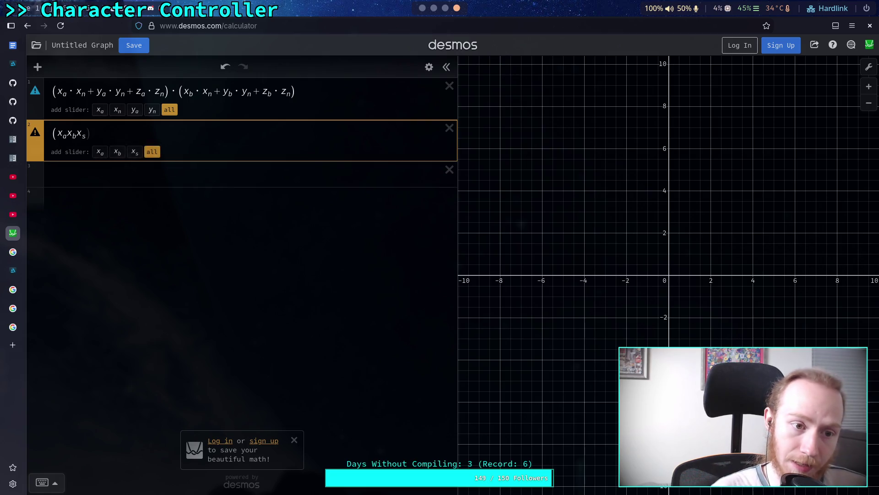
key(BackSpace)
text(n)
click(55, 134)
key(BackSpace)
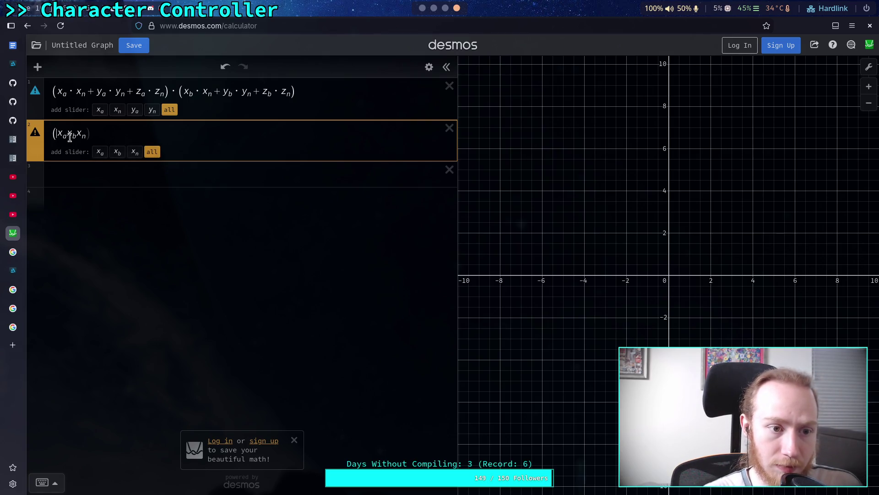
click(87, 132)
text(&)
key(BackSpace)
key(BackSpace)
text((*)
key(BackSpace)
text(()
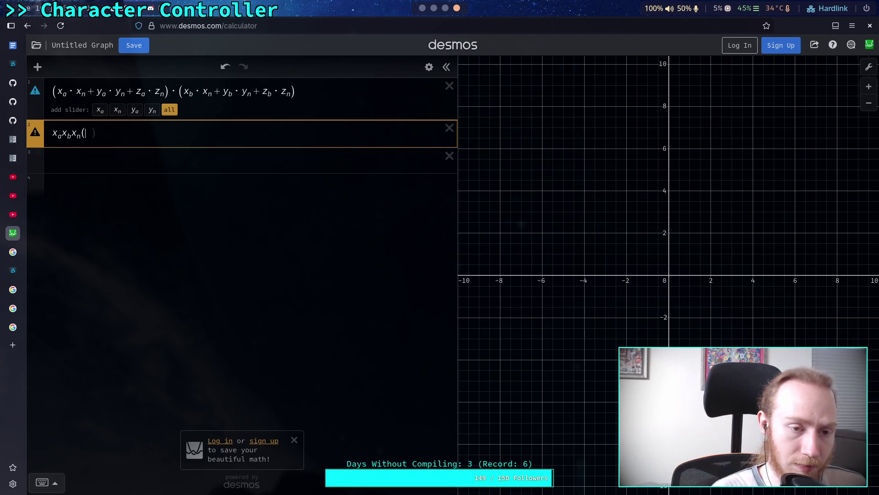
key(BackSpace)
key(BackSpace)
text(&)
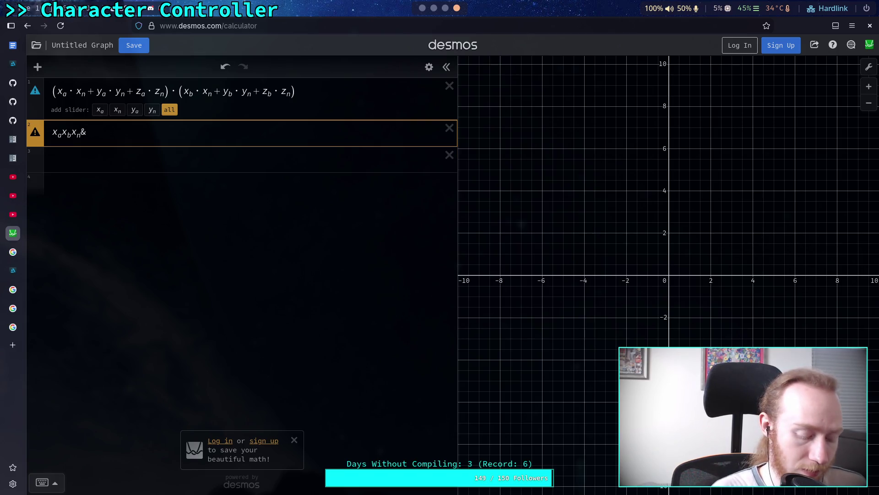
key(BackSpace)
text((*)
key(BackSpace)
key(BackSpace)
key(BackSpace)
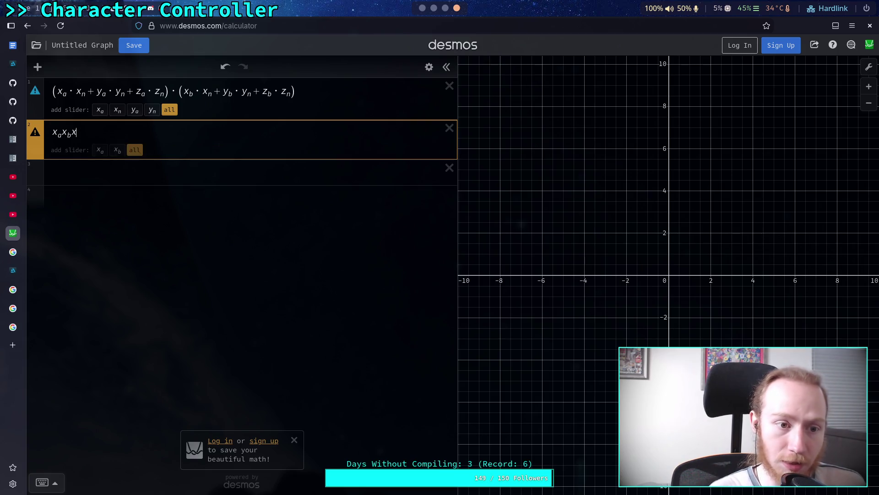
text(_n)
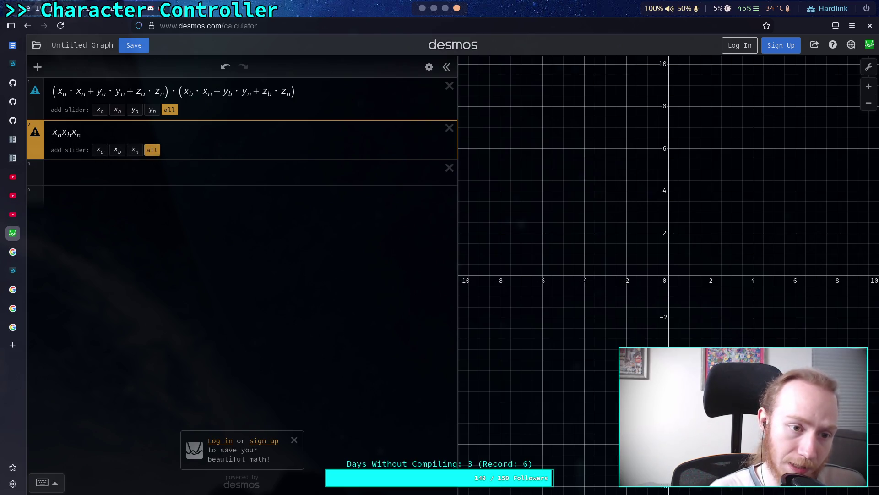
Extend it to x_a·x_b·x_n² + x_a as the start of the expansion
click(76, 136)
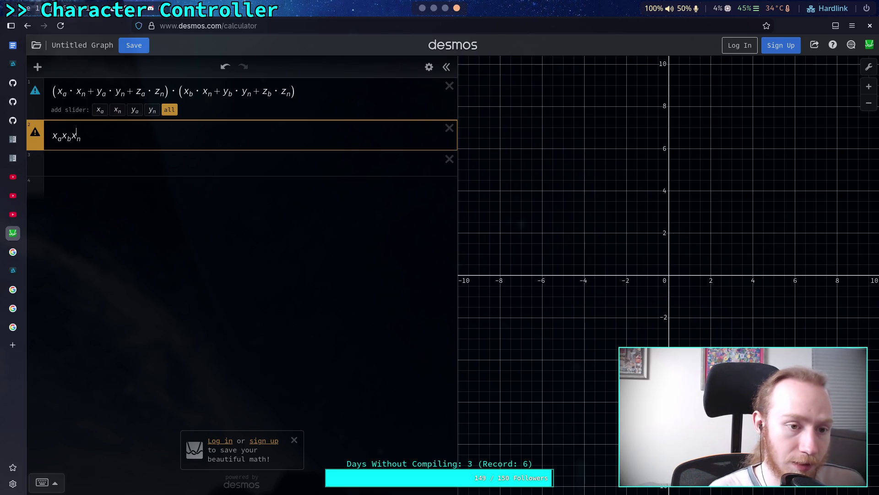
text(^2)
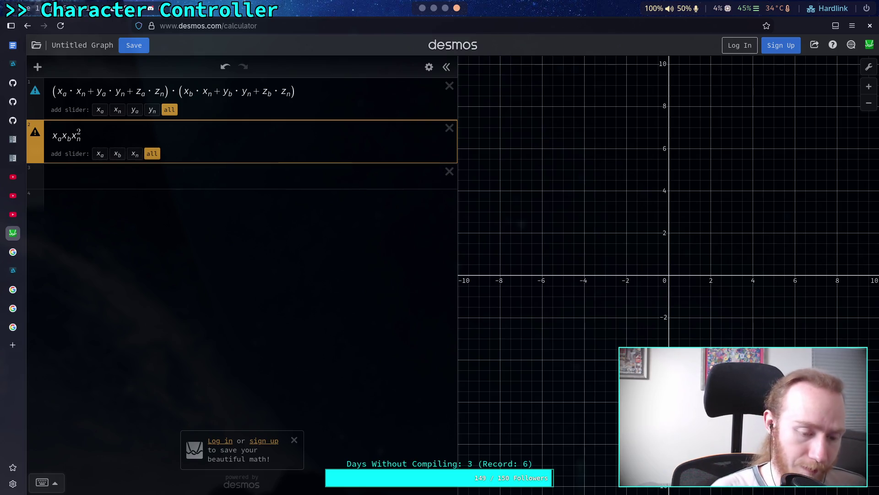
text(+)
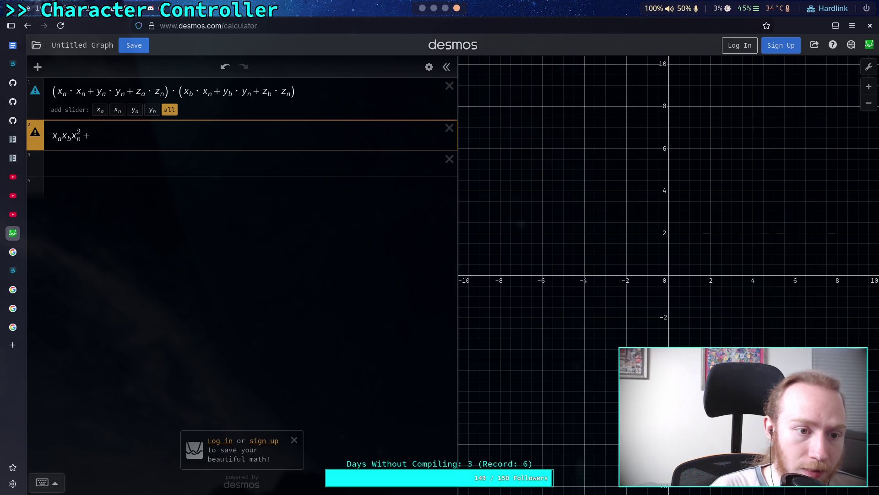
text(a)
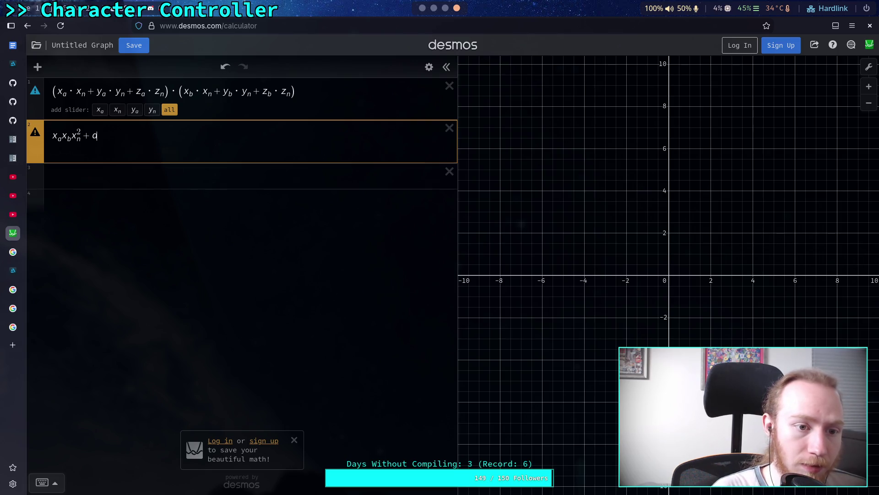
key(BackSpace)
text(x)
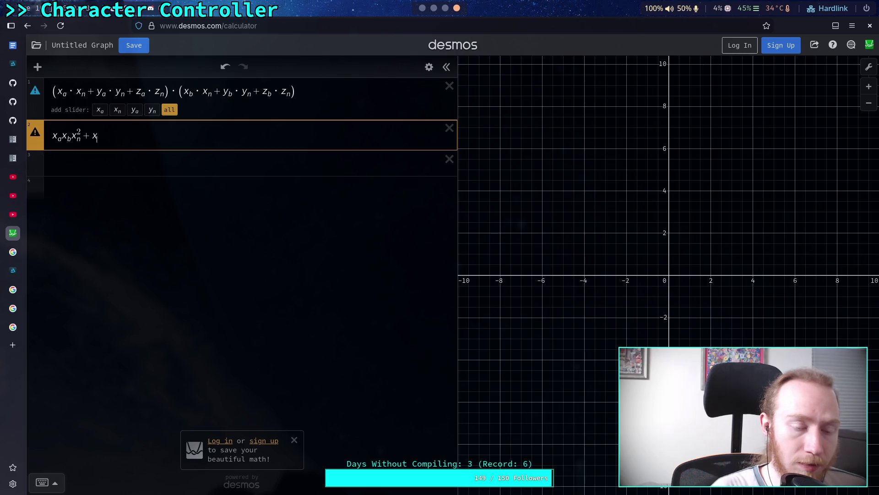
text(_a)
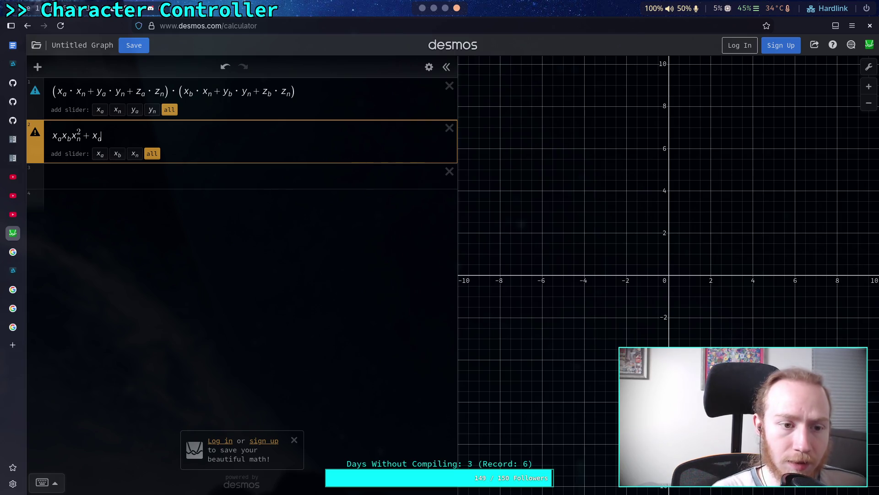
Delete both Desmos expressions, close the unsaved calculator tab, and return to Godot
click(449, 129)
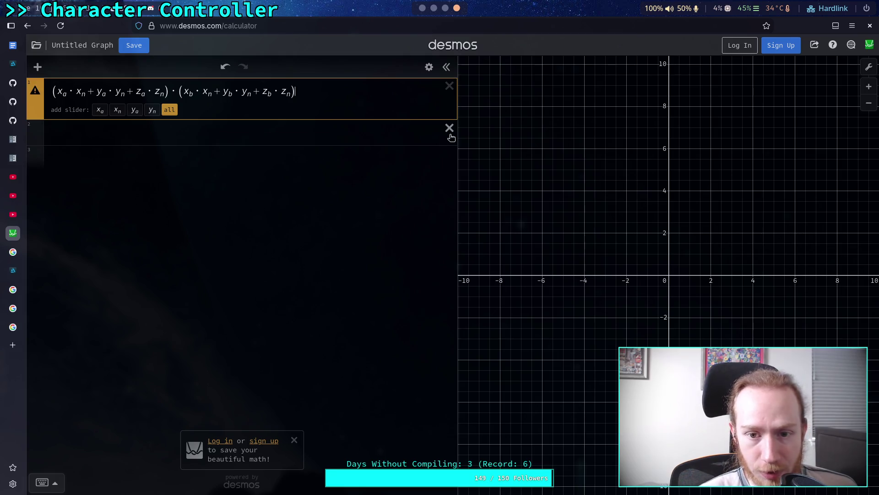
click(449, 86)
middle_click(13, 233)
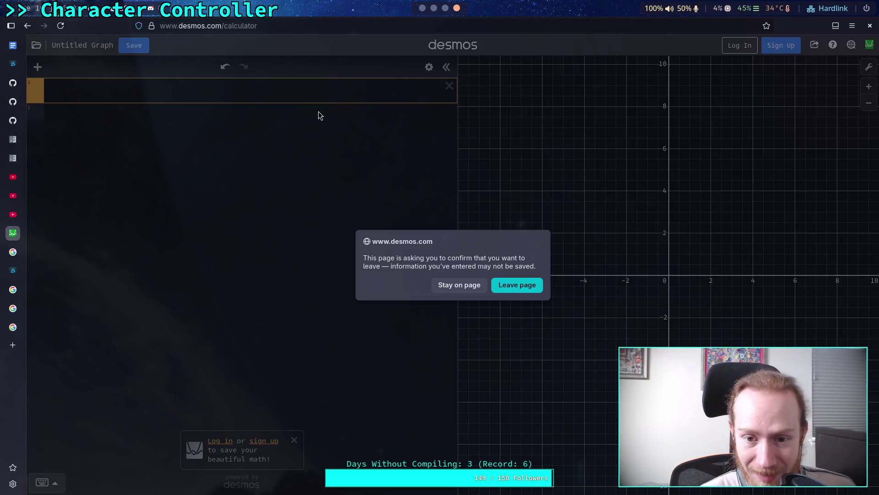
click(445, 285)
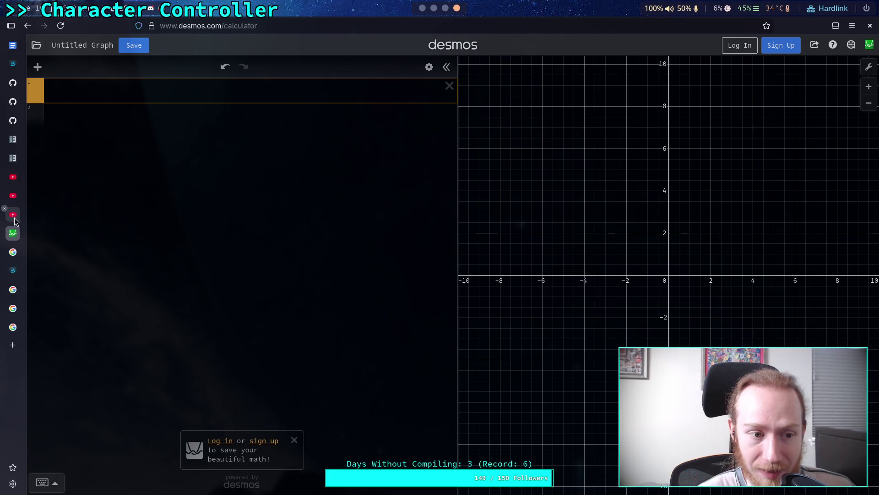
right_click(19, 232)
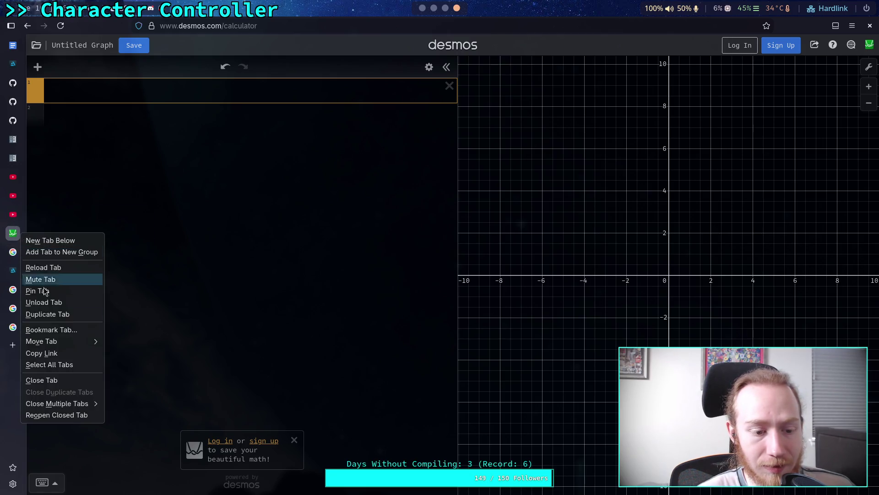
click(41, 380)
click(528, 289)
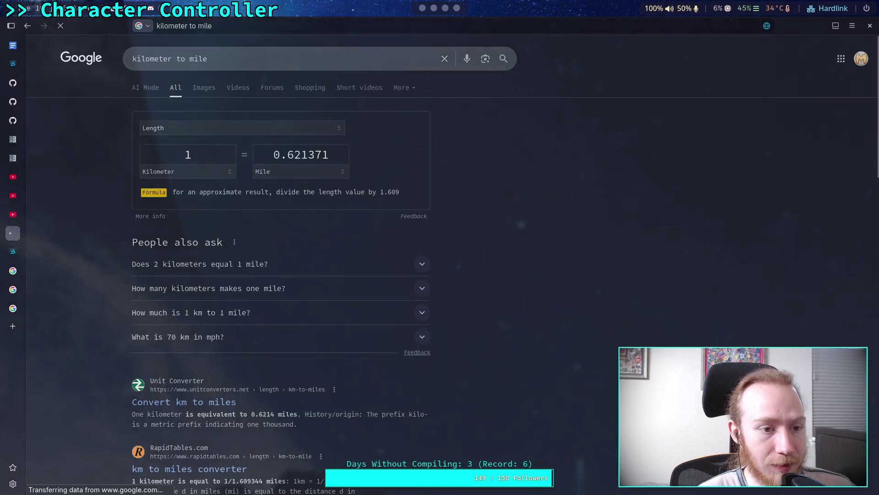
click(13, 83)
click(423, 6)
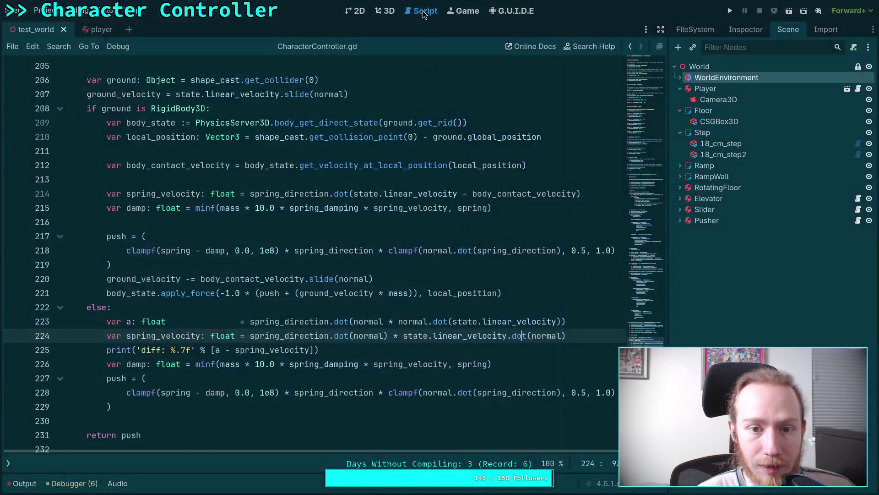
mouse_move(418, 209)
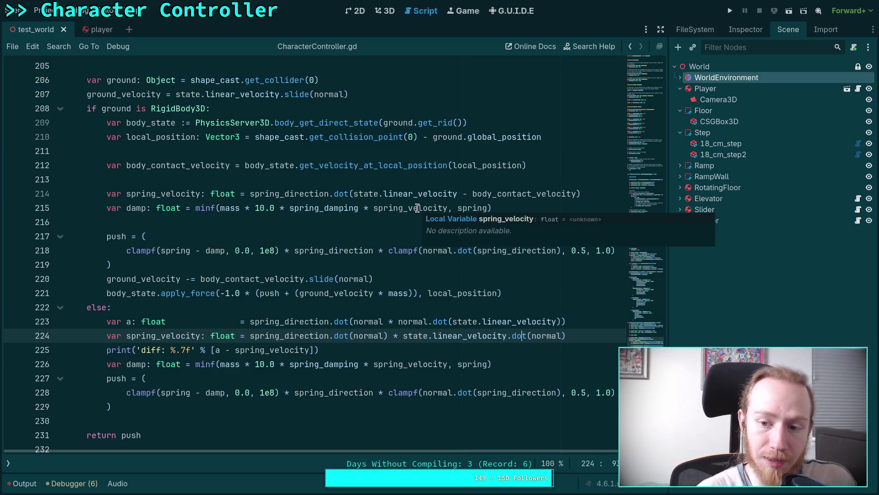
scroll(340, 212, up, 15)
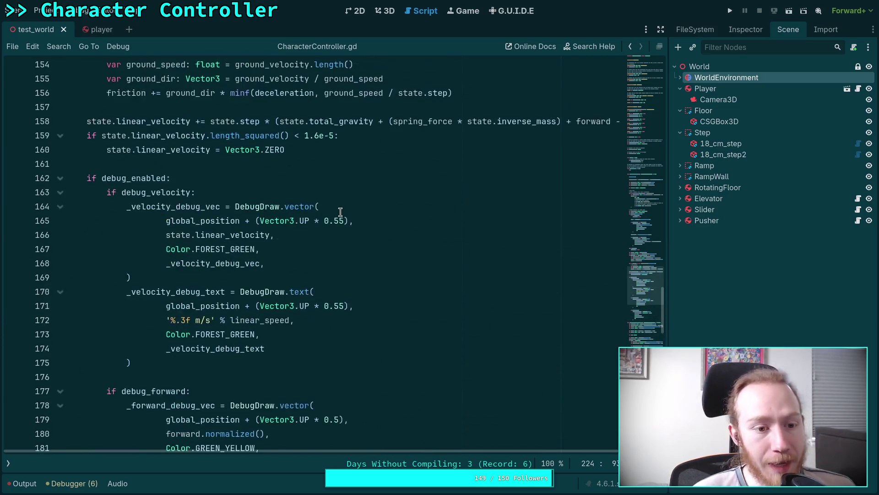
scroll(340, 212, up, 8)
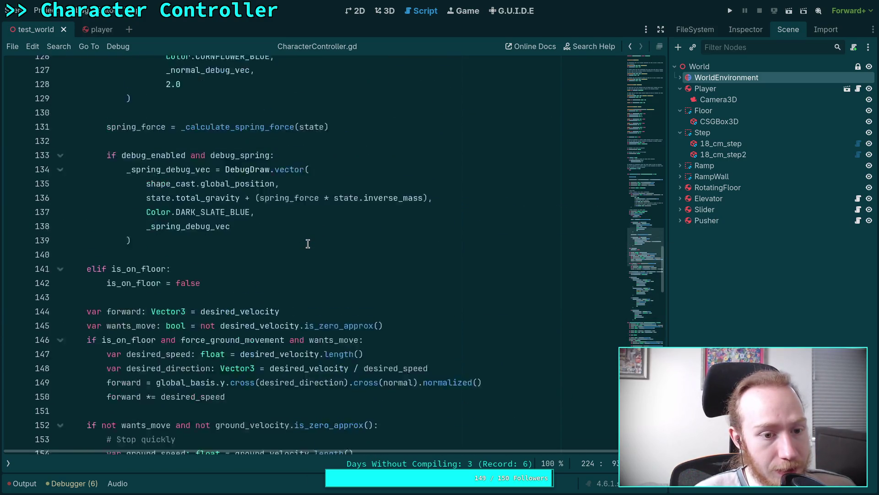
scroll(308, 243, up, 14)
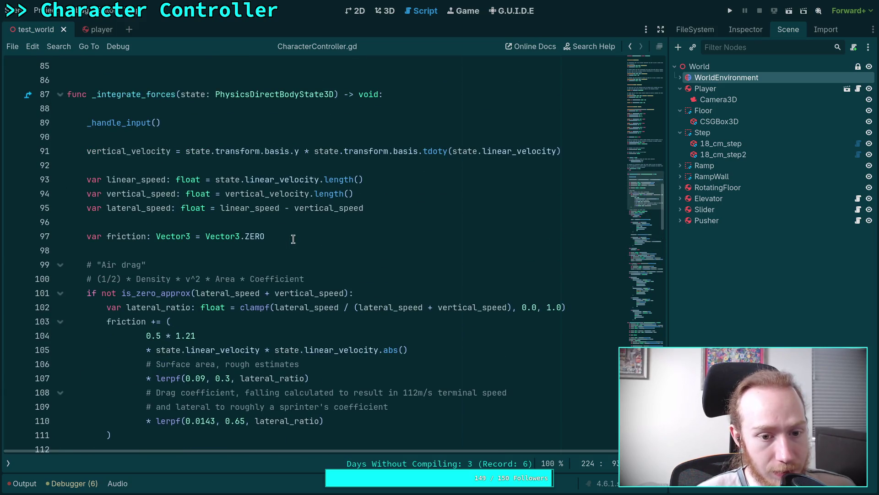
scroll(293, 239, down, 14)
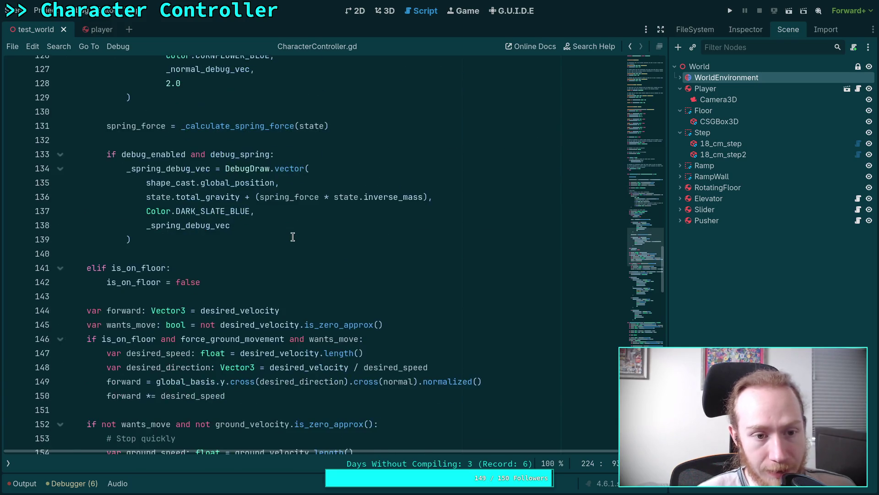
scroll(293, 236, down, 8)
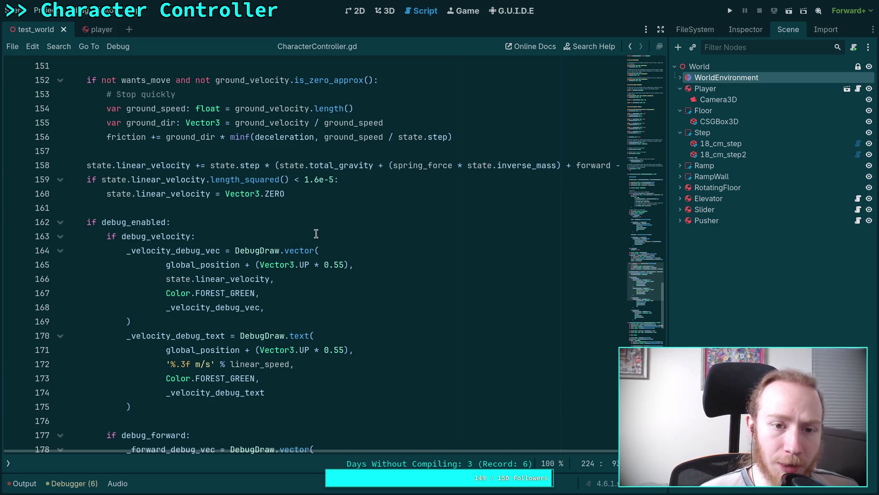
scroll(237, 144, down, 1)
double_click(270, 104)
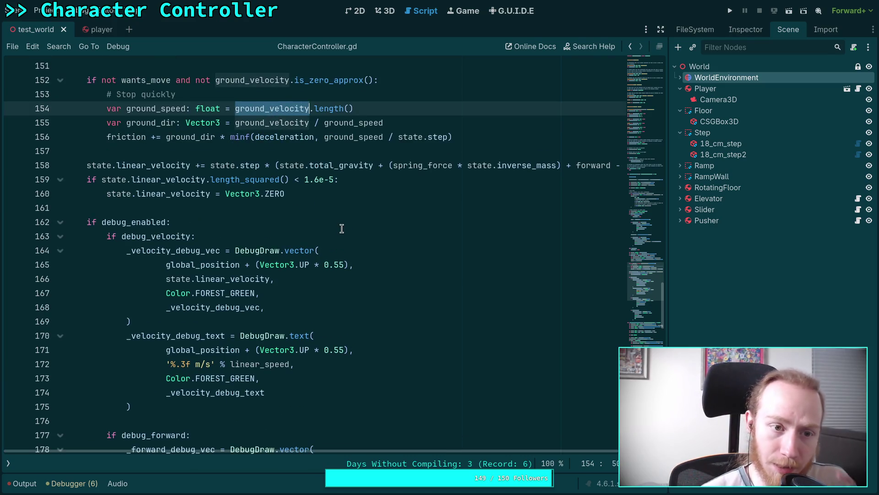
scroll(340, 226, up, 3)
scroll(340, 226, down, 2)
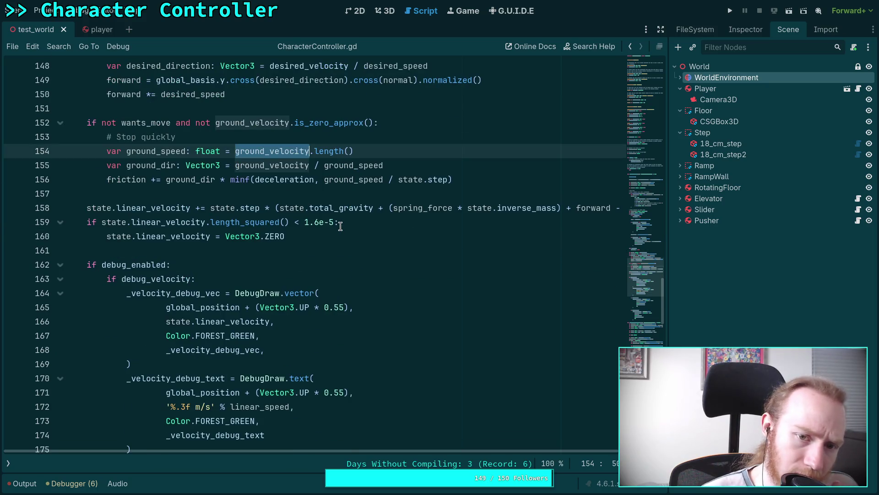
scroll(340, 226, down, 2)
scroll(340, 226, down, 12)
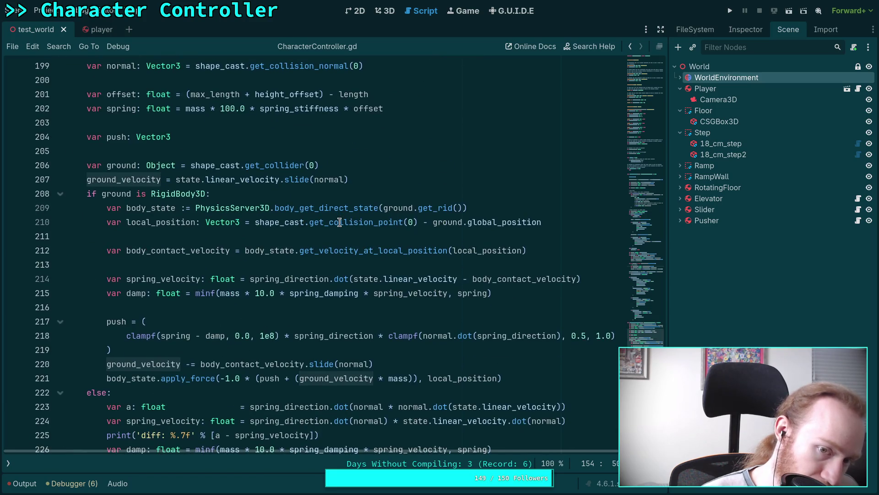
scroll(340, 223, down, 2)
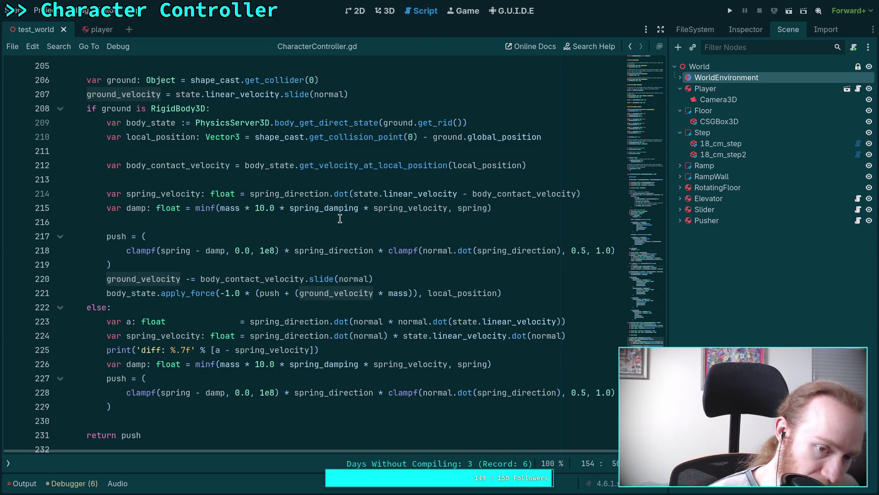
scroll(340, 218, down, 2)
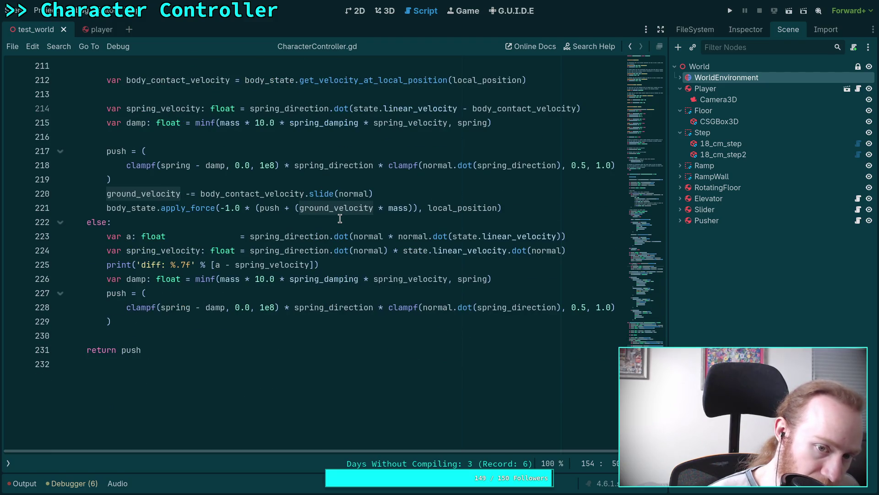
scroll(340, 219, up, 2)
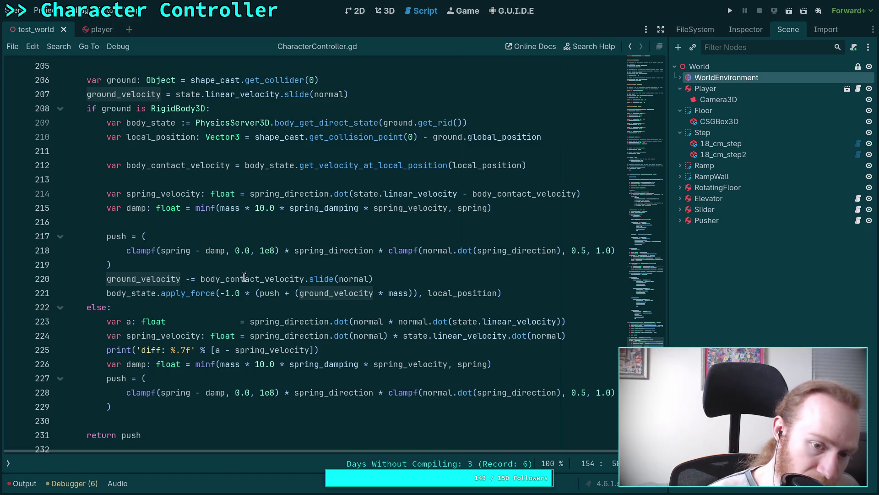
click(192, 280)
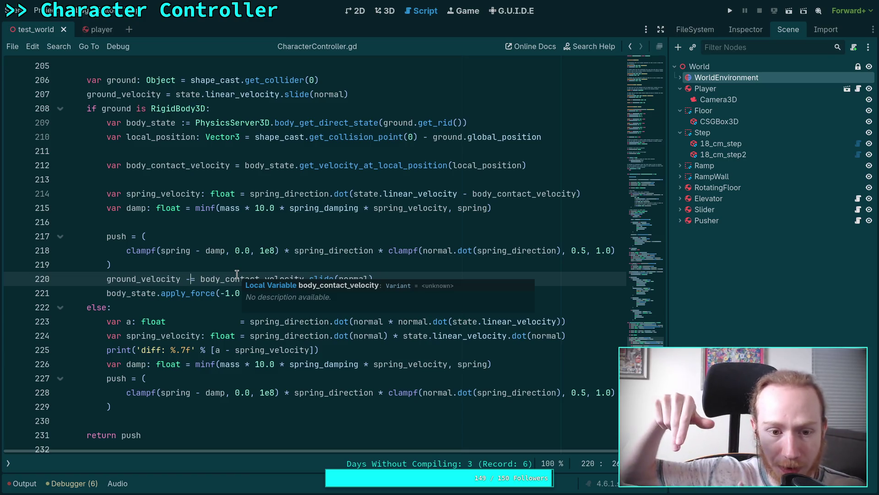
Check line 220, then launch the project to test the new spring_velocity code
click(237, 275)
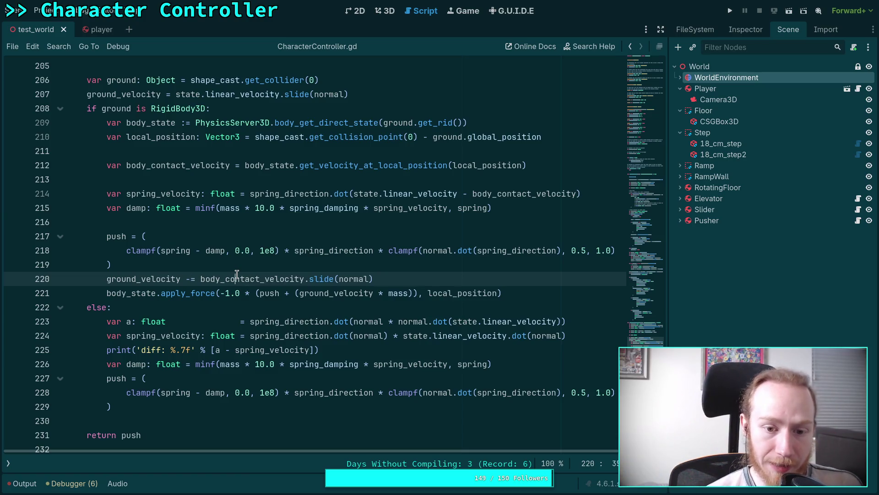
click(408, 280)
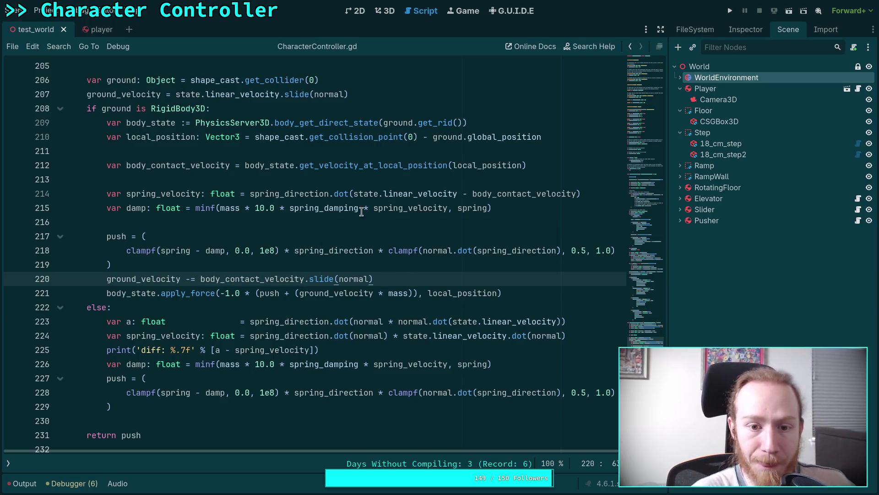
click(730, 11)
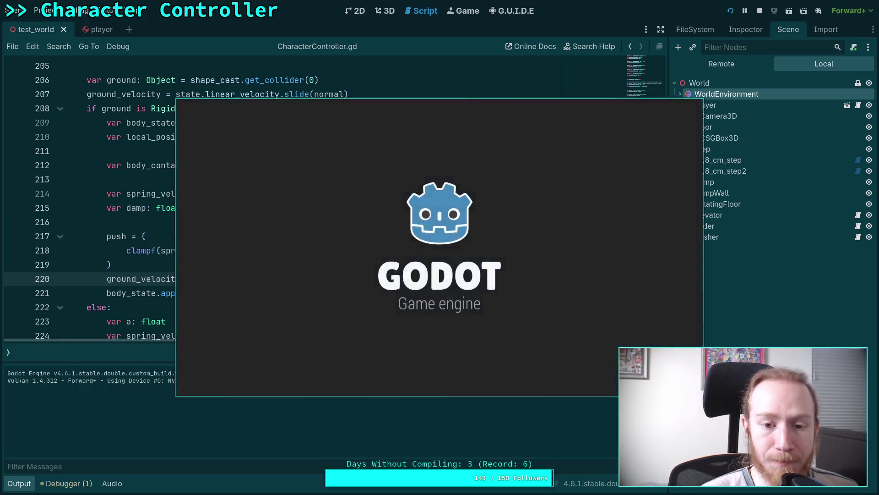
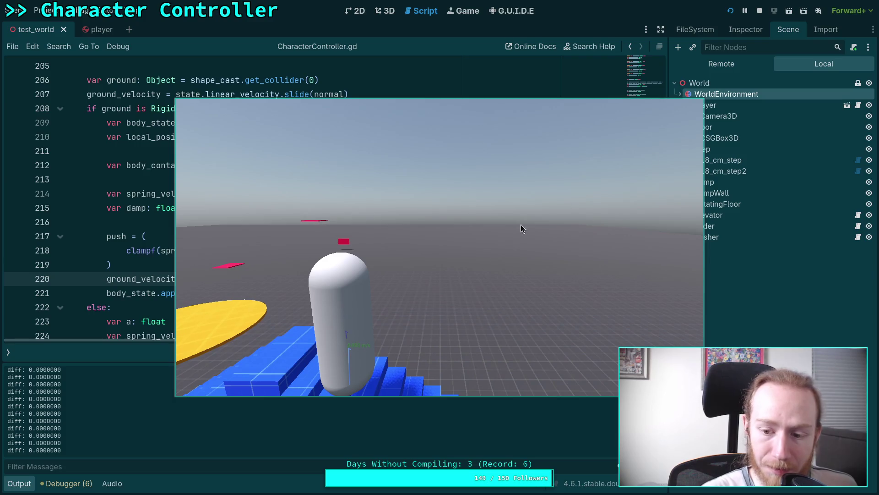
Stop the running test game and return to the diff print line in the ground-spring code
click(760, 11)
scroll(350, 224, down, 3)
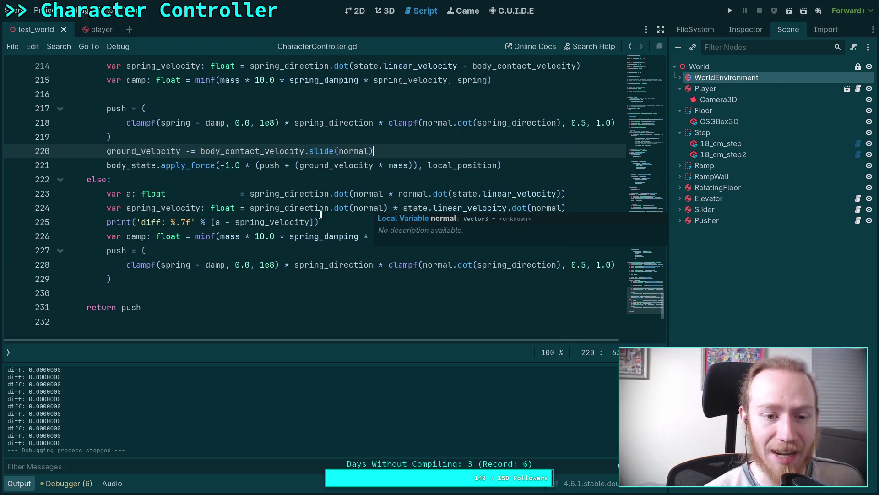
click(389, 226)
click(581, 206)
click(547, 223)
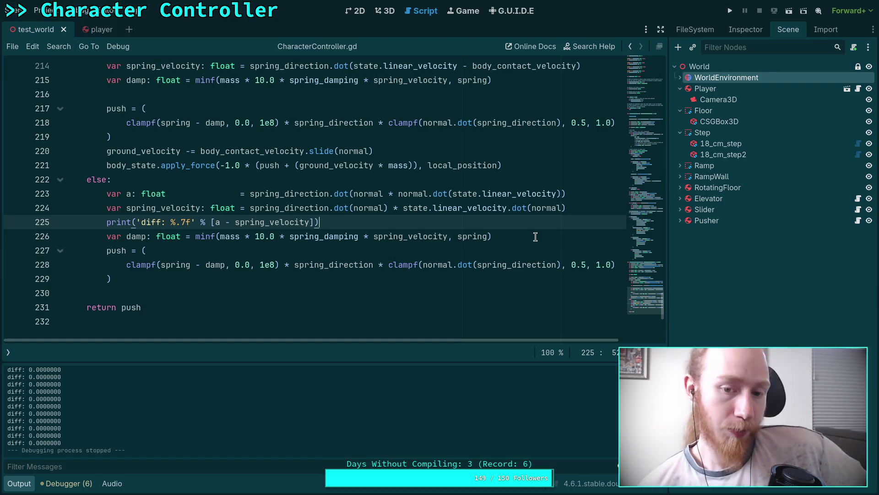
Review the else-branch spring velocity terms and open a new line below else:
drag(453, 194, 567, 194)
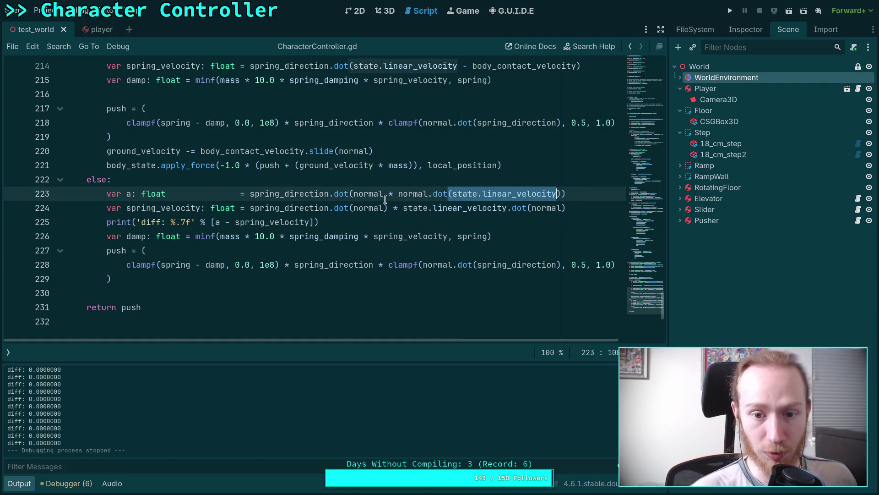
double_click(369, 194)
scroll(436, 225, up, 2)
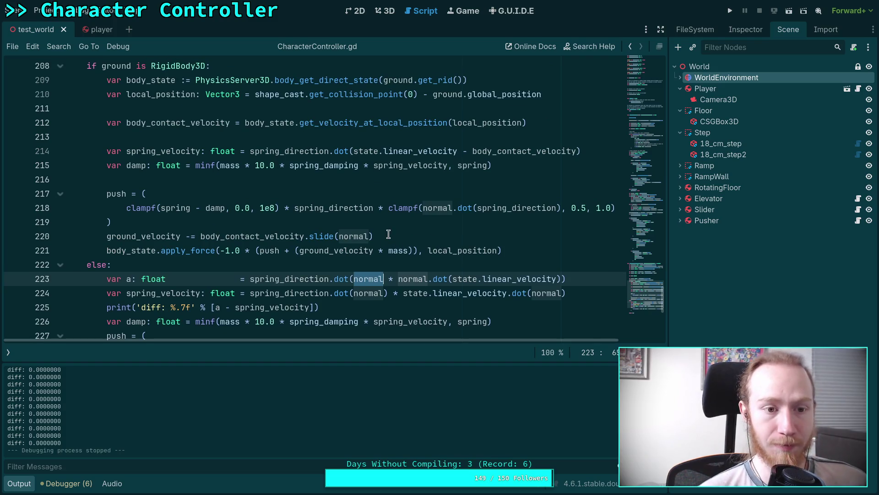
scroll(375, 305, down, 1)
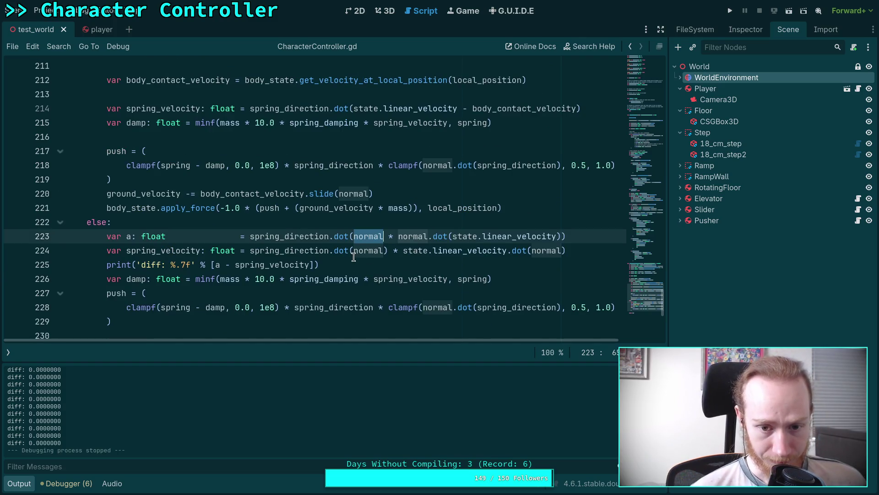
click(357, 250)
drag(585, 236, 579, 228)
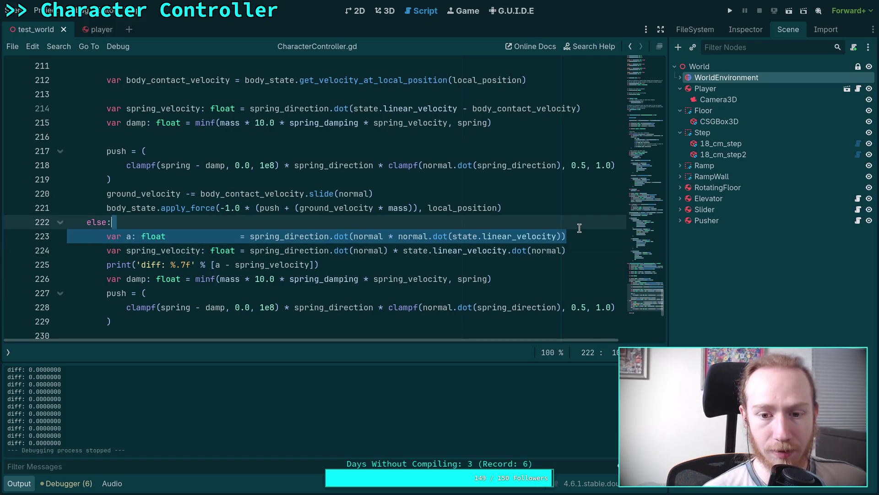
click(579, 228)
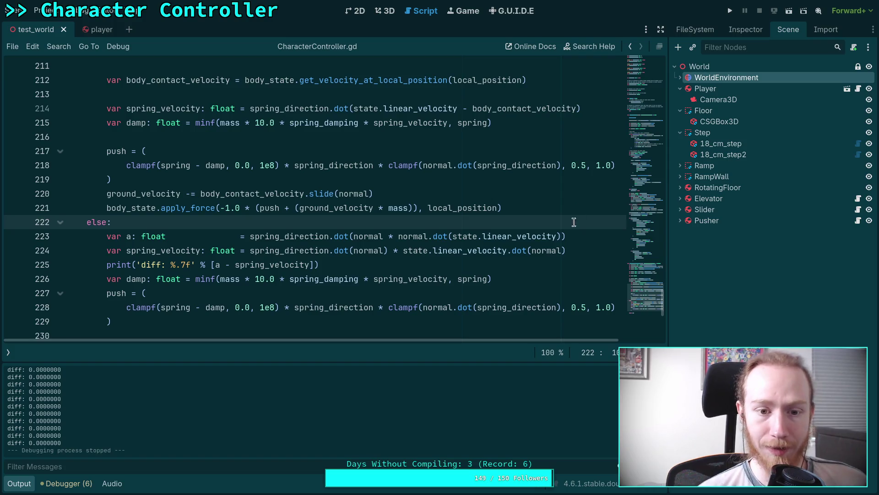
key(Return)
text(# NOTE: Math trick, these two)
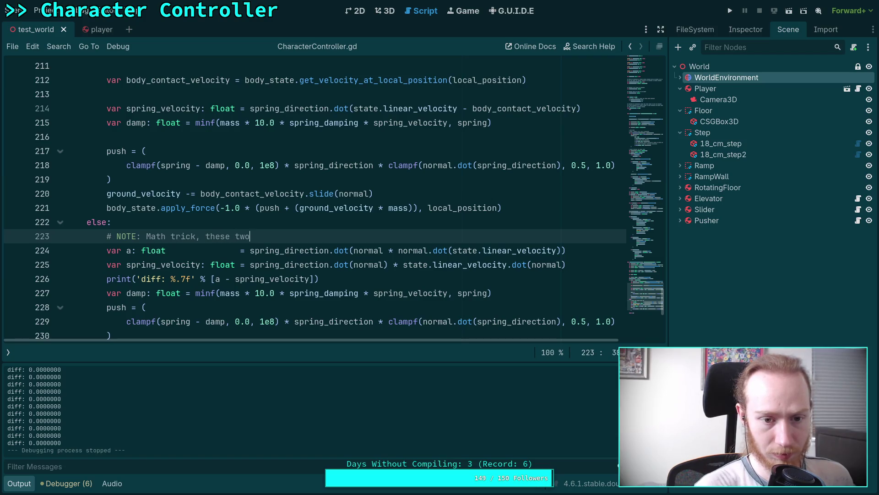
Write the NOTE line 'these two lines are equivalent' and formula 1) A.dot(B) * C.dot(B)
text(li)
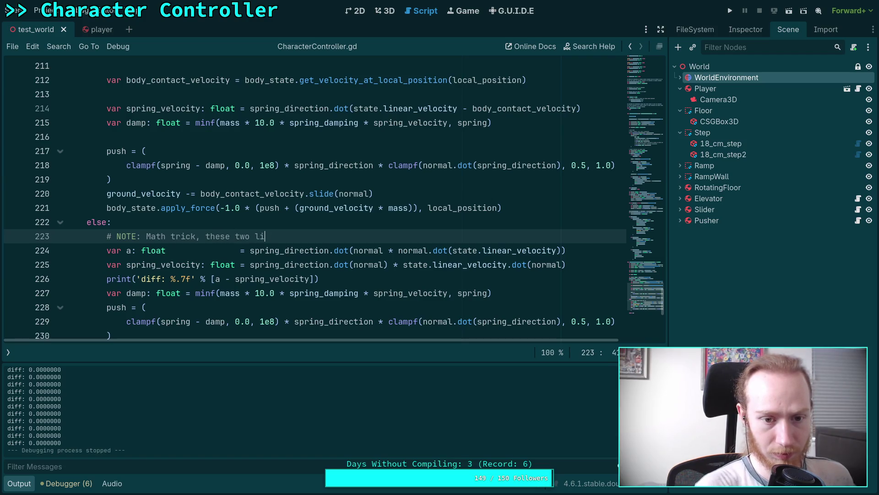
text(nes are equivalent)
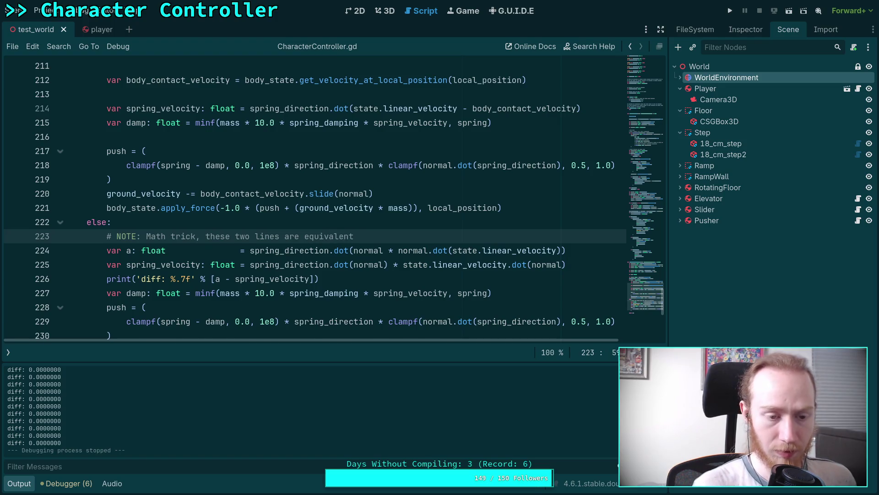
key(Return)
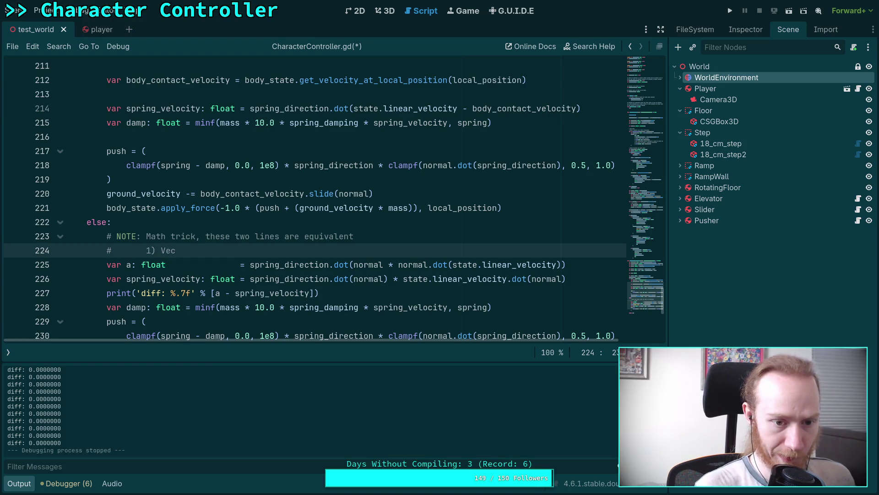
text(A.dot)
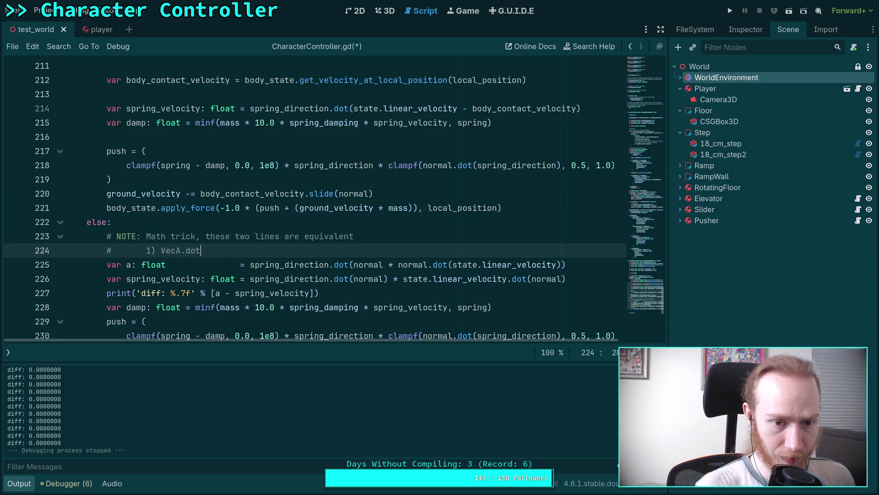
text((VecB) *)
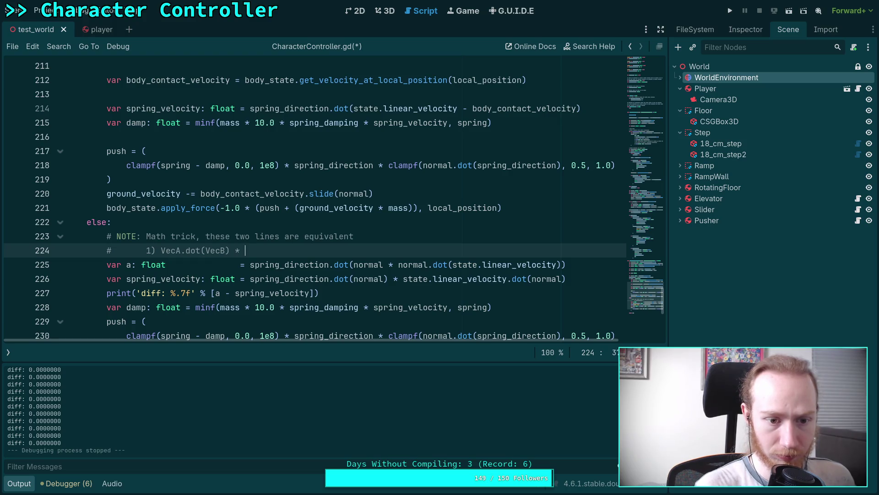
text(c)
text(C.dot()
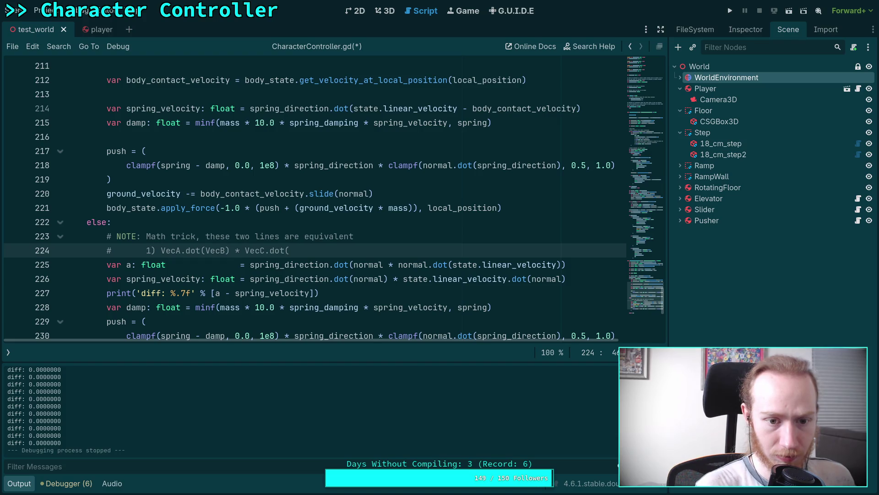
click(160, 250)
key(Delete)
key(Delete)
key(Delete)
drag(191, 252, 235, 252)
key(Delete)
key(Delete)
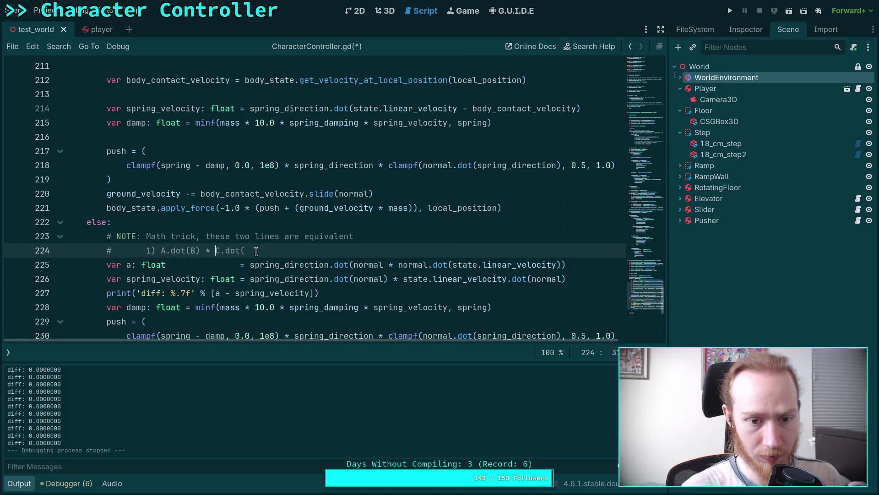
click(256, 252)
text(B))
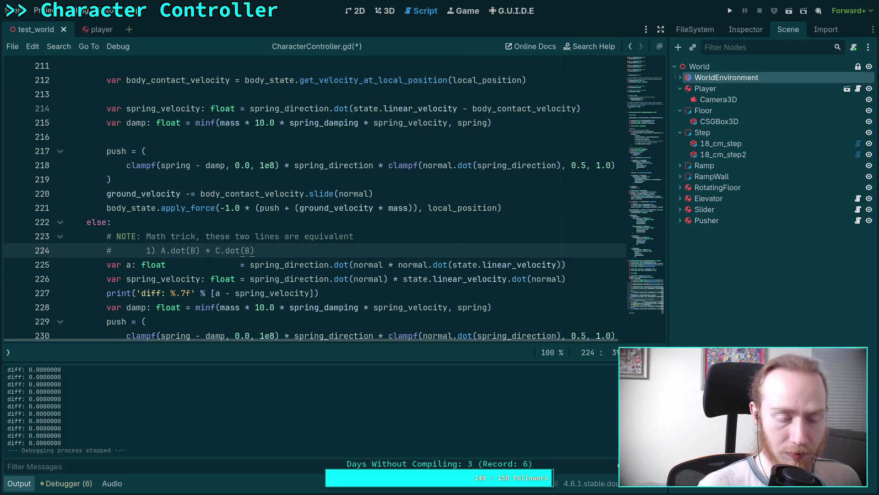
key(Return)
Add the comment line for formula 2) A.dot(C * C.dot(B)) and review it
text(#       2) A)
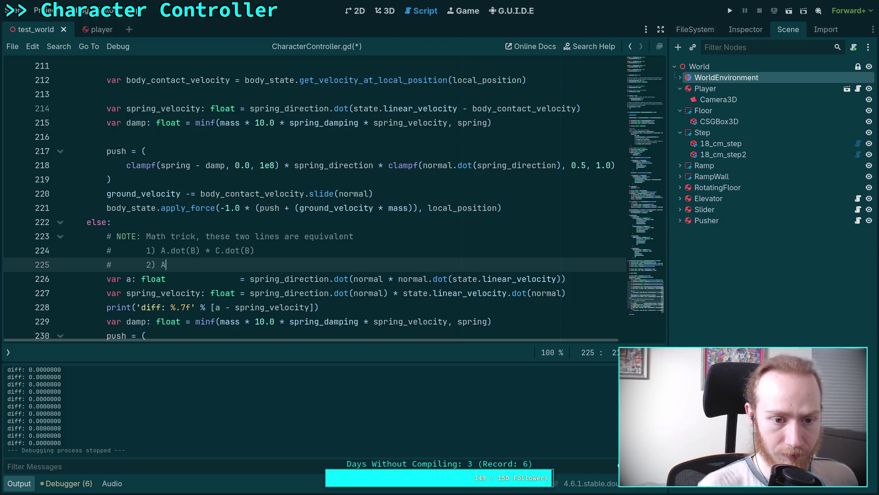
text(.dot(C ()
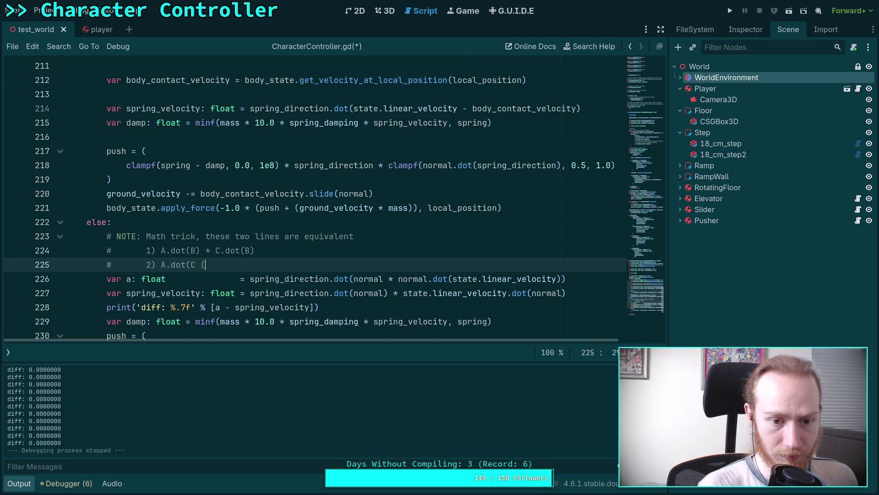
text(* C.dot)
text()))
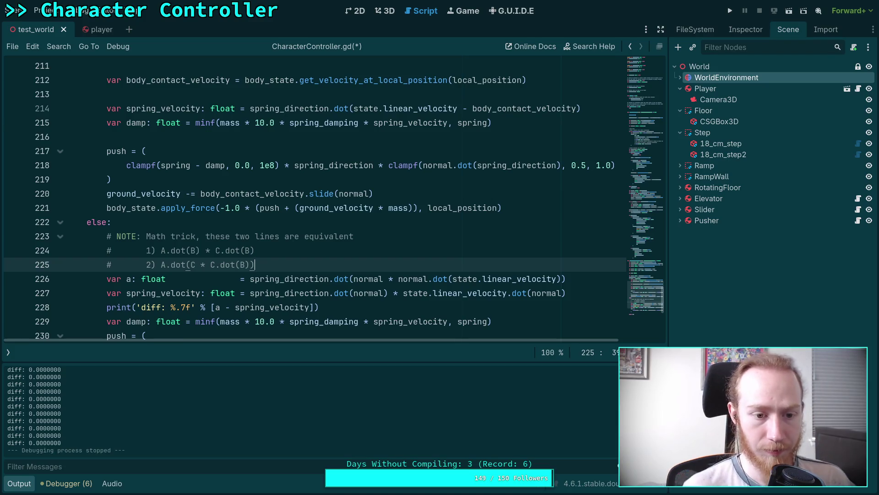
click(275, 278)
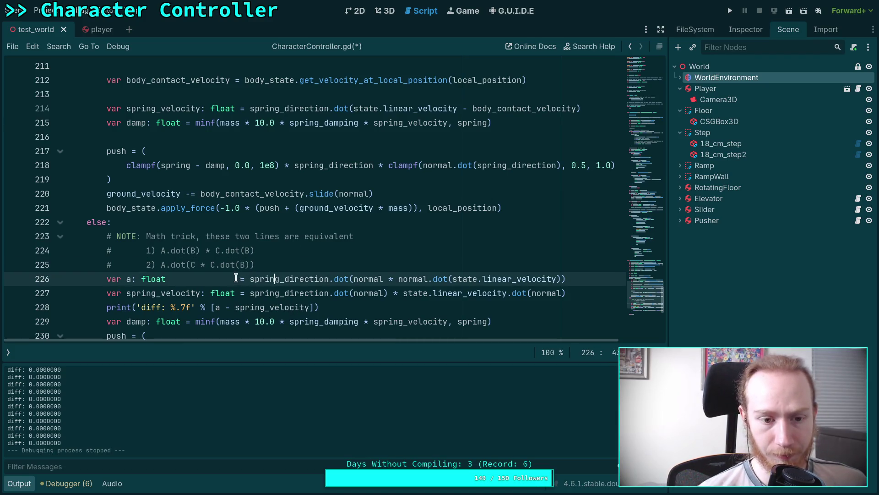
drag(191, 265, 249, 264)
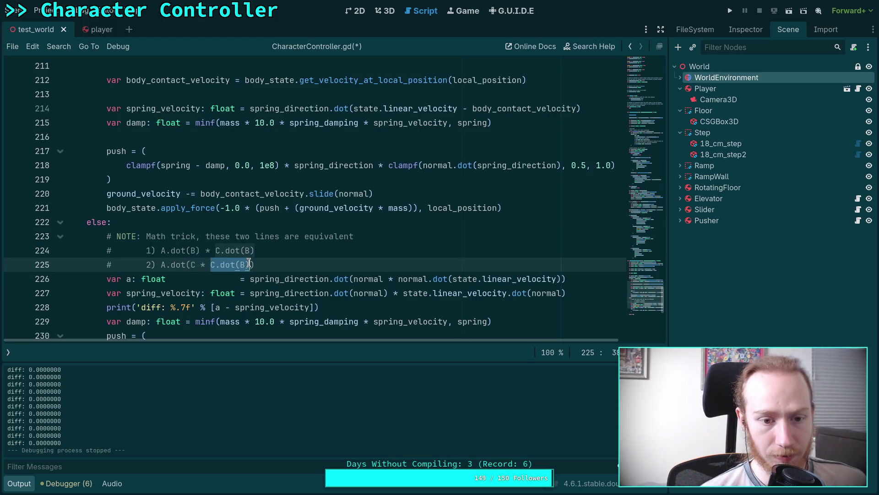
mouse_move(189, 266)
mouse_down()
mouse_move(257, 265)
mouse_move(235, 266)
mouse_up()
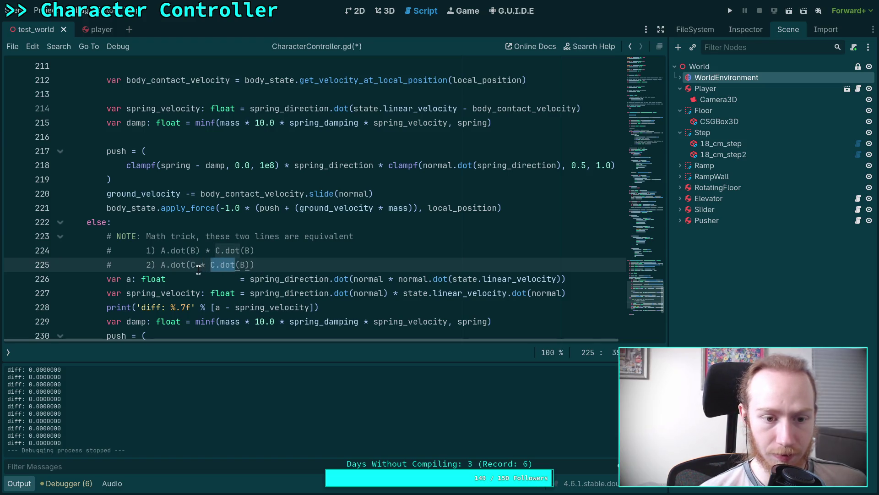
click(290, 270)
scroll(305, 276, down, 2)
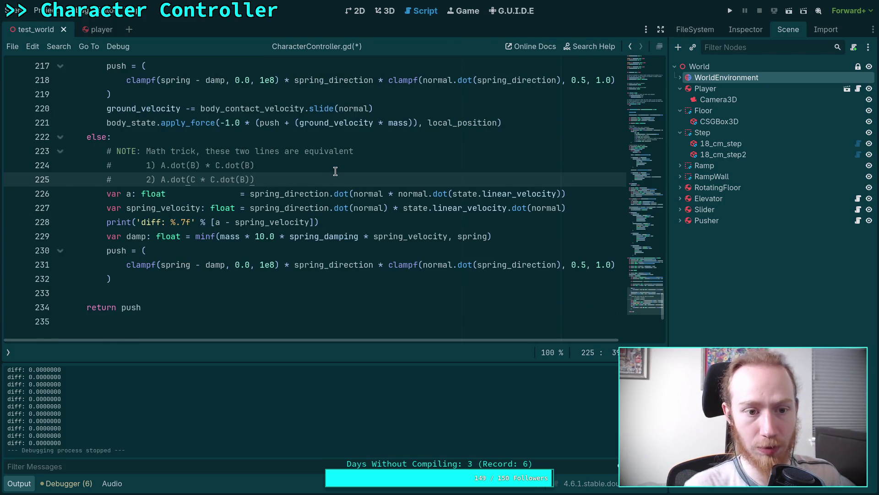
Delete the var a comparison line below the comment
mouse_move(552, 191)
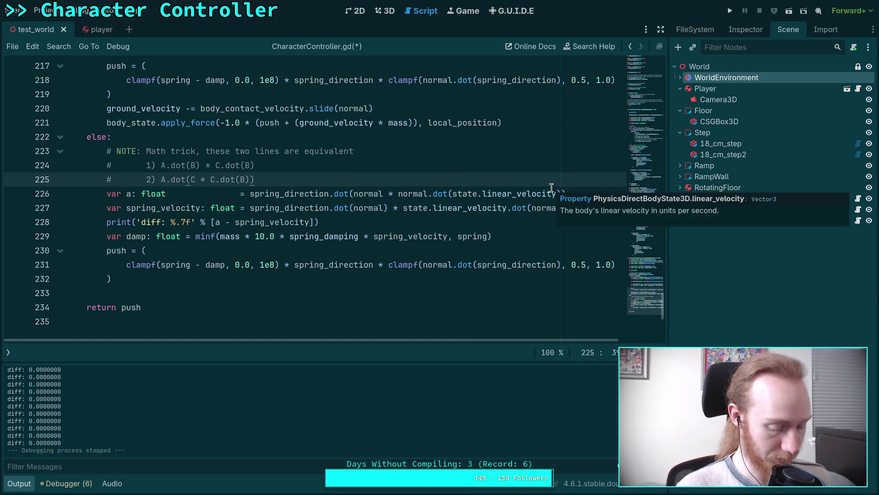
key(shift+Down)
key(shift+End)
key(Delete)
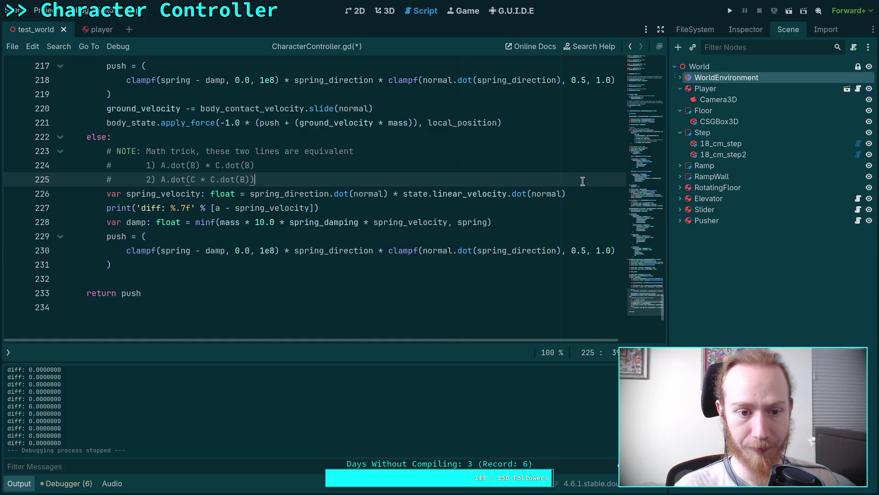
scroll(523, 236, up, 1)
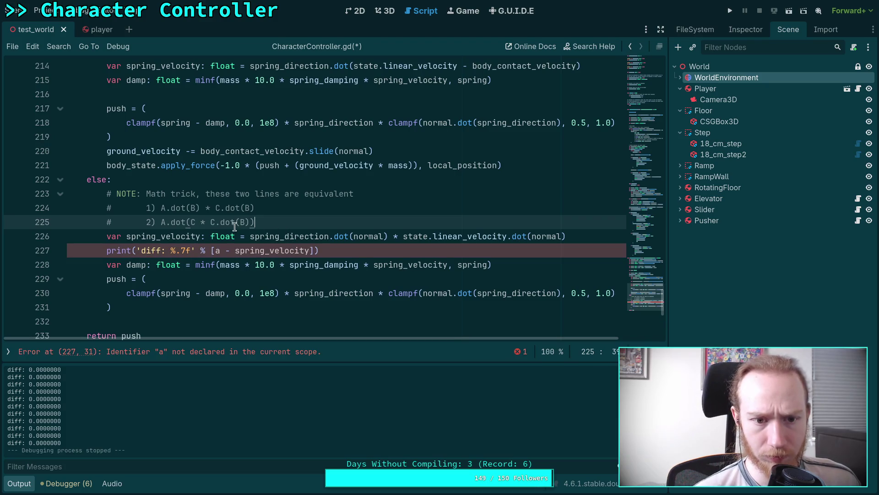
Change the comment formulas to A.dot(N) * B.dot(N) and A.dot(N * N.dot(B))
click(217, 209)
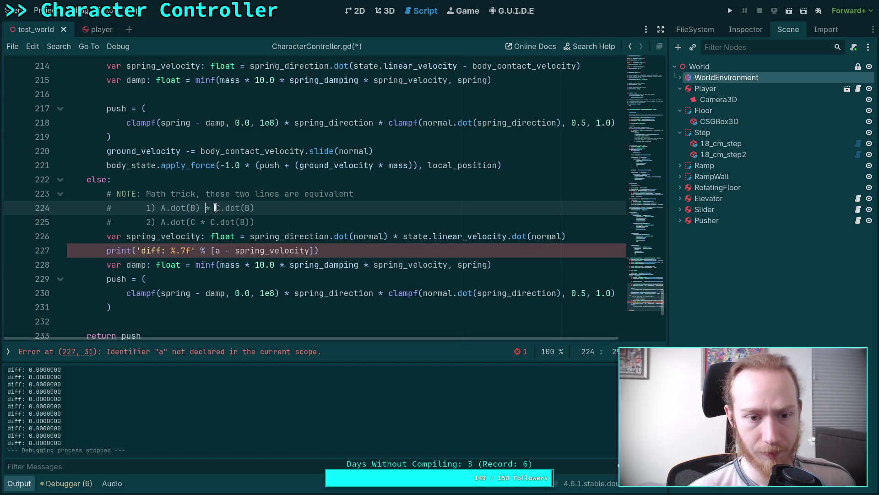
text(b)
key(BackSpace)
text(B)
key(BackSpace)
text(R)
text(C)
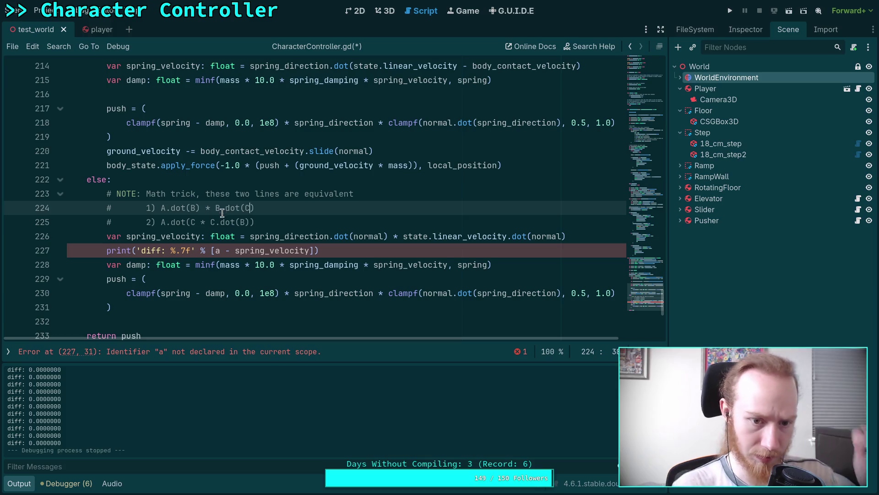
click(248, 233)
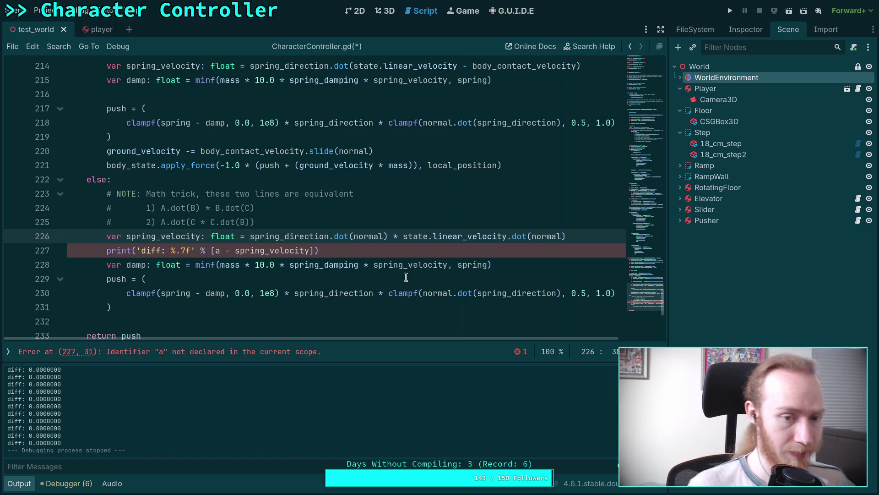
double_click(193, 209)
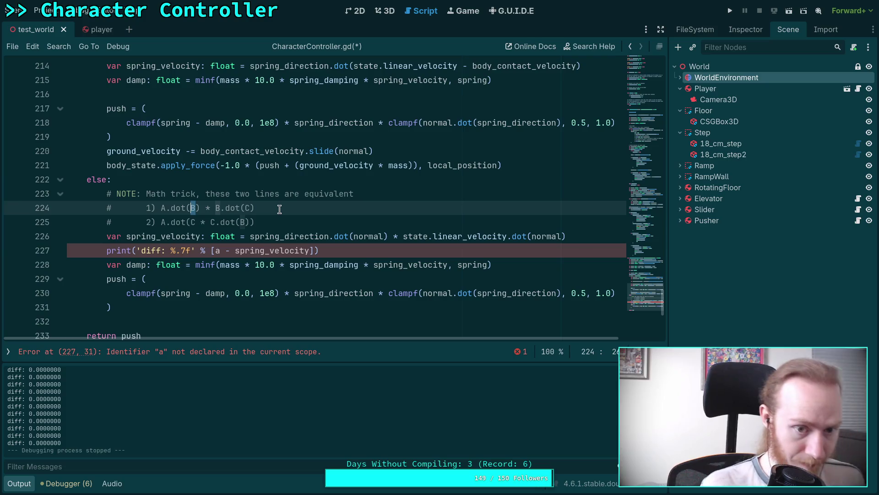
text(N)
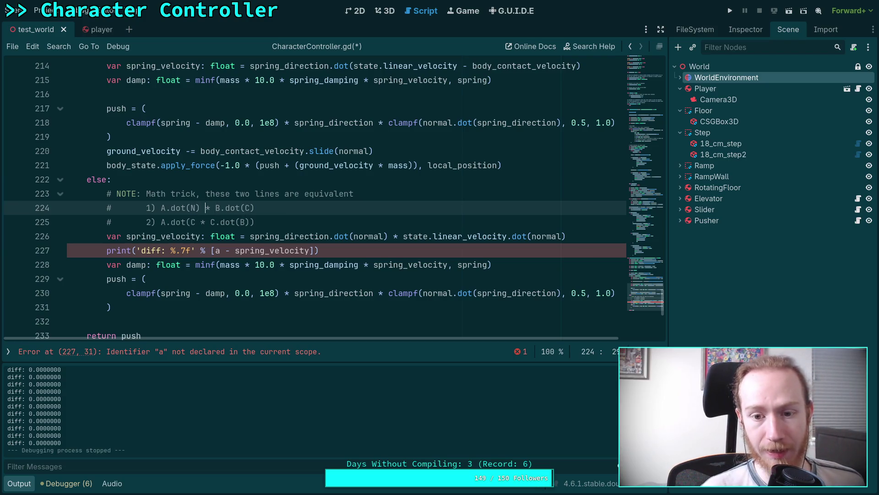
text(N)
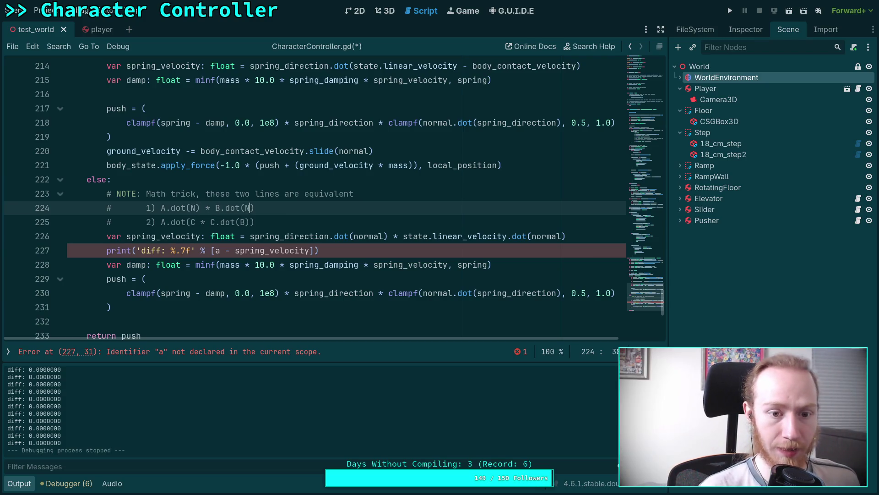
double_click(193, 221)
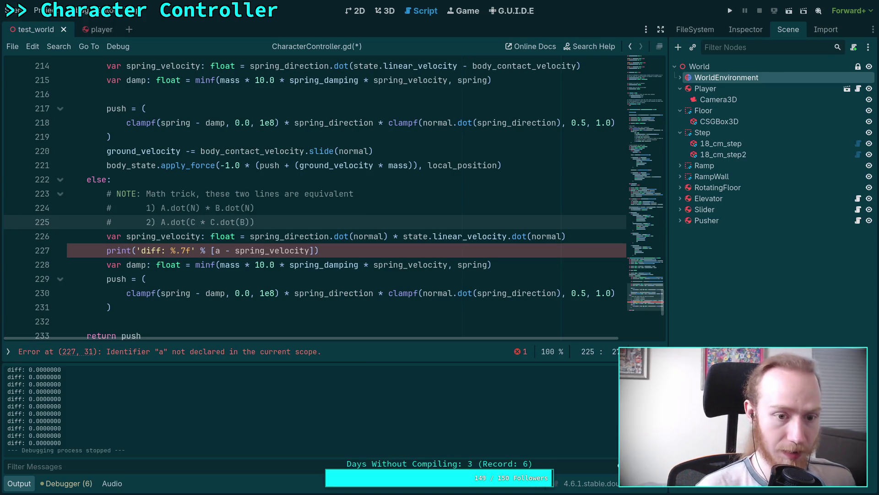
text(N)
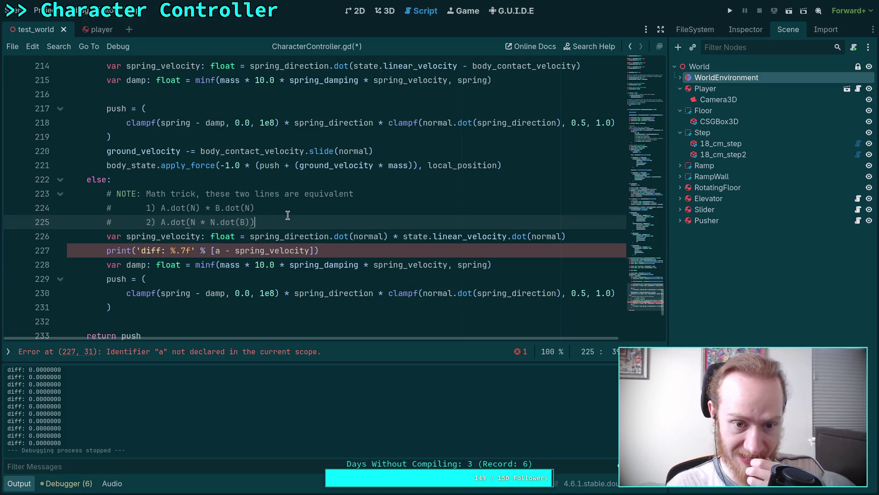
Delete the print('diff…') debug line
click(371, 250)
shift+click(591, 237)
key(BackSpace)
click(387, 263)
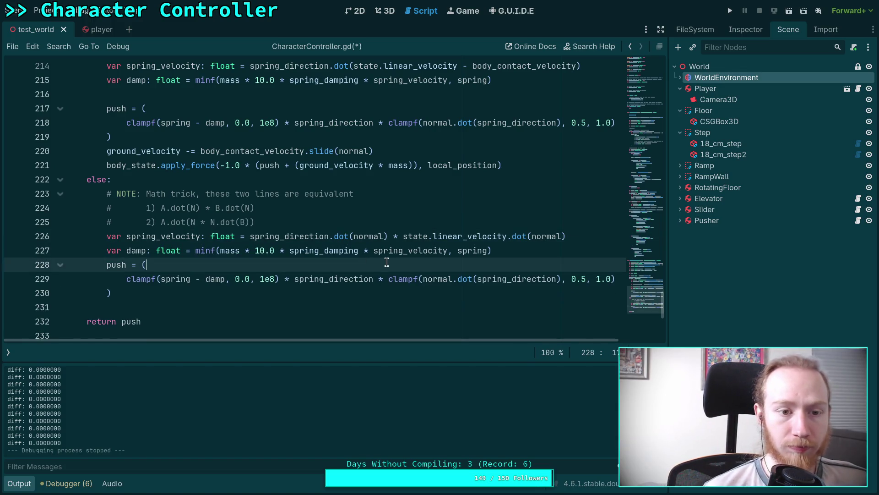
scroll(453, 276, up, 1)
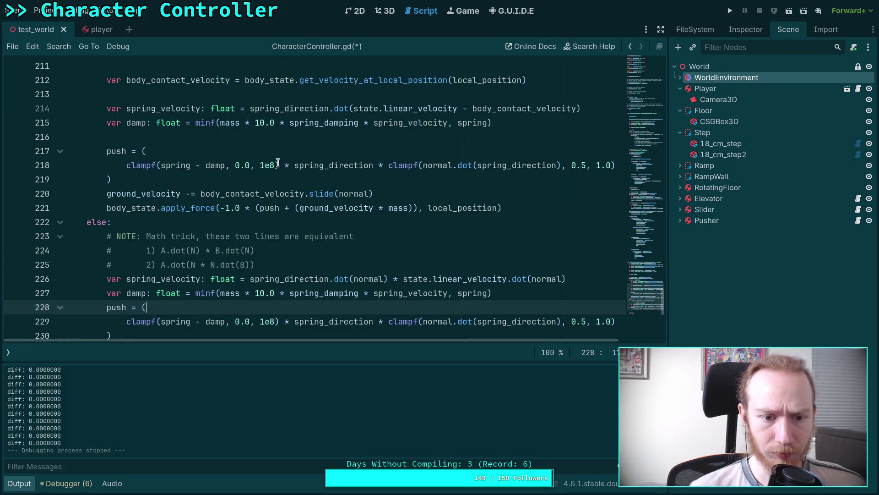
Try a spring_direction.dot(normal) * prefix on line 214, then remove it again
click(353, 108)
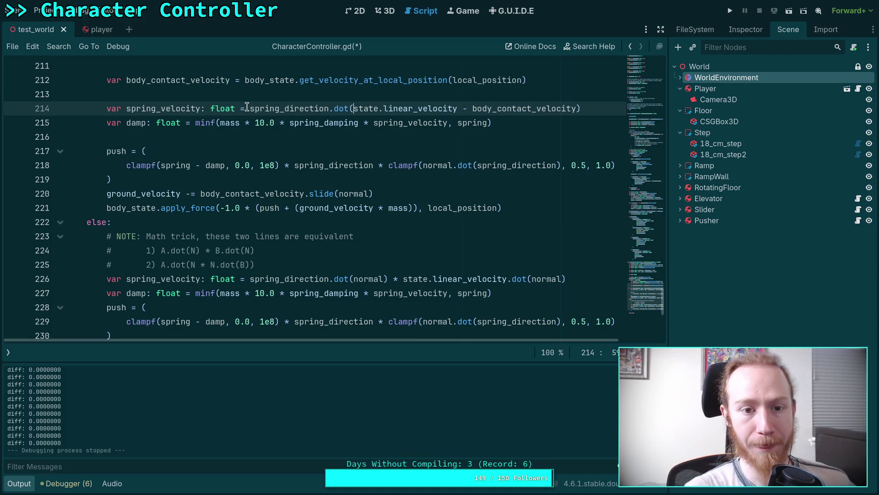
text(spring_)
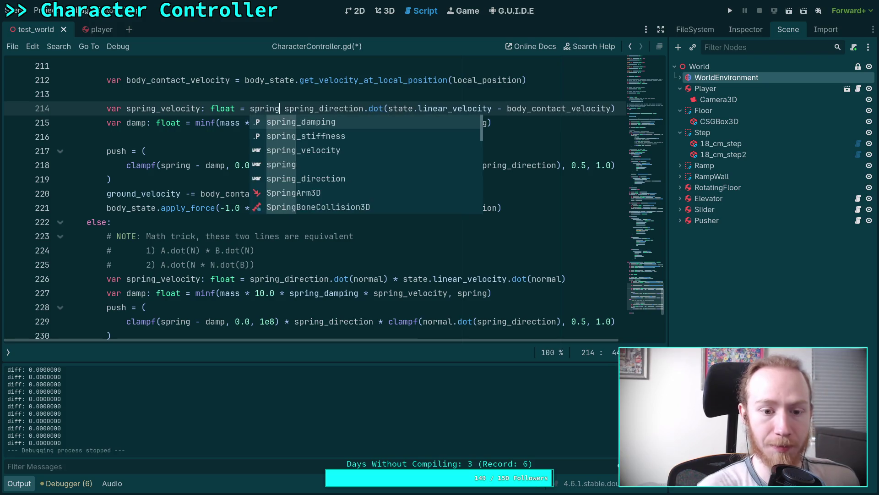
text(direction.dot)
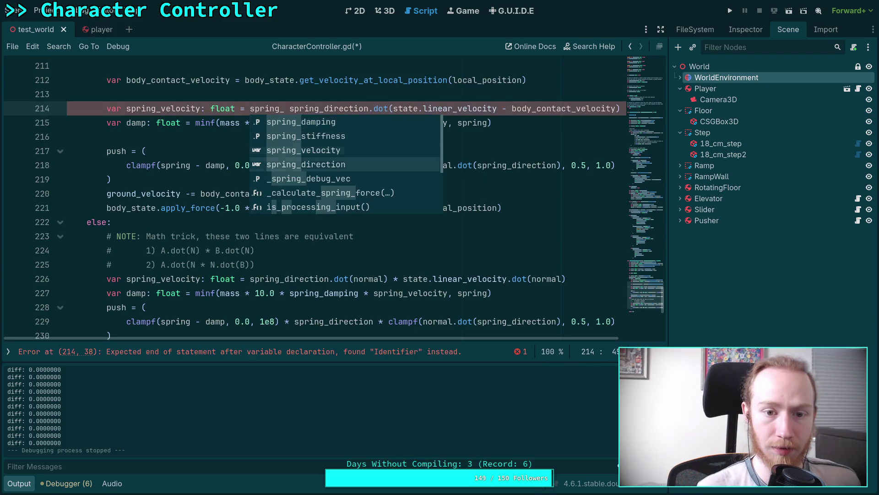
text((normal))
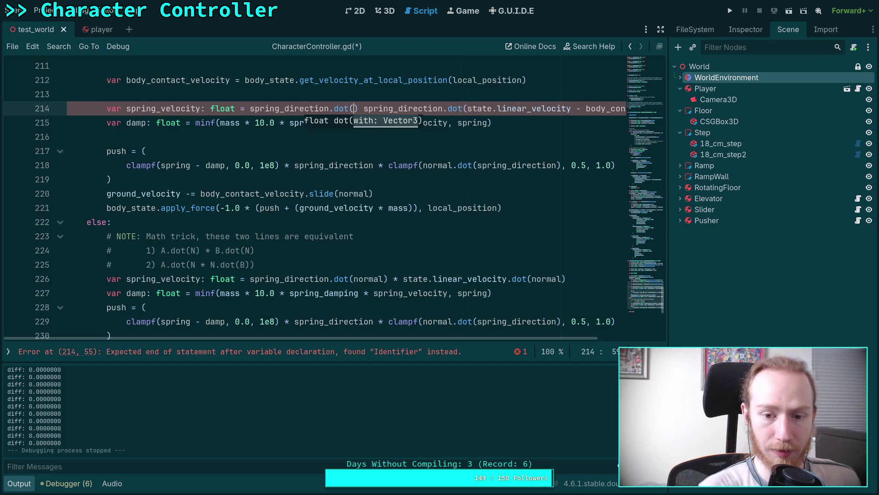
text( *)
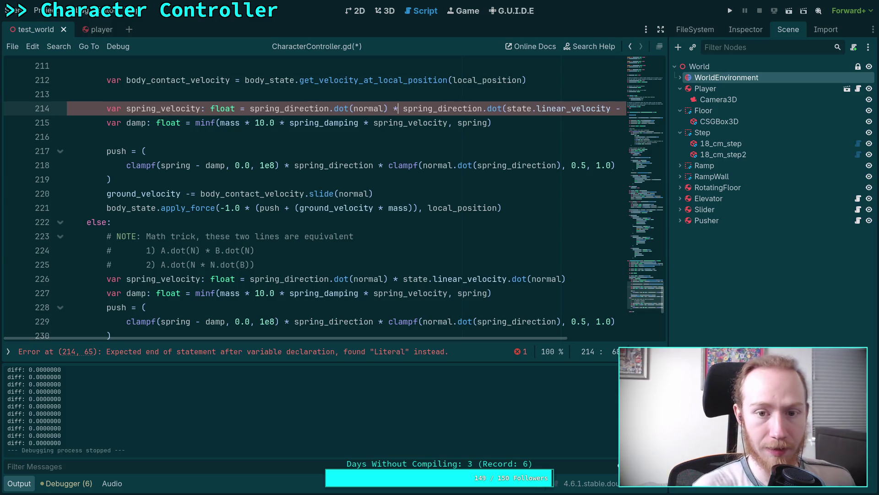
drag(394, 340, 514, 347)
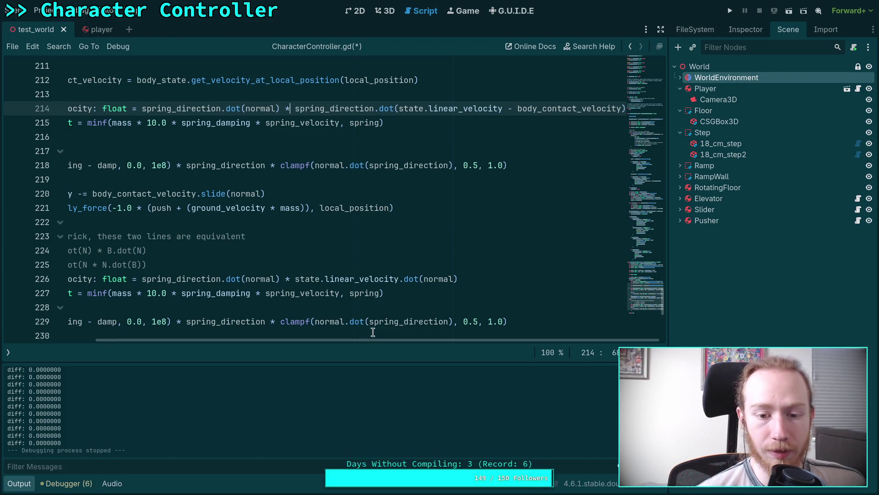
drag(375, 339, 321, 349)
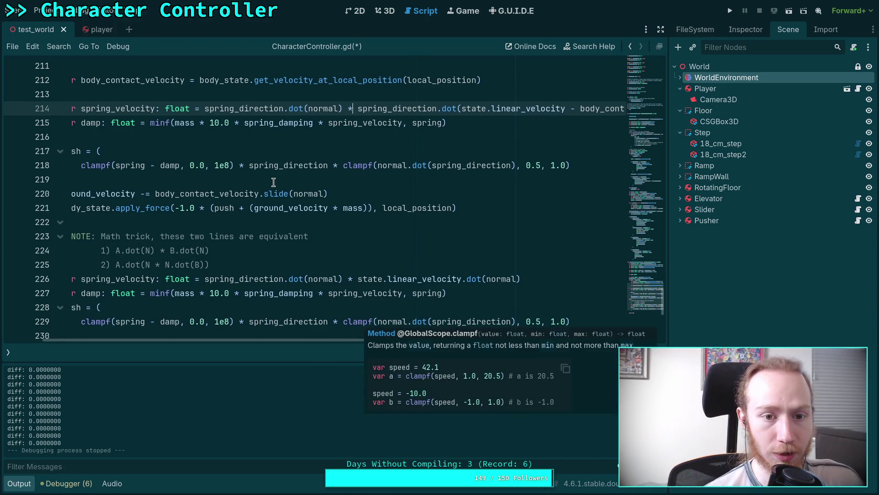
drag(203, 109, 646, 113)
click(285, 108)
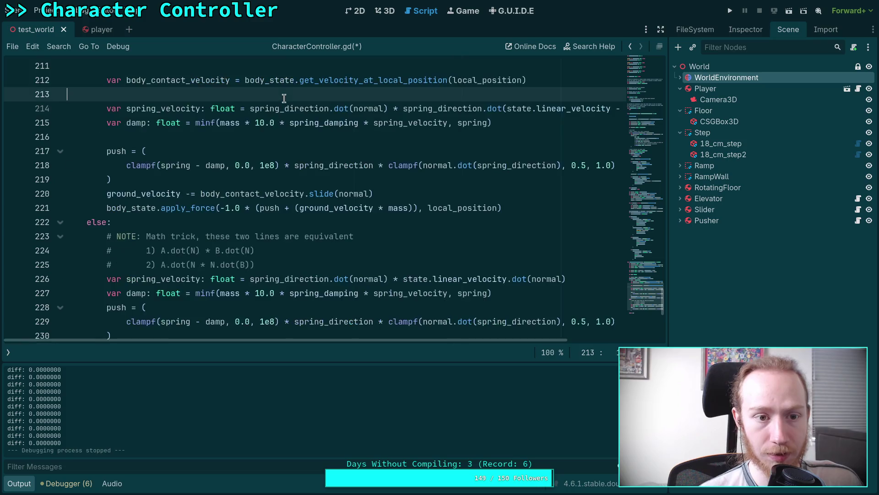
key(Delete)
key(ctrl+BackSpace)
key(ctrl+BackSpace)
key(ctrl+BackSpace)
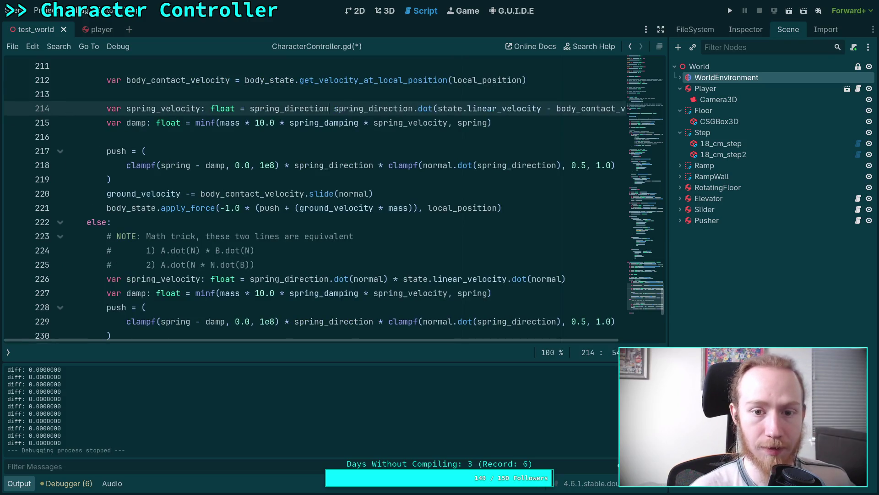
Rewrite line 214 as spring_direction.dot(normal * normal.dot(state.linear_velocity - body_contact_velocity))
click(353, 109)
text(()
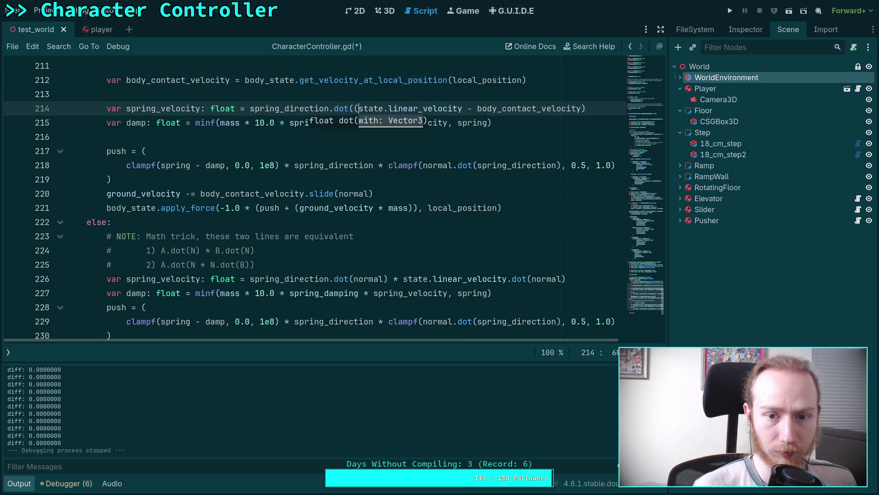
click(603, 107)
text(slide(normal)))
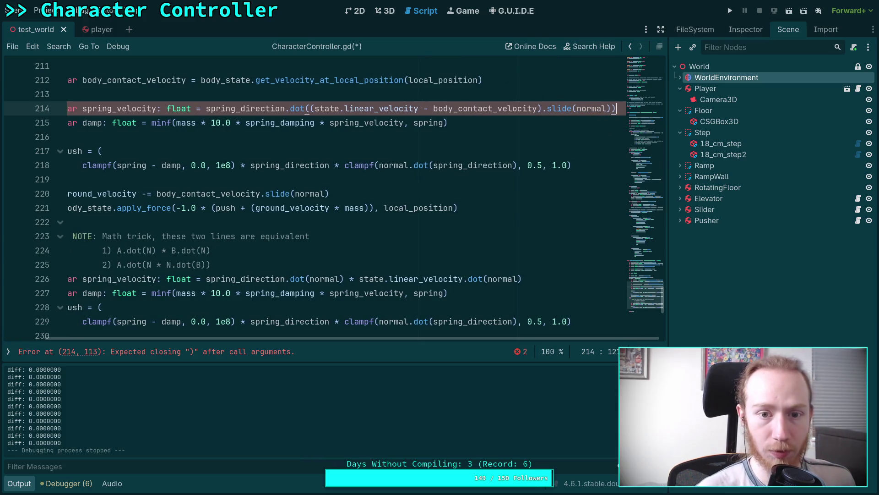
click(311, 109)
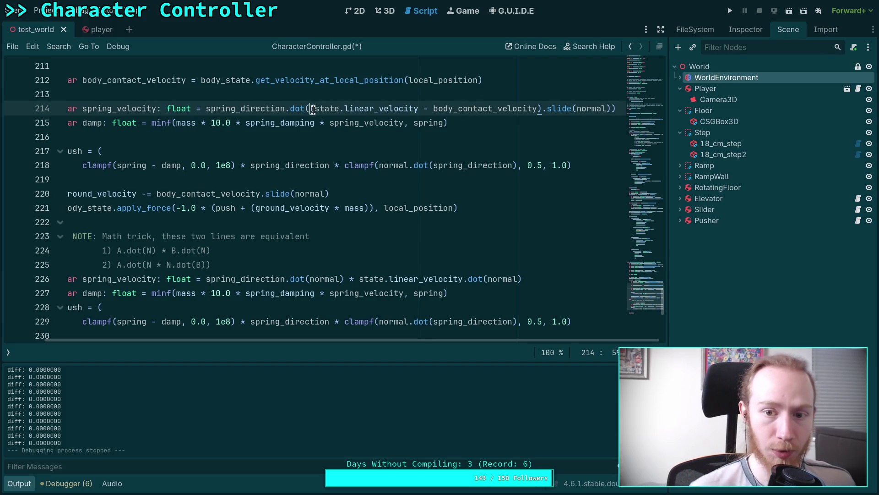
text(norm)
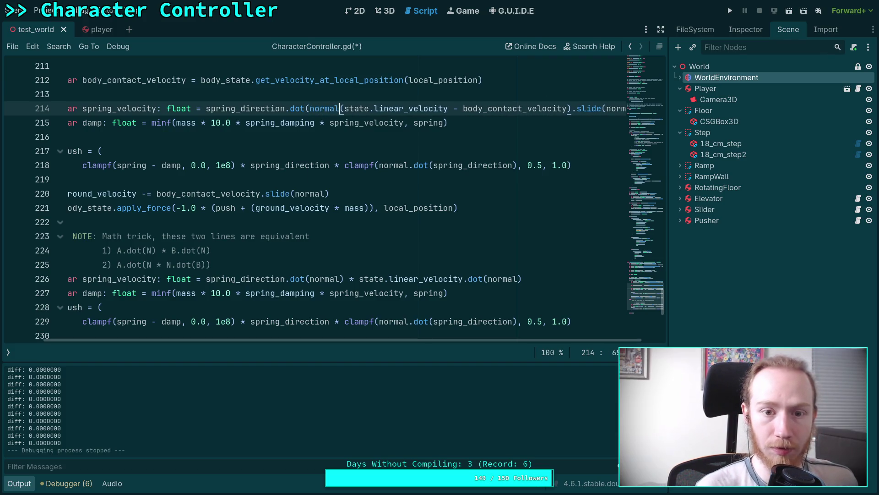
text(al * (norm)
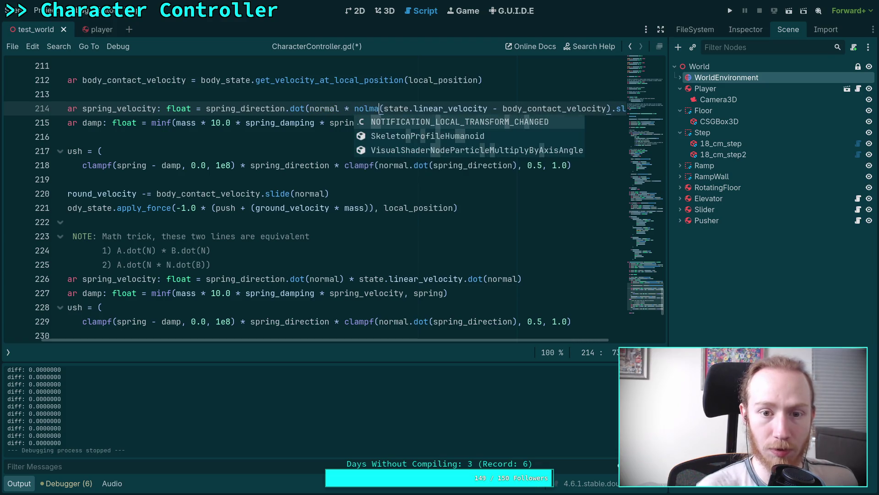
text(al.dot)
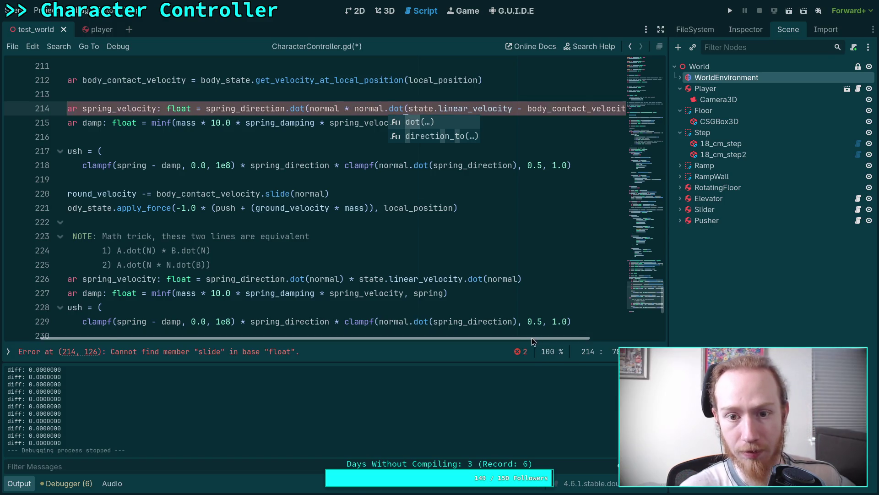
scroll(531, 338, right, 2)
drag(553, 113, 626, 113)
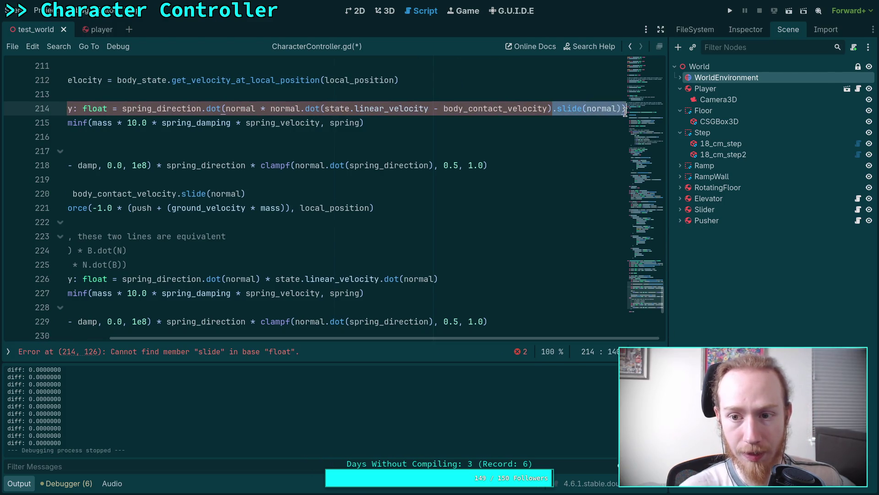
key(BackSpace)
text())
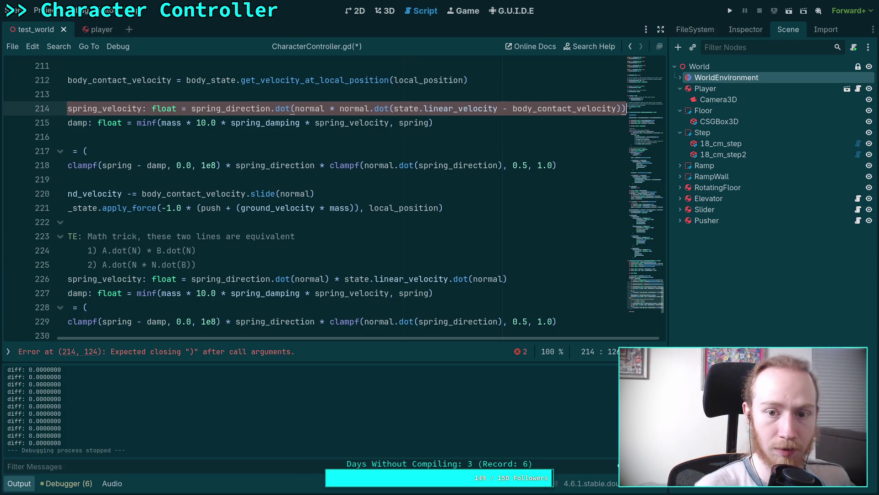
click(320, 94)
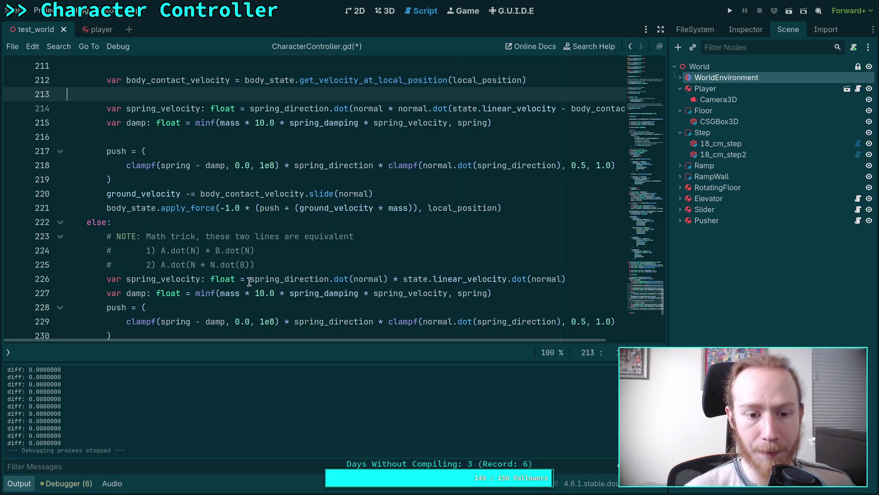
Copy the three-line NOTE comment and paste it on a new line above line 214
double_click(242, 264)
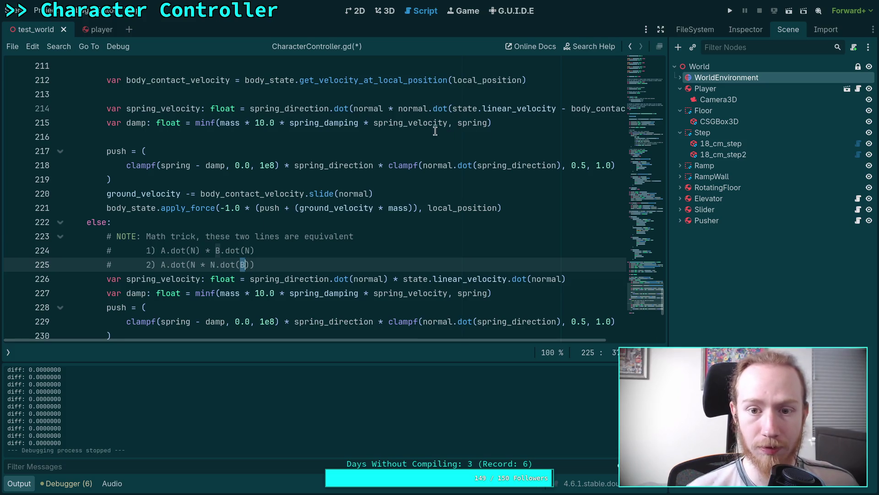
click(325, 99)
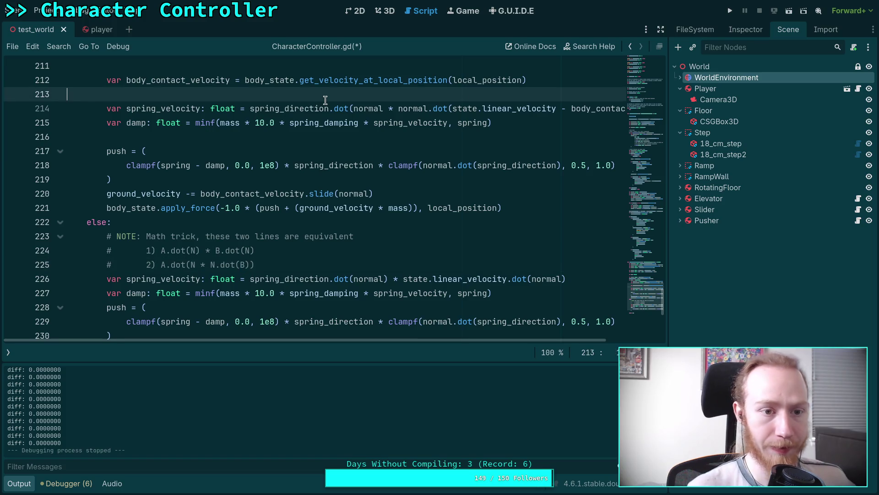
key(Return)
text(var s)
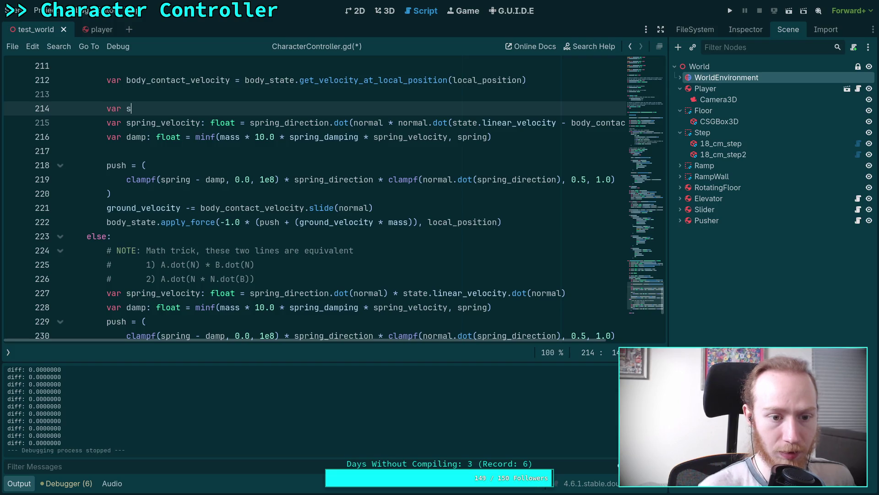
mouse_move(278, 279)
mouse_down()
mouse_move(174, 278)
mouse_move(107, 251)
mouse_up()
right_click(109, 252)
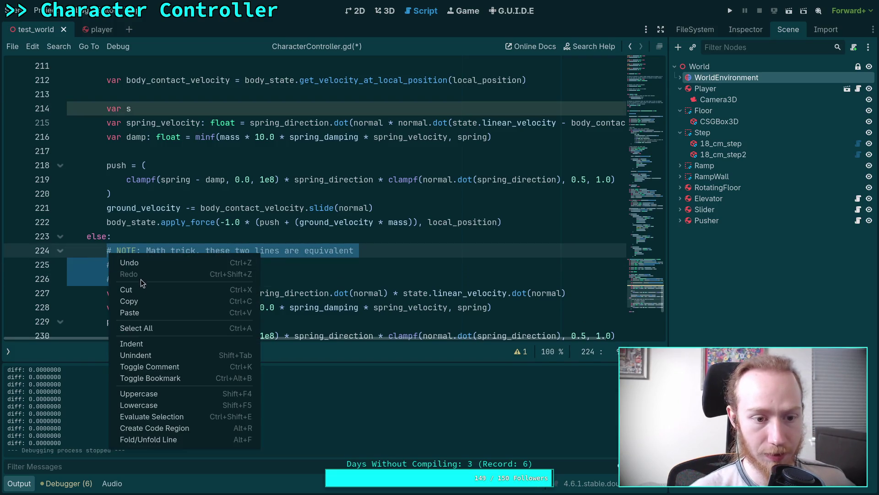
click(135, 302)
drag(132, 108, 107, 109)
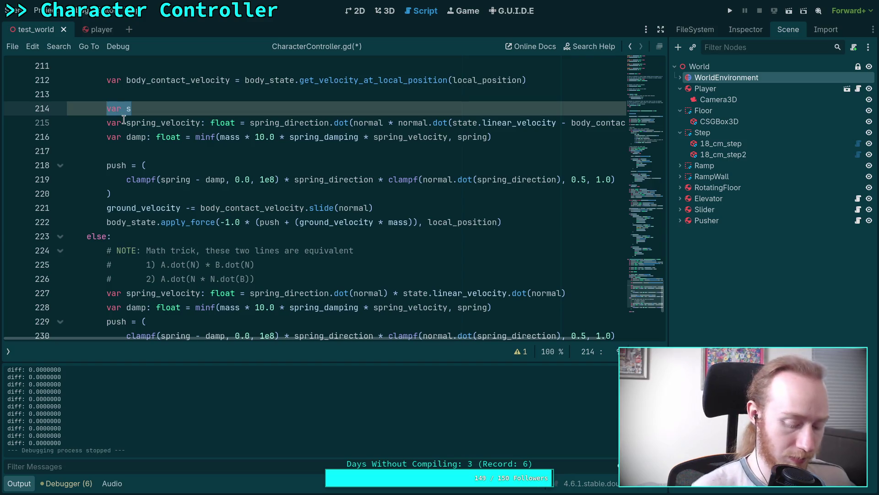
key(ctrl+v)
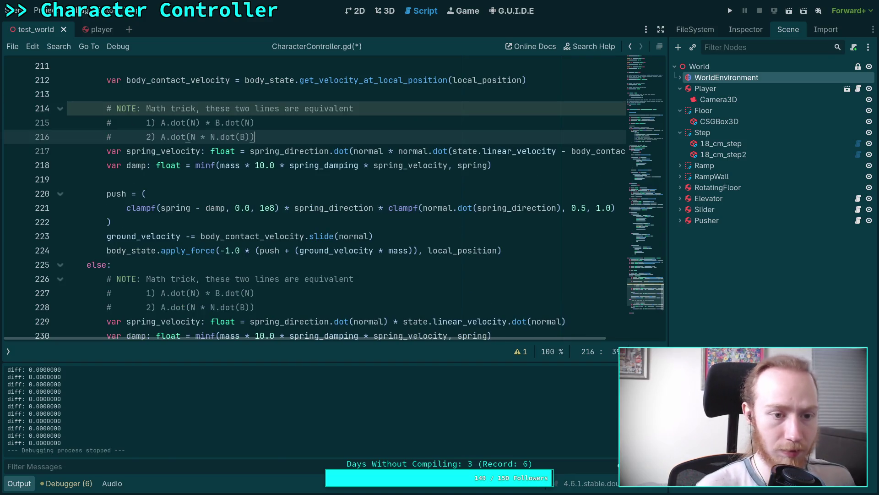
Start a new line 'var spring_velocity: float = spring_direction.dot(normal) * (state.lin'
key(Return)
text(var spring)
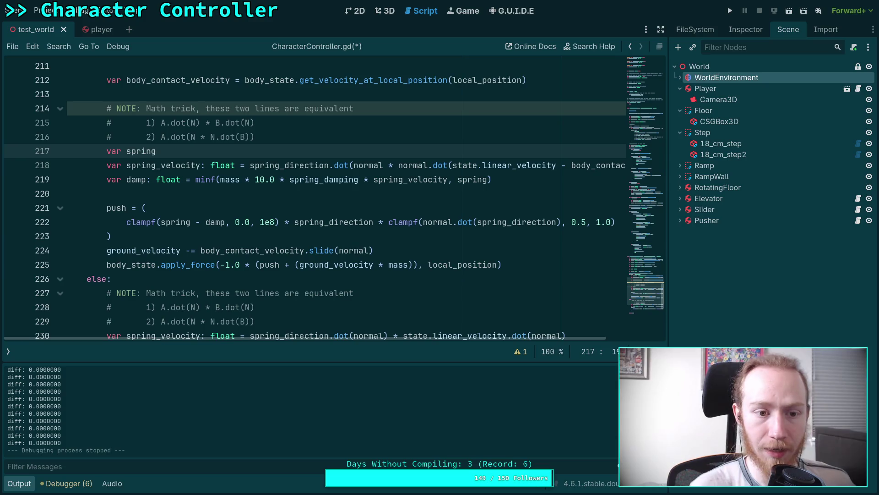
text(_velocity: float = )
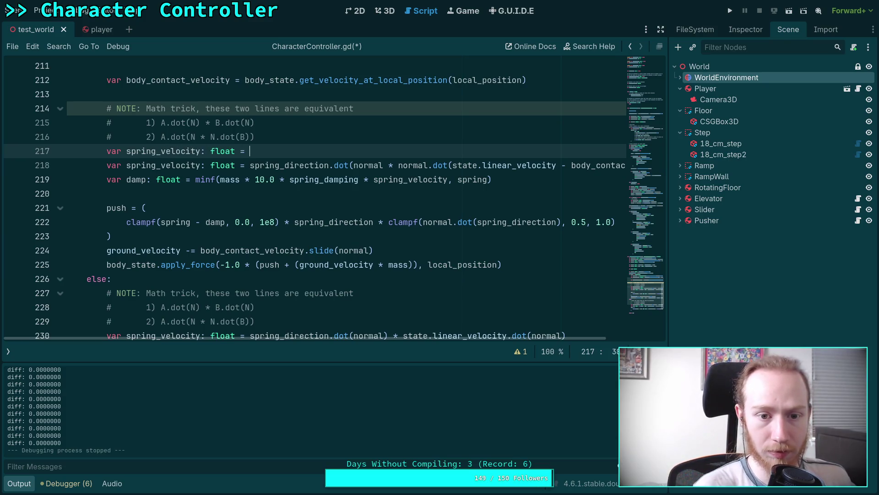
text(sp)
key(Down)
key(Down)
key(Down)
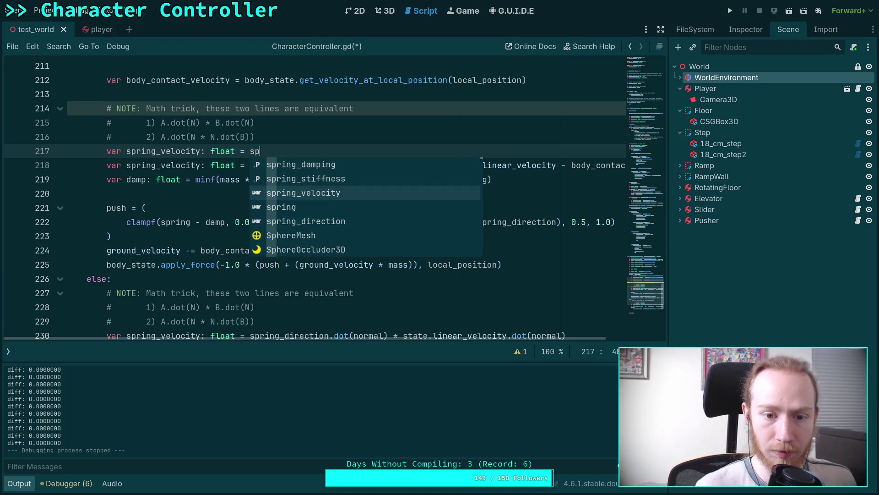
key(Return)
text(.dot(normal)
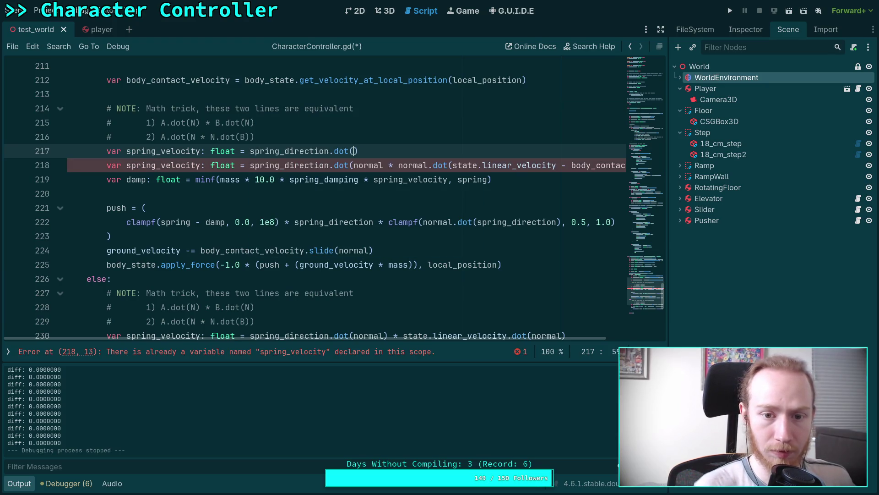
text() * )
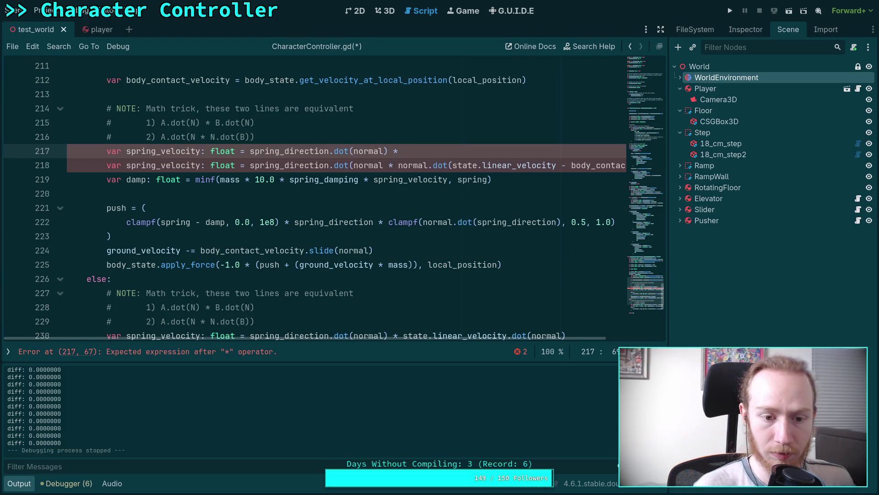
text(()
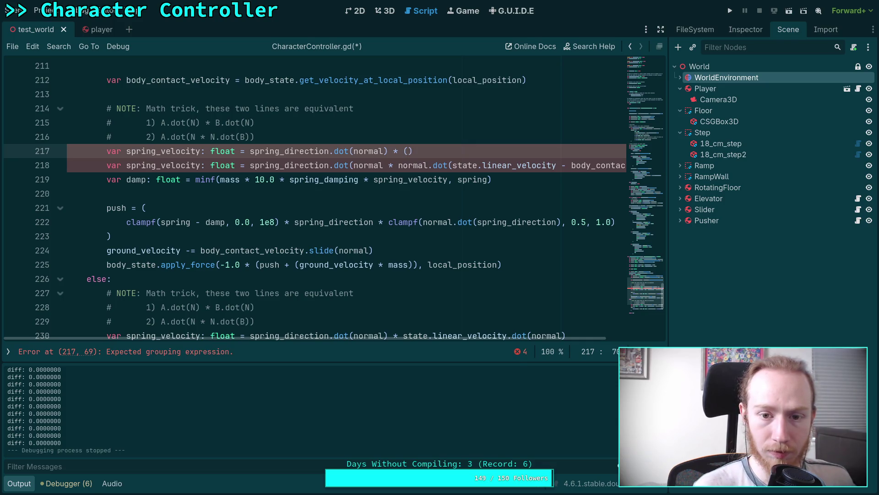
text(state.lin)
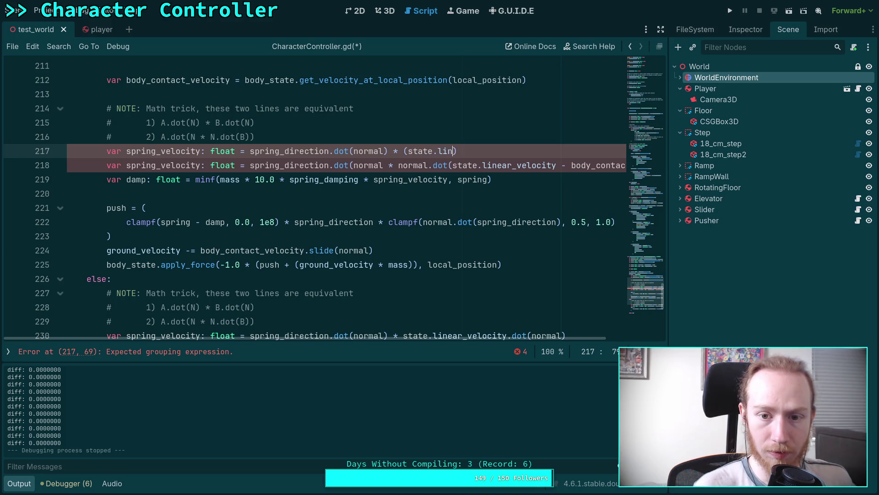
Complete the new line with state.linear_velocity - body_contact_velocity and extend the first identity comment
key(Return)
text(- body_contact_velocity)
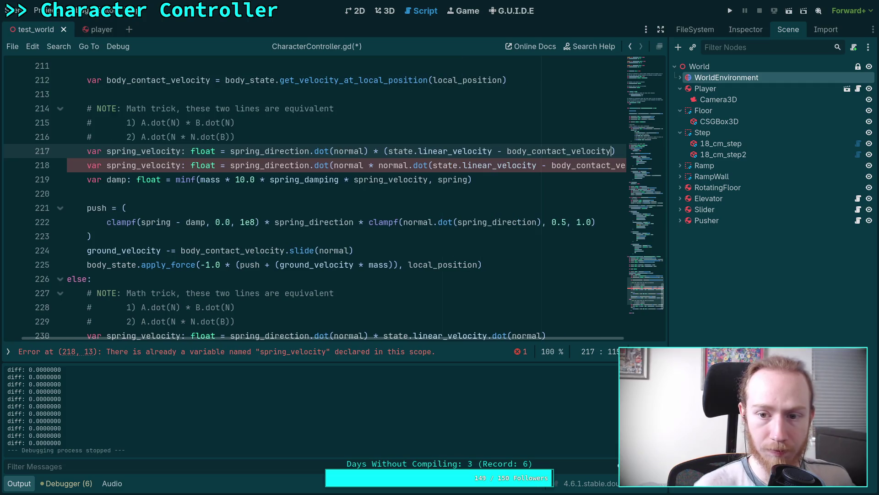
key(Right)
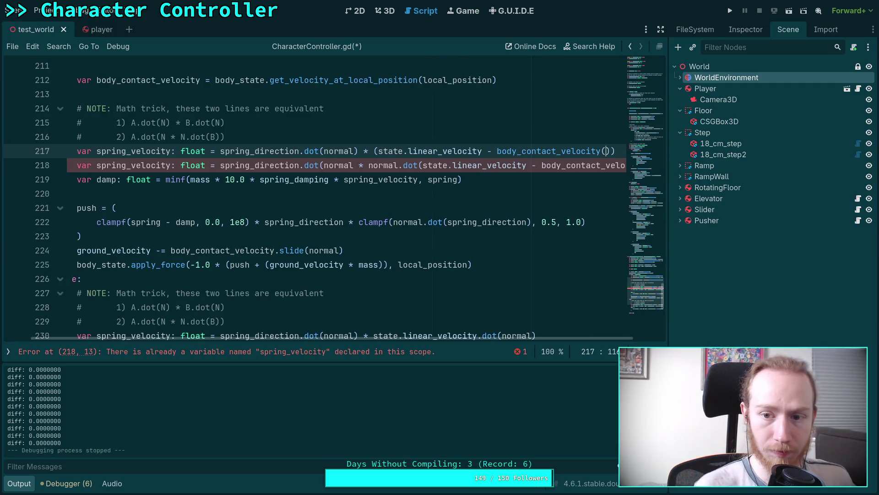
text(dot(no)
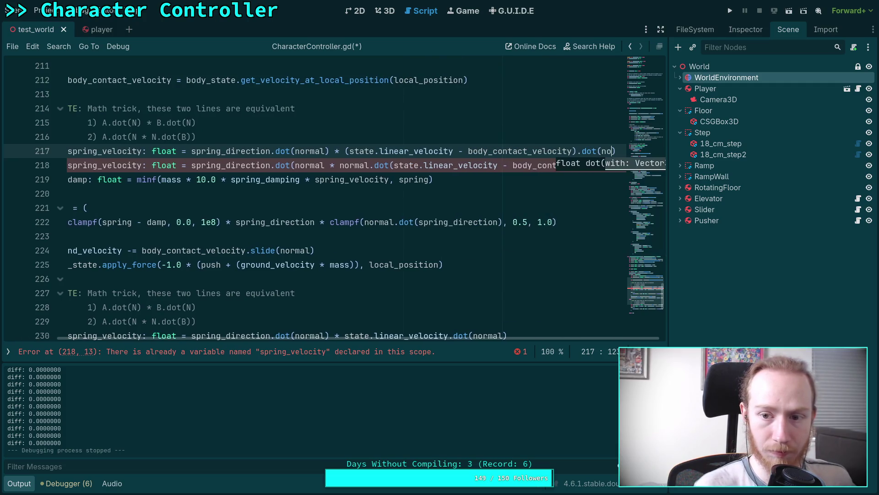
text(rmal)
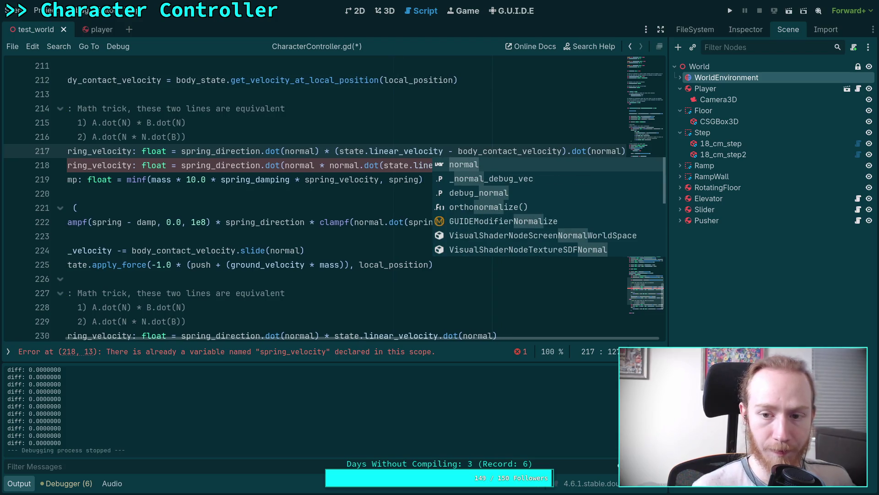
click(337, 152)
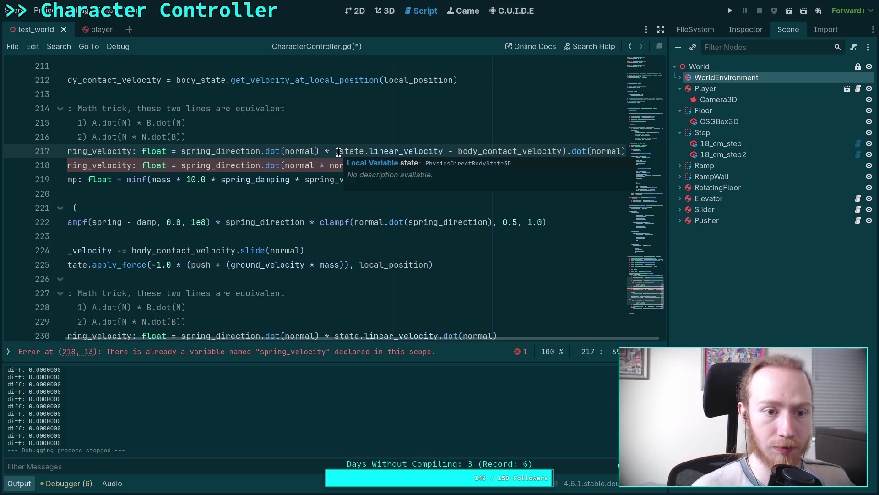
click(276, 121)
text(OR  N.do)
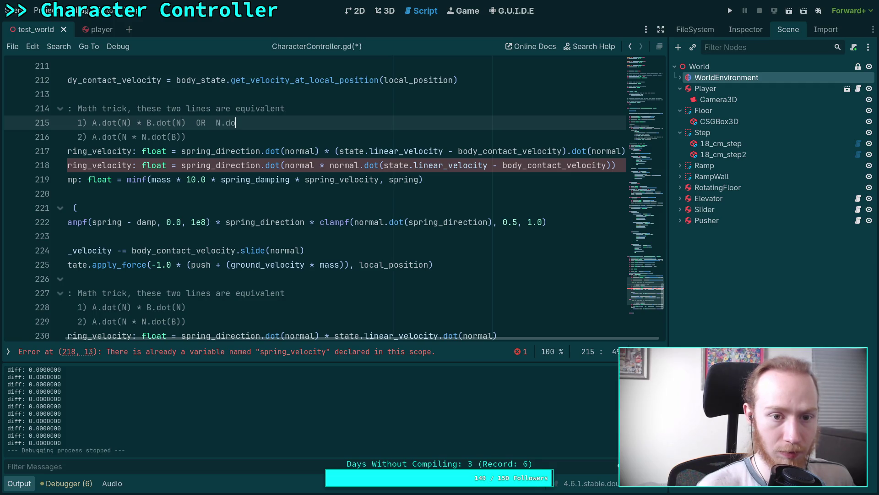
text(t(A)
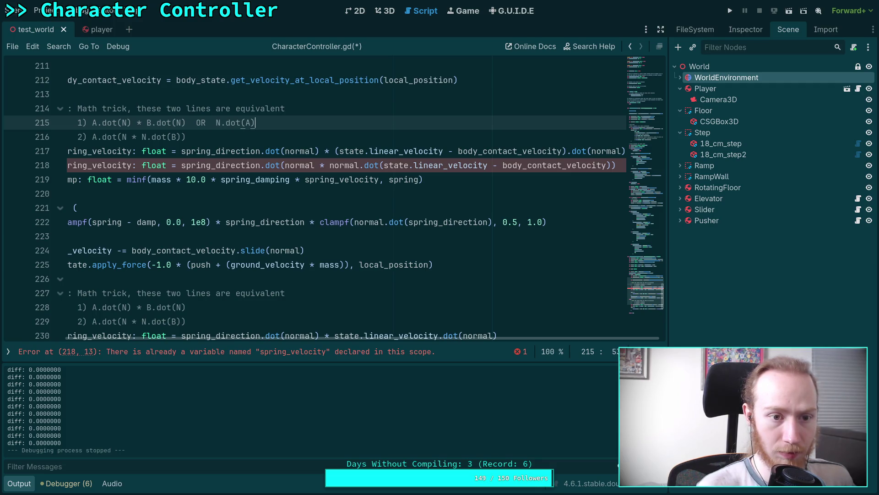
text(dot(B)
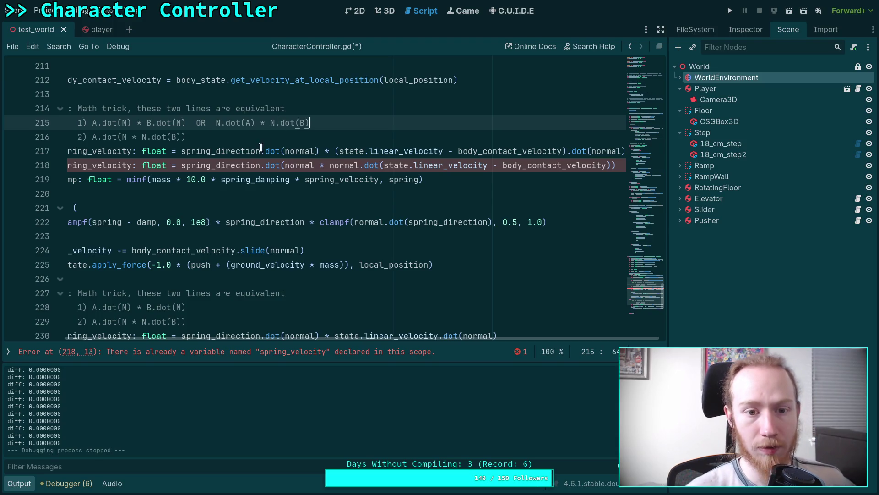
Reorder it to normal.dot(spring_direction) * normal.dot(...) and drop the trailing .dot(normal)
double_click(228, 151)
text(normal)
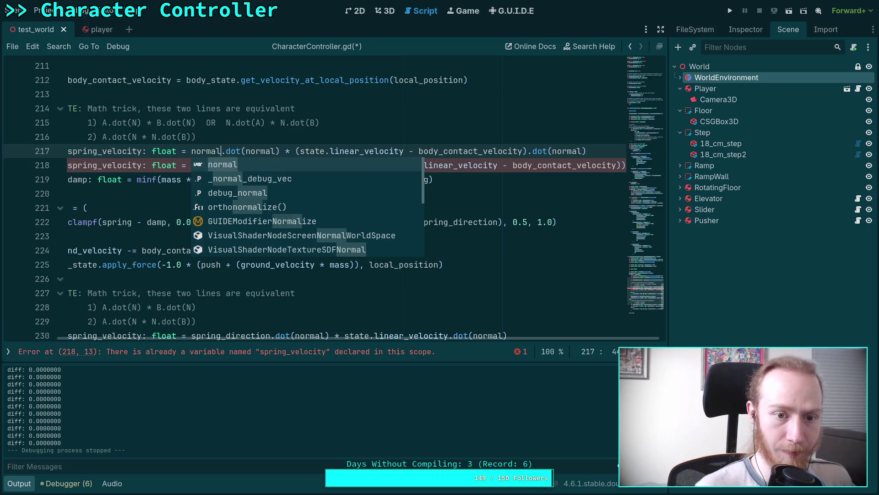
double_click(264, 151)
text(spring_)
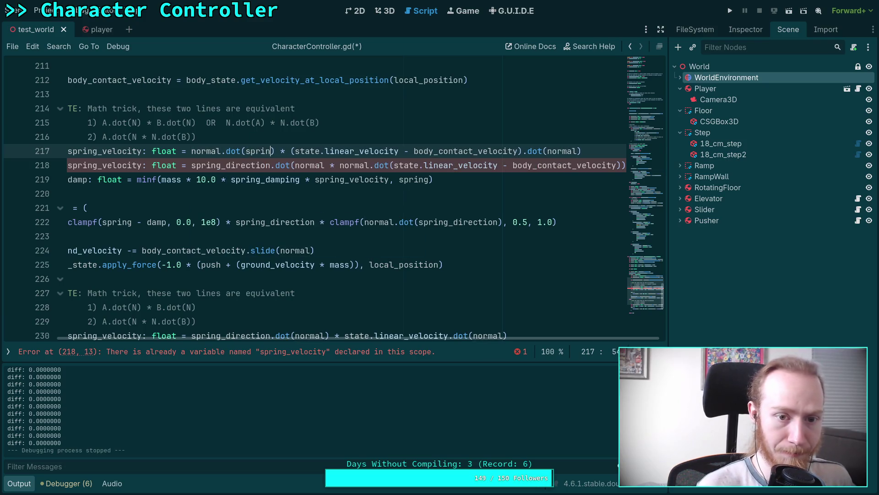
text(d)
key(Down)
key(Return)
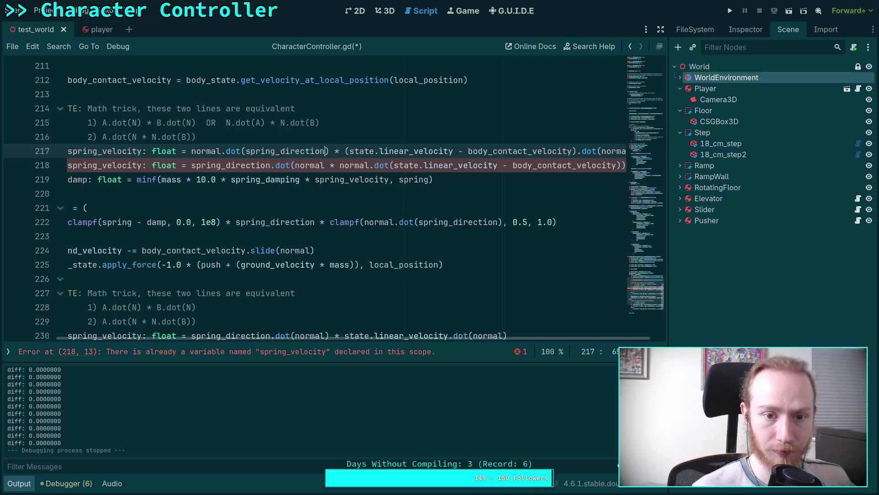
text(normal.dot)
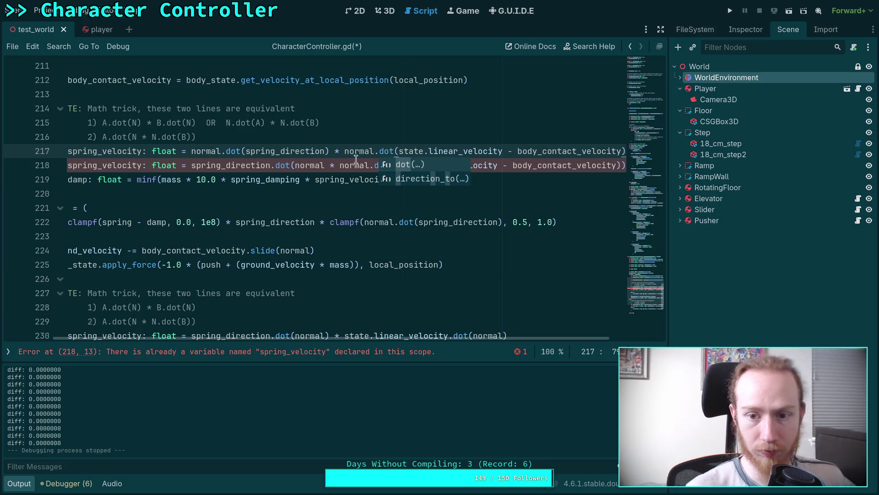
drag(501, 339, 552, 339)
drag(567, 151, 625, 150)
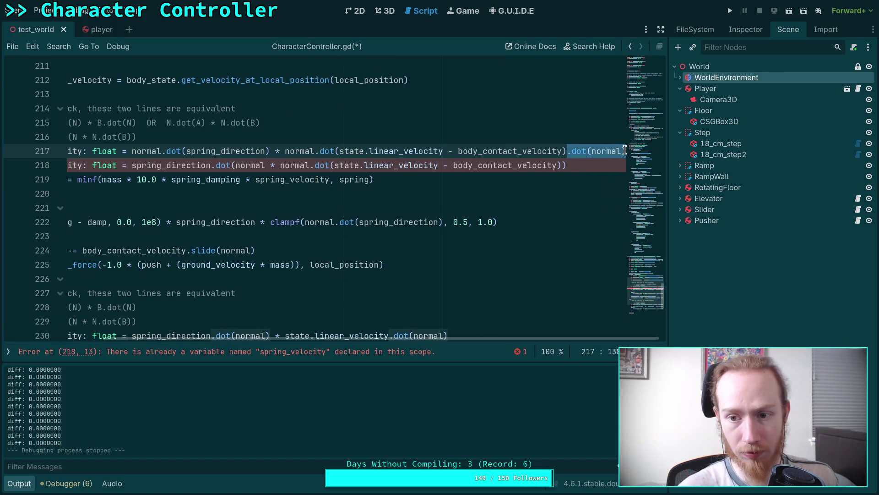
key(BackSpace)
Delete the old duplicate spring_velocity line, check its remaining uses, and save the script
scroll(388, 337, left, 3)
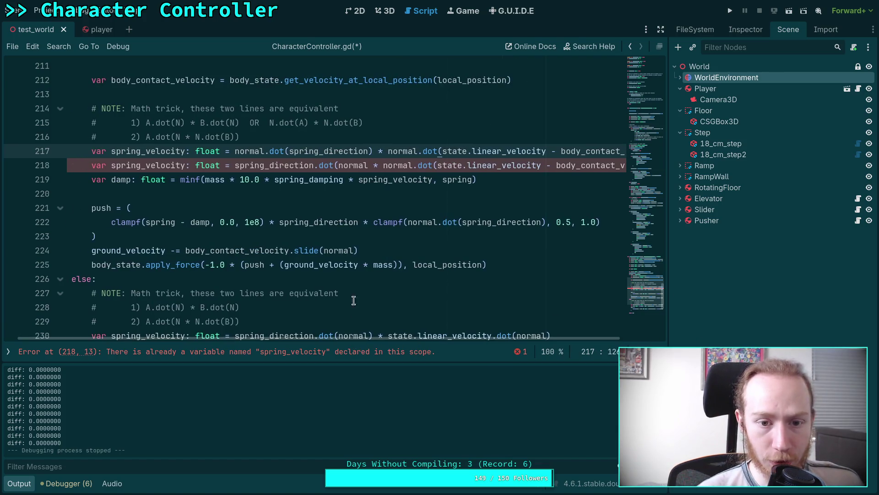
click(19, 483)
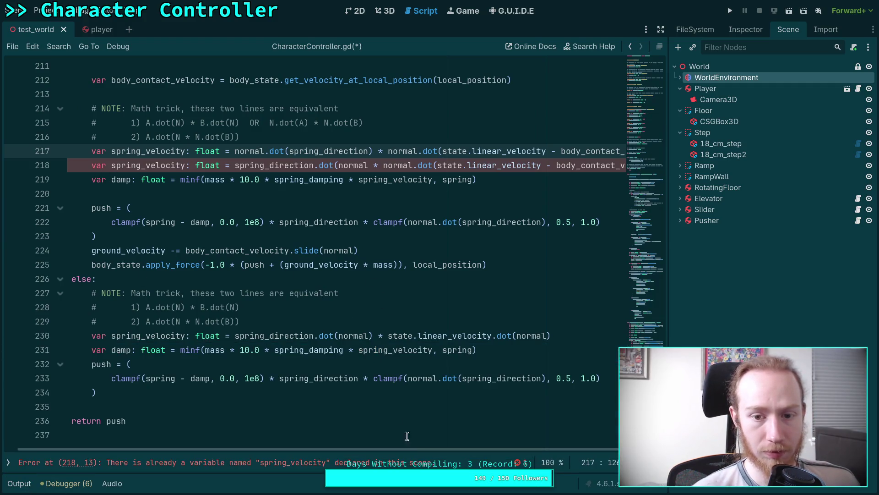
scroll(454, 449, right, 3)
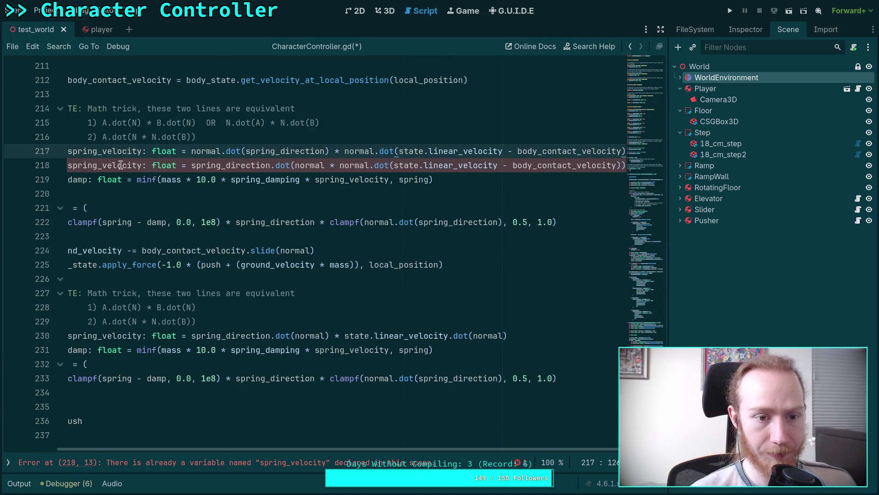
scroll(111, 164, up, 1)
scroll(266, 449, left, 4)
click(105, 207)
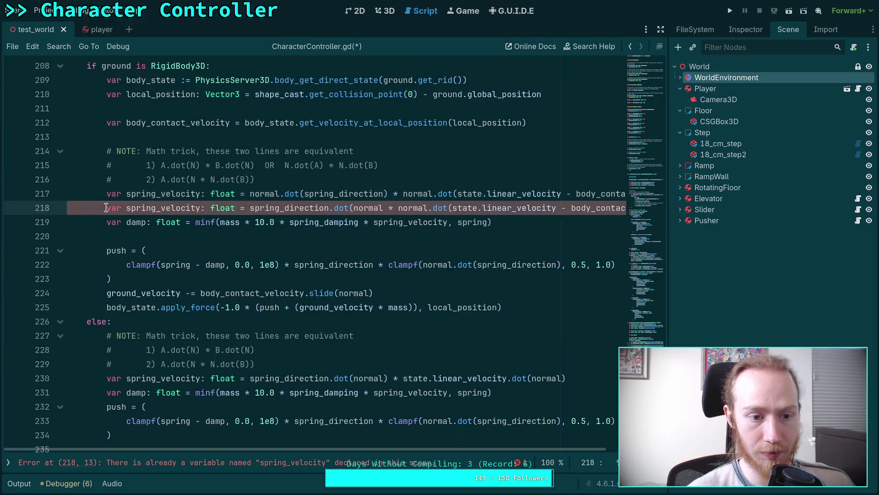
triple_click(106, 208)
key(Delete)
click(223, 225)
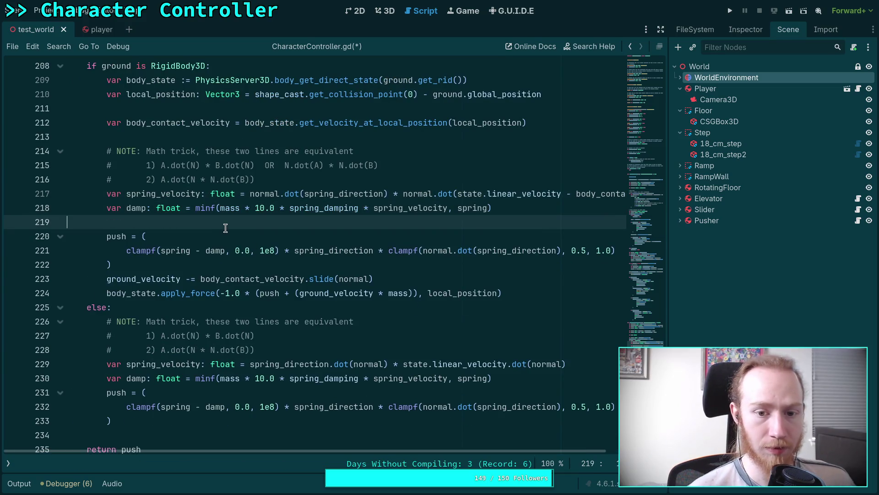
double_click(164, 194)
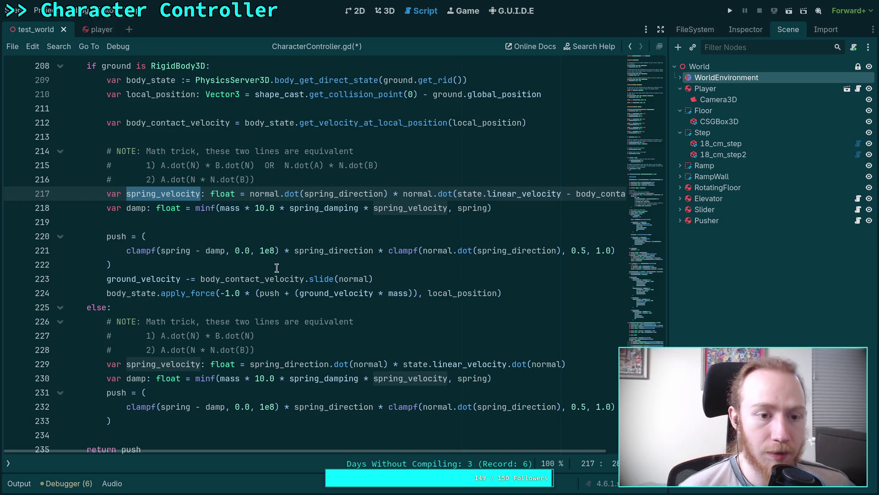
scroll(313, 294, up, 1)
scroll(270, 296, down, 2)
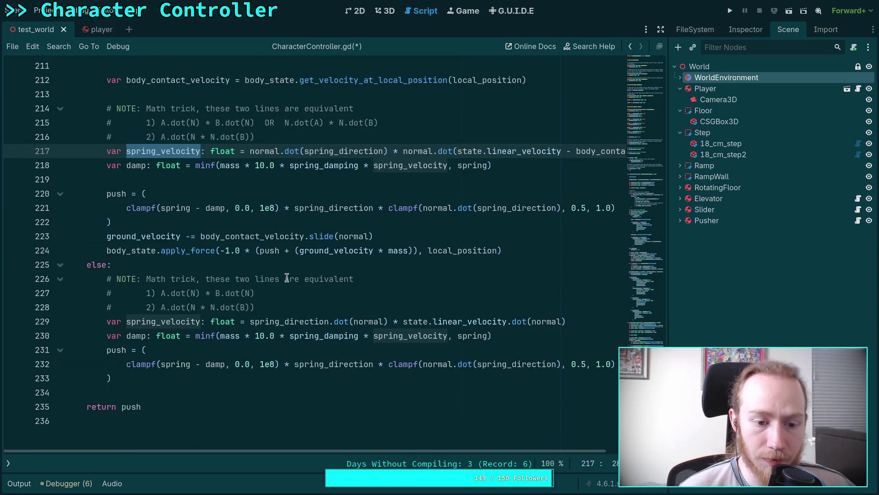
click(214, 388)
scroll(254, 343, up, 3)
key(ctrl+s)
scroll(321, 286, up, 6)
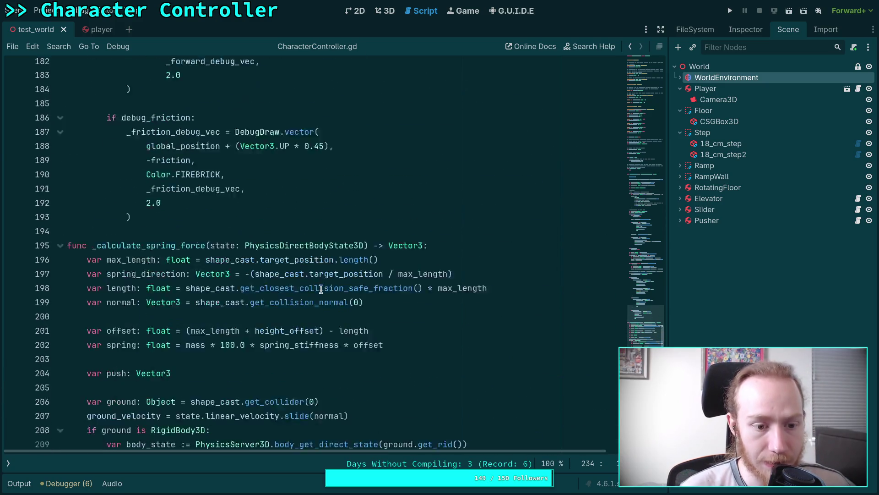
scroll(321, 287, up, 15)
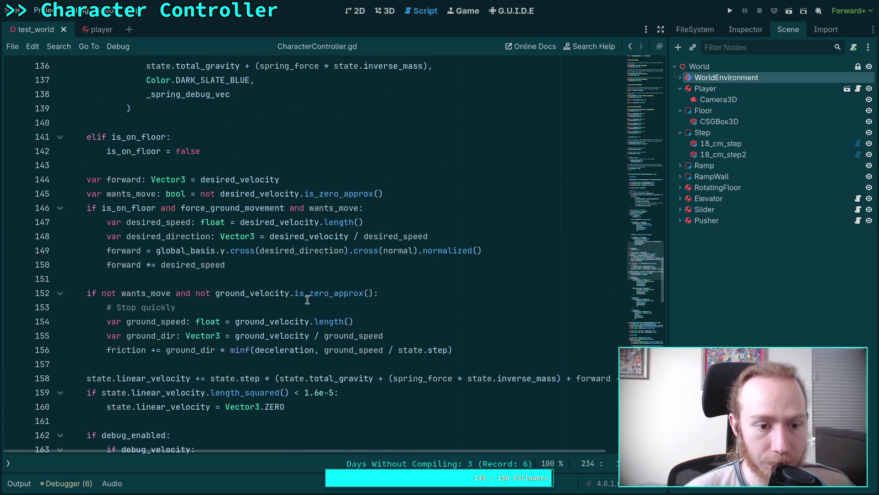
scroll(307, 300, up, 3)
scroll(309, 295, down, 4)
scroll(302, 279, up, 4)
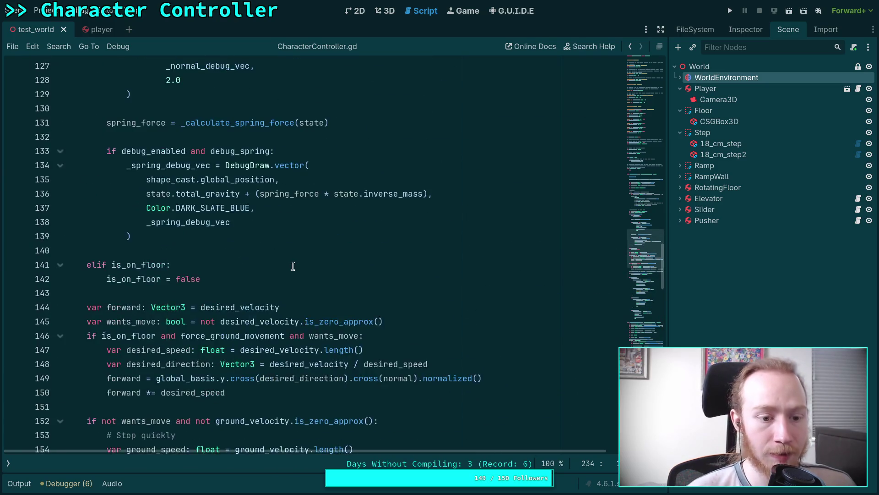
scroll(293, 266, down, 3)
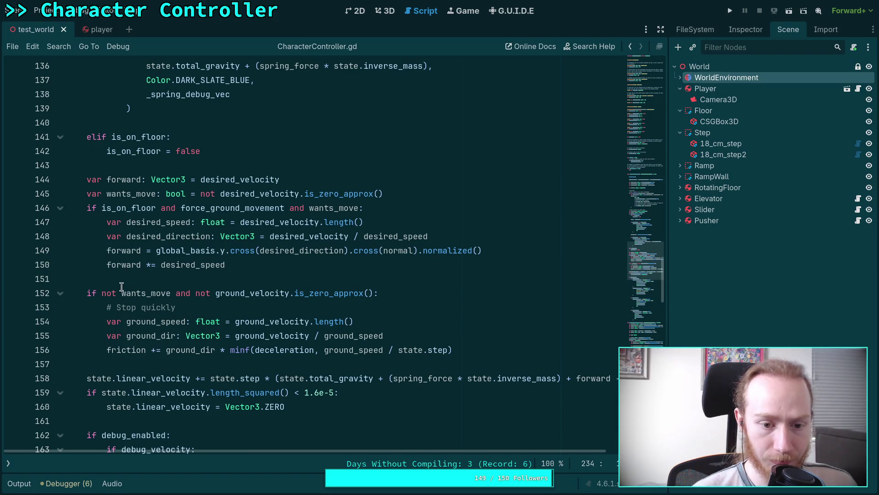
scroll(117, 281, down, 1)
click(97, 248)
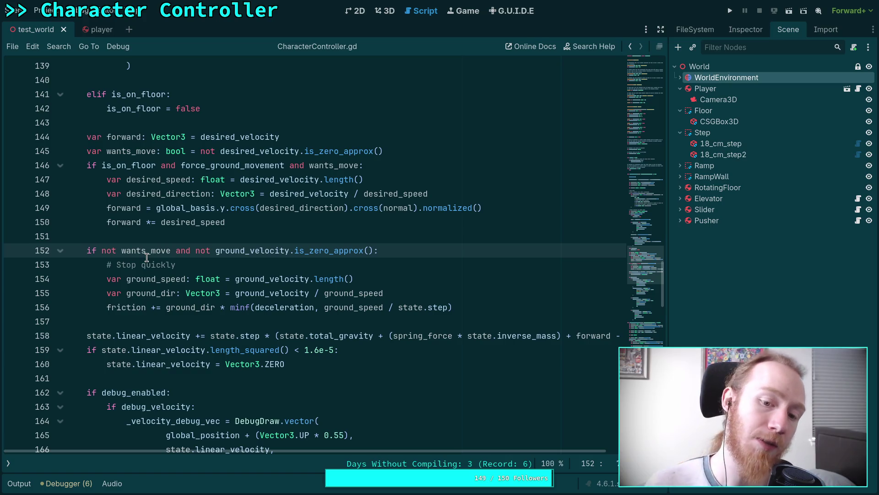
scroll(146, 257, up, 6)
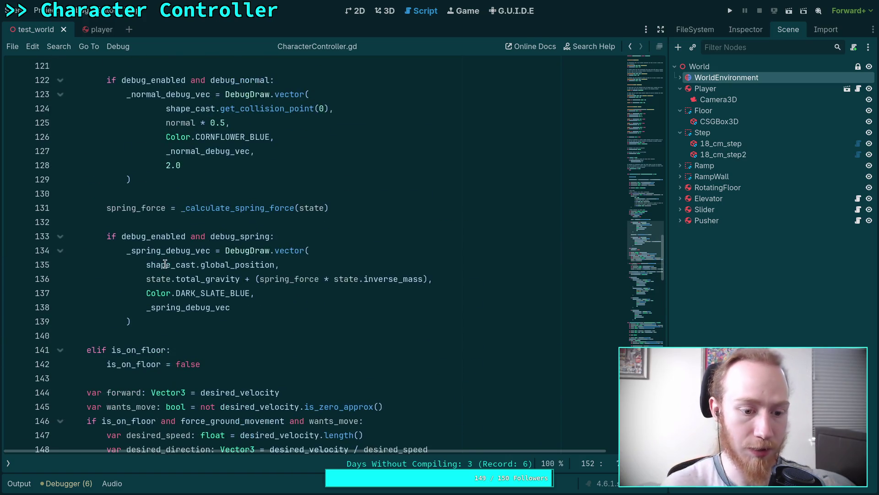
scroll(162, 256, up, 4)
scroll(160, 246, up, 7)
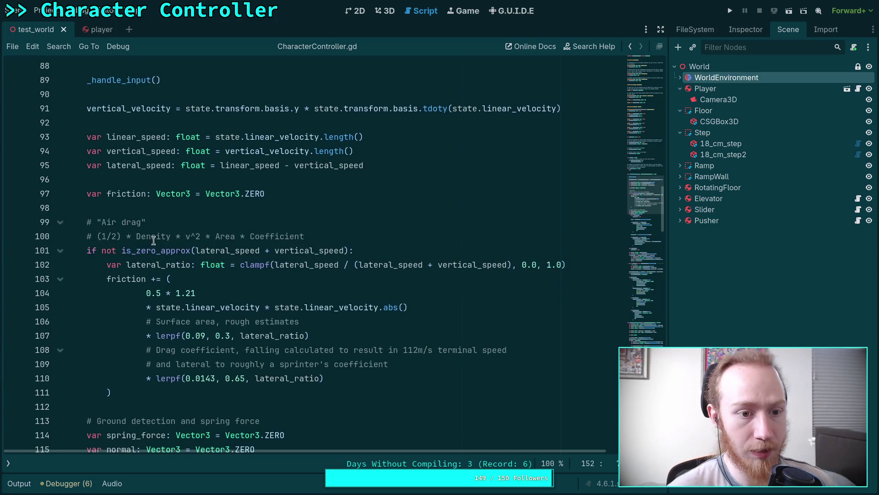
scroll(154, 240, up, 5)
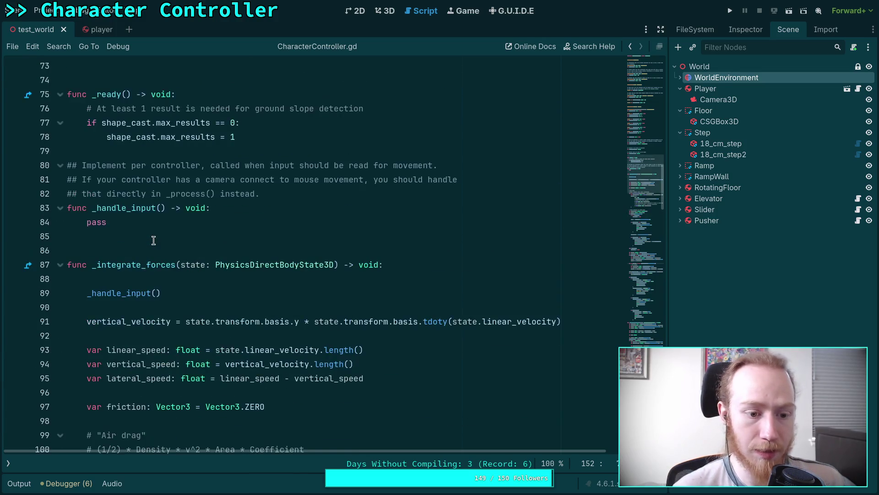
scroll(158, 218, down, 10)
scroll(146, 274, down, 5)
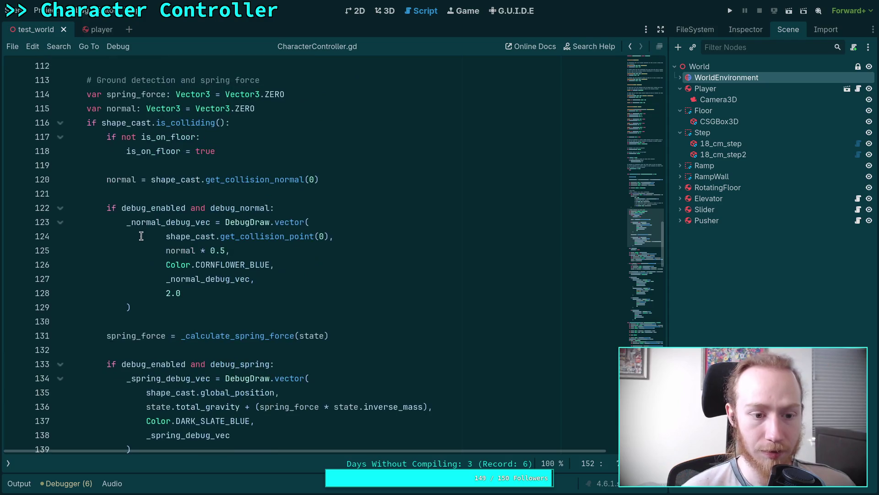
Add 'ground_velocity = Vector3.ZERO' after is_on_floor = false in the elif branch
scroll(151, 352, up, 1)
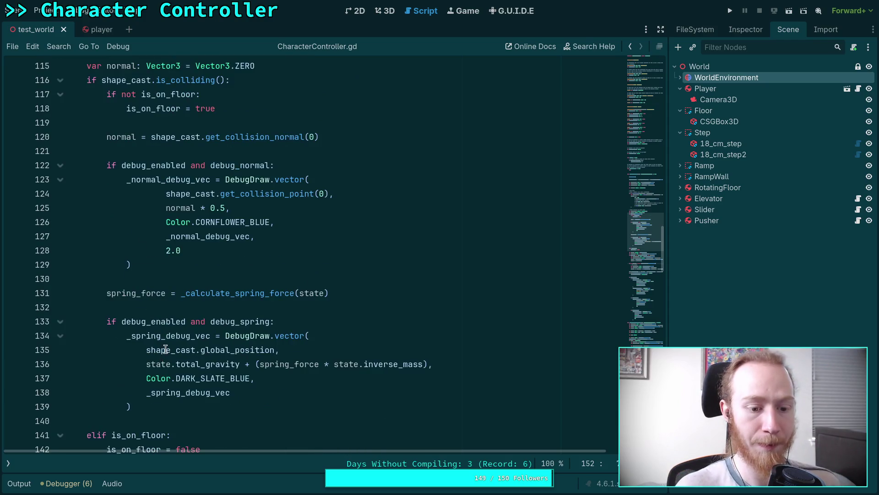
scroll(215, 343, down, 3)
click(243, 324)
key(Return)
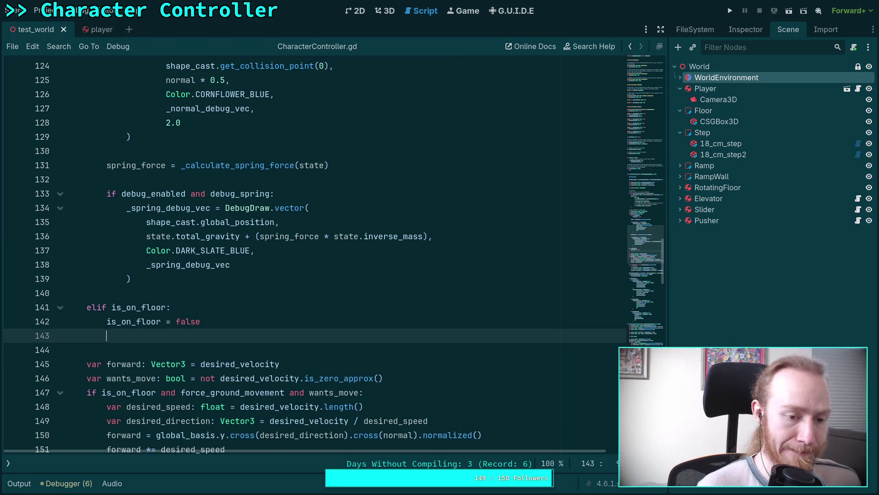
text(ground_velocity = )
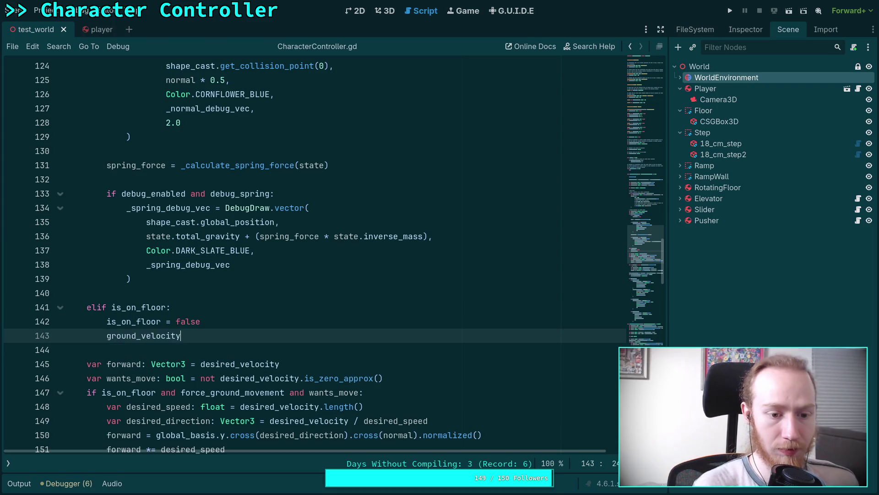
text(Vector3.Z)
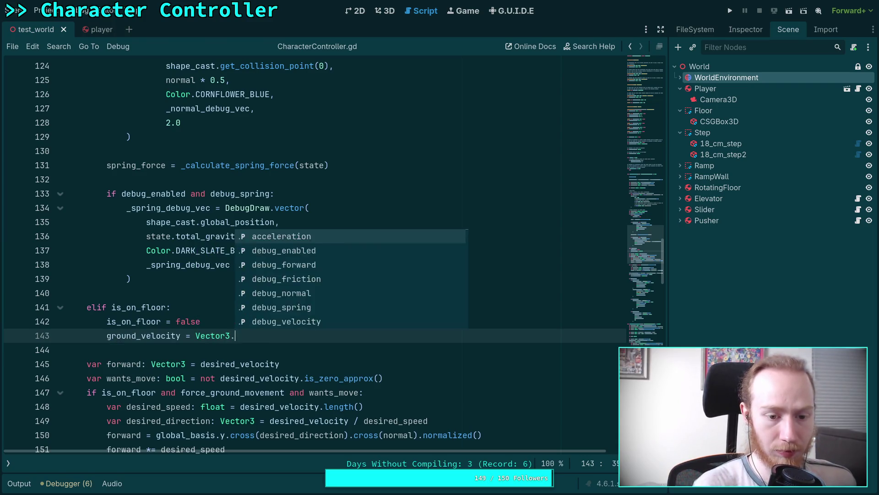
key(Return)
scroll(202, 309, down, 20)
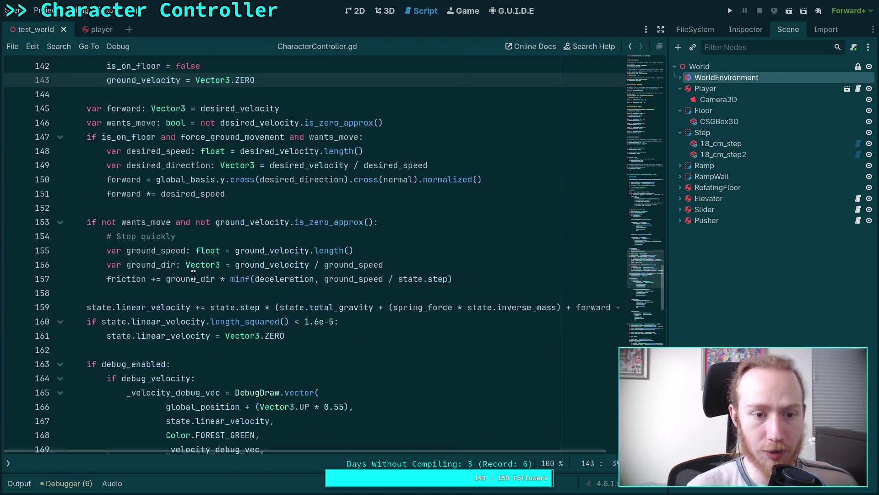
Inspect the other uses of ground_velocity and body_contact_velocity in the script
double_click(121, 196)
scroll(283, 311, down, 6)
scroll(283, 312, up, 7)
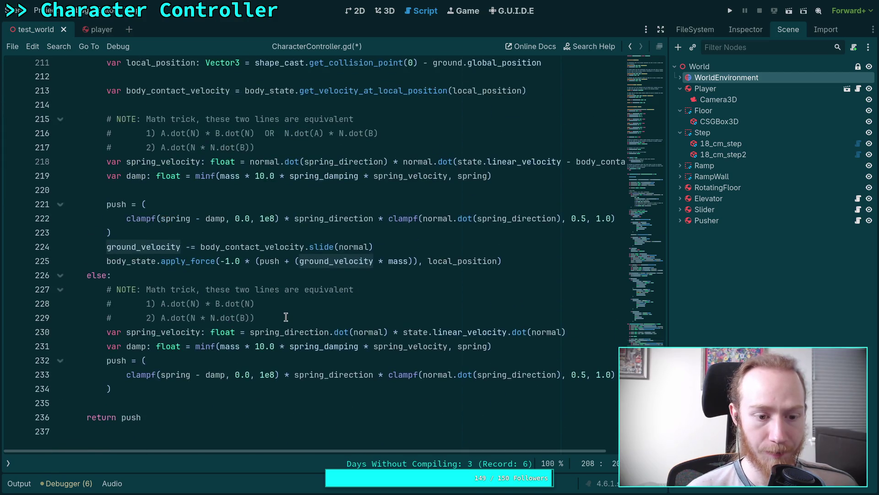
scroll(285, 316, down, 2)
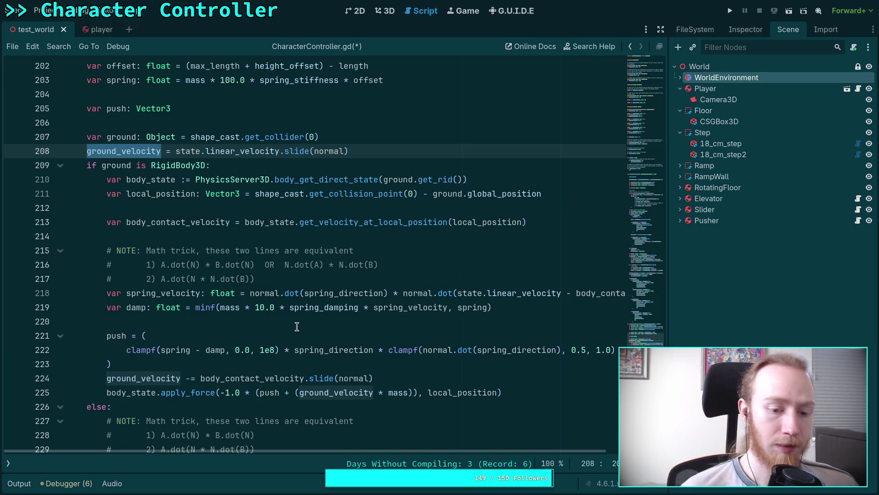
double_click(270, 376)
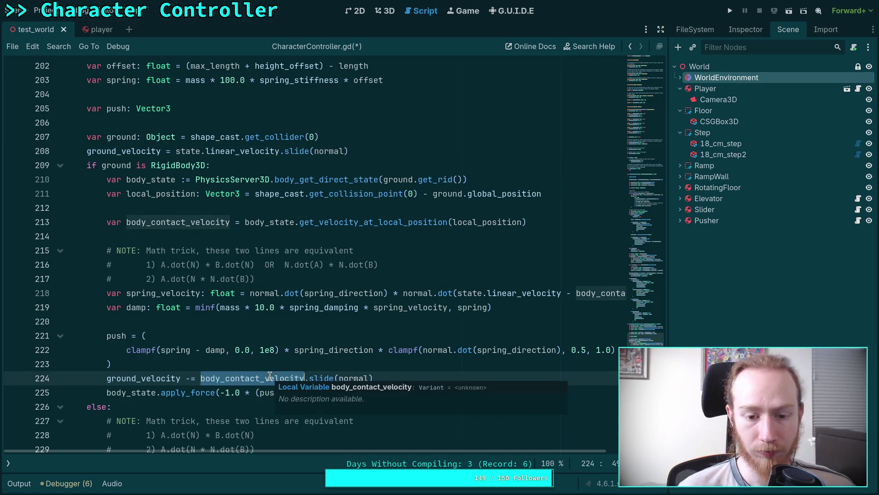
scroll(465, 451, right, 3)
drag(465, 450, 319, 410)
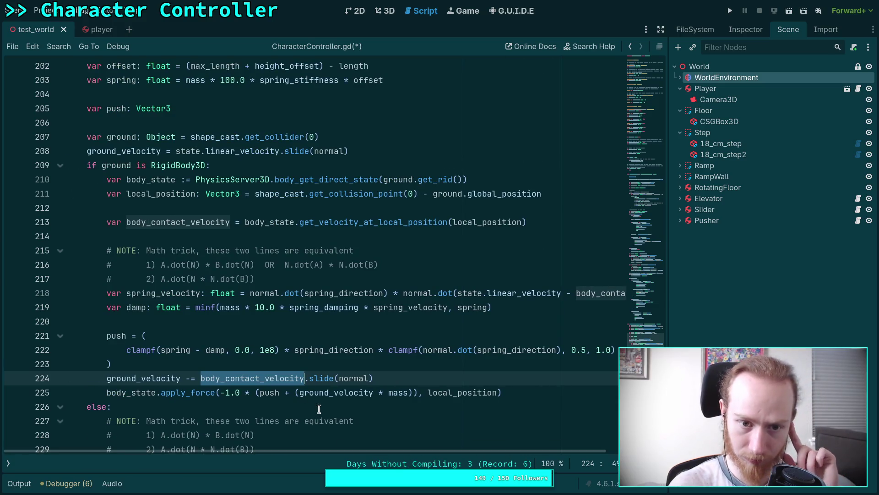
Reword the comment above the ground_velocity subtraction to start 'Diff with the ground's lateral'
click(252, 364)
key(Return)
key(Return)
text(# Remove)
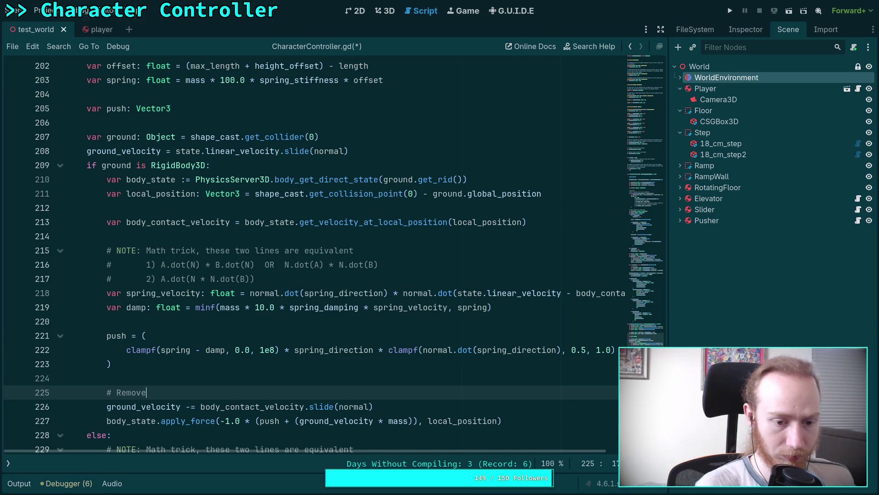
text(the ground's contrib)
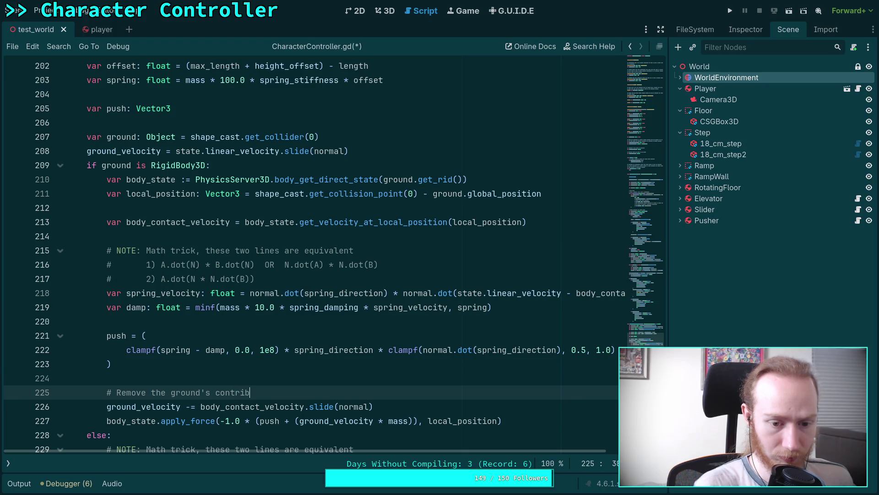
text(ution)
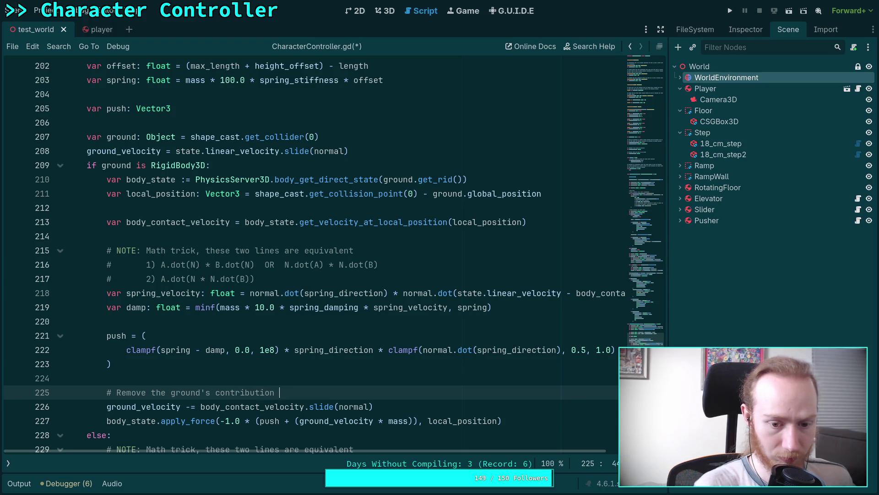
text(ur velocity)
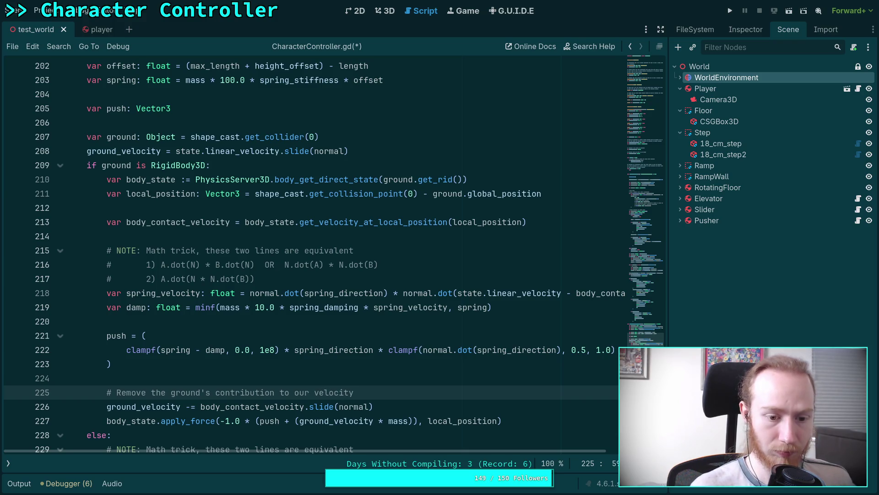
click(216, 392)
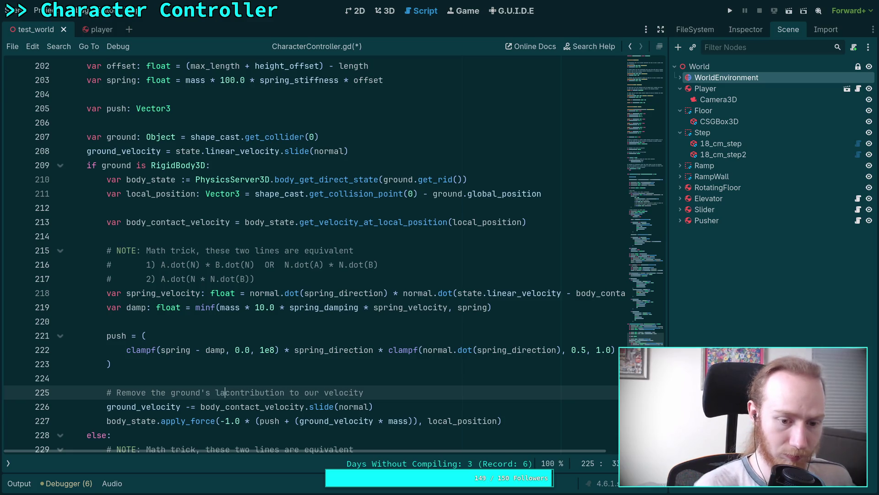
key(BackSpace)
key(BackSpace)
key(BackSpace)
key(BackSpace)
key(BackSpace)
key(BackSpace)
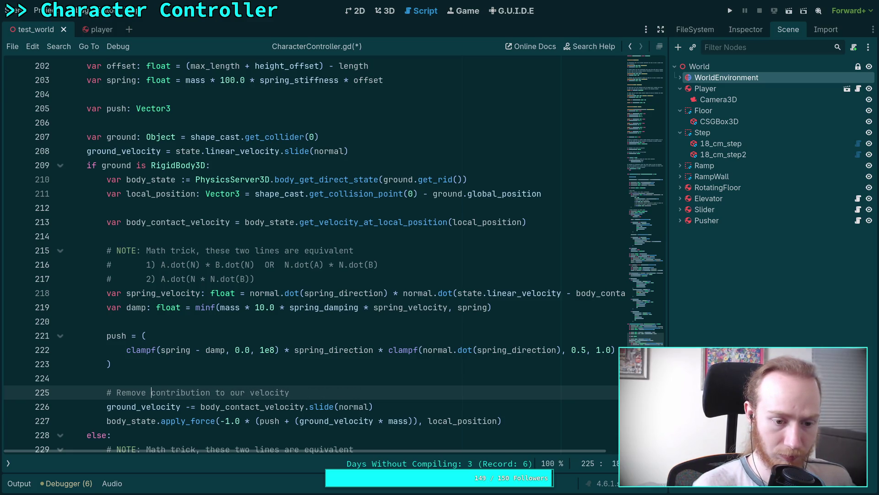
text(Diff with tho)
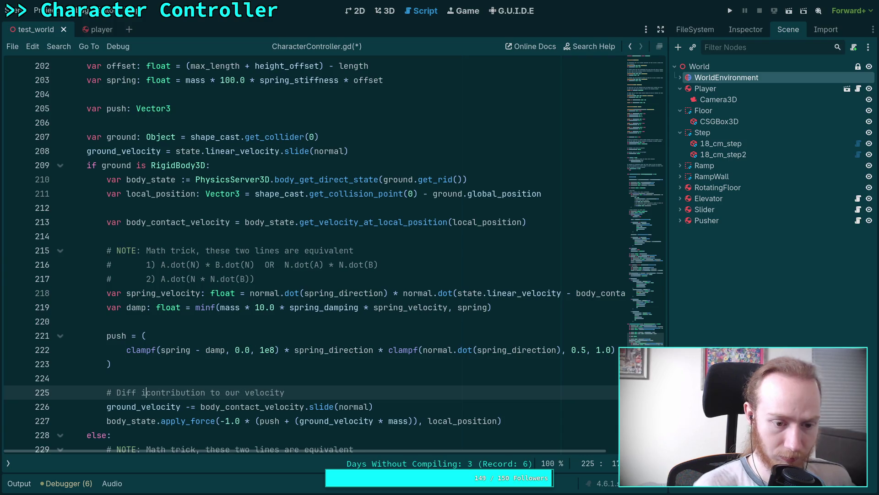
key(BackSpace)
text(e ground's )
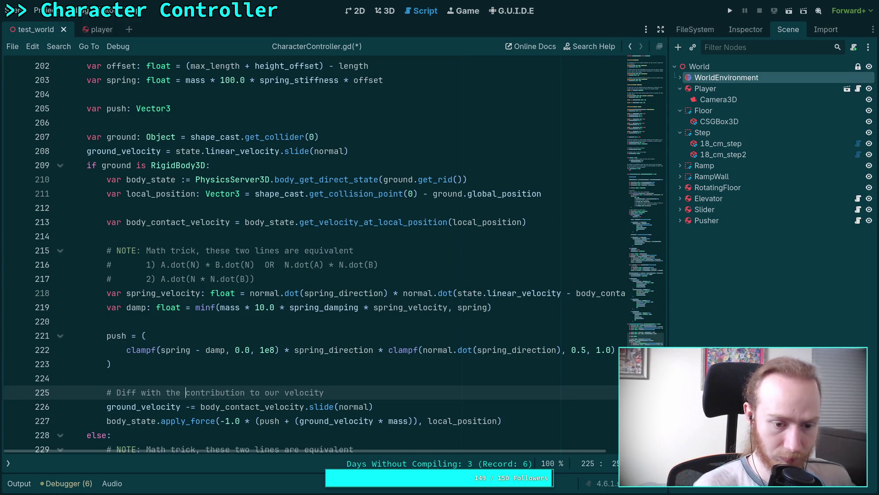
text(lateral)
Remove the leftover words so the comment reads 'Diff with the ground's lateral velocity', then save
drag(269, 391, 369, 392)
key(BackSpace)
click(411, 392)
key(ctrl+s)
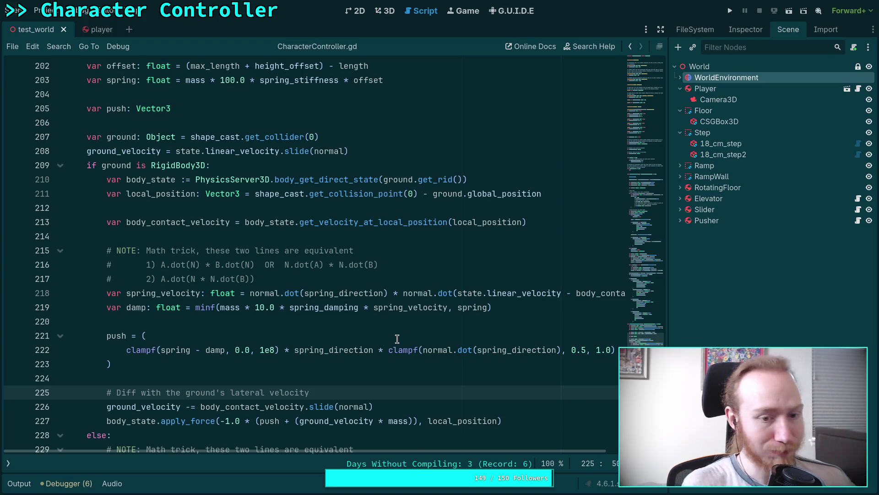
scroll(232, 319, up, 4)
scroll(130, 316, up, 15)
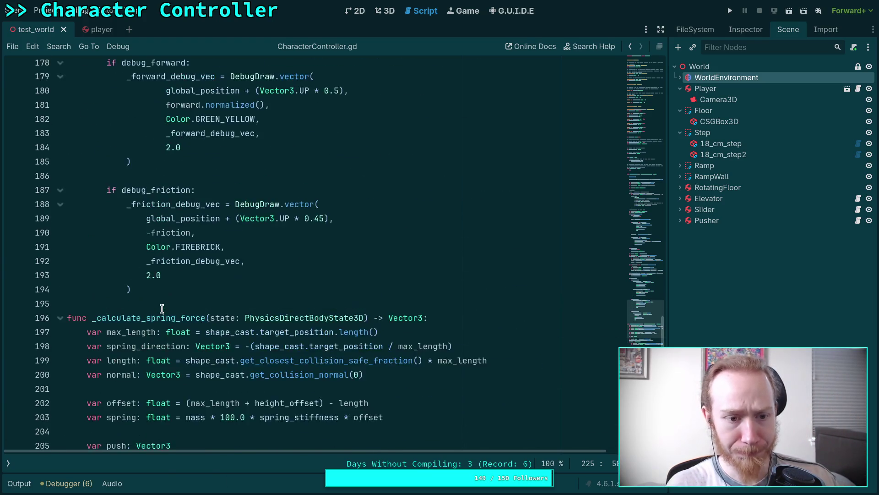
scroll(158, 289, up, 6)
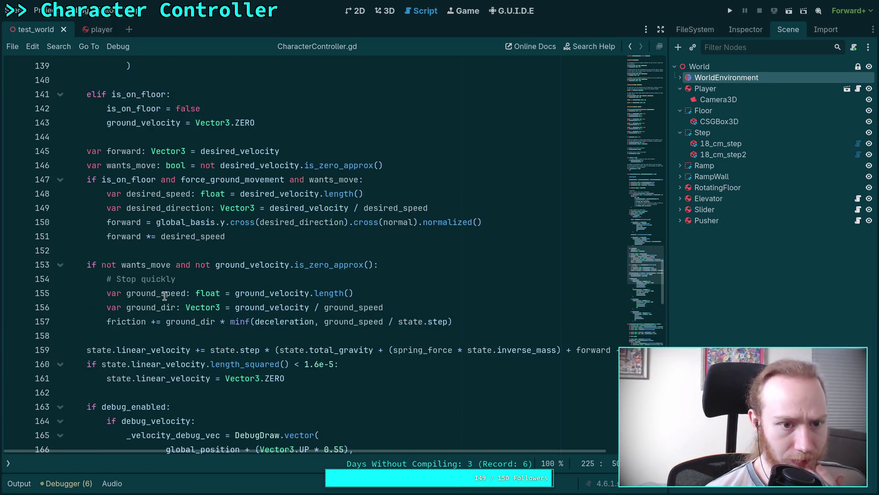
double_click(134, 321)
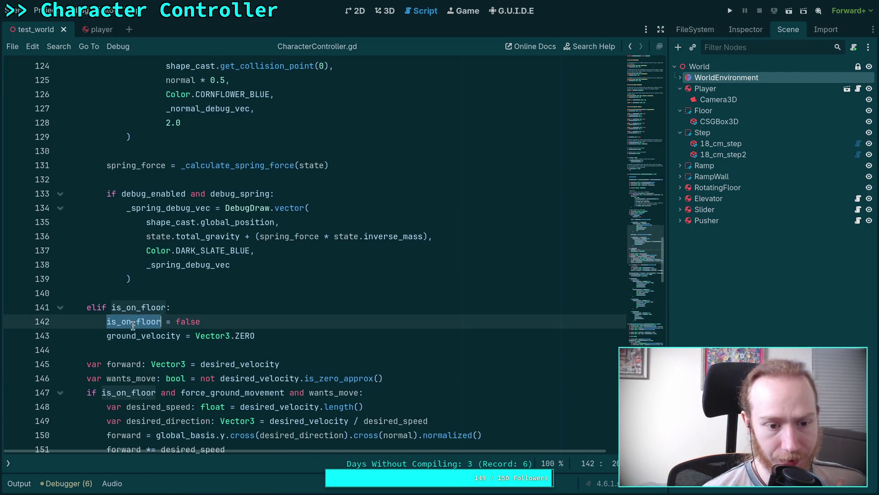
click(118, 338)
double_click(118, 338)
scroll(234, 313, up, 5)
scroll(234, 314, up, 6)
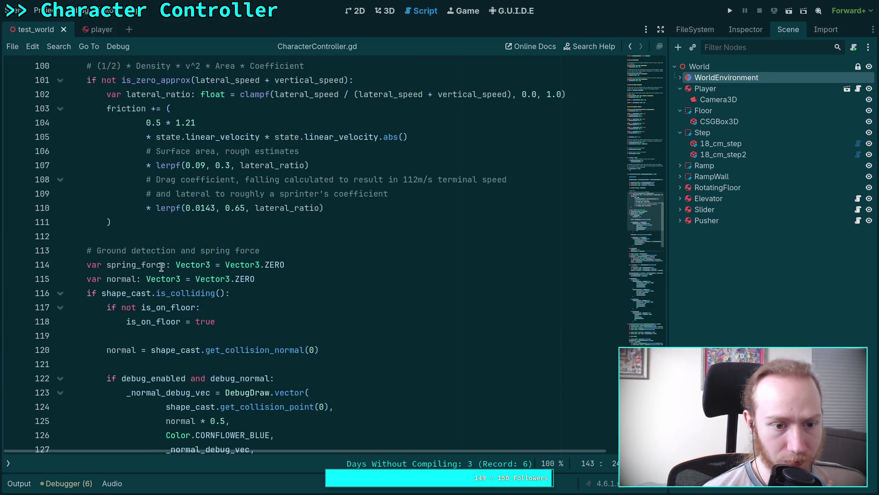
double_click(156, 68)
scroll(318, 281, up, 1)
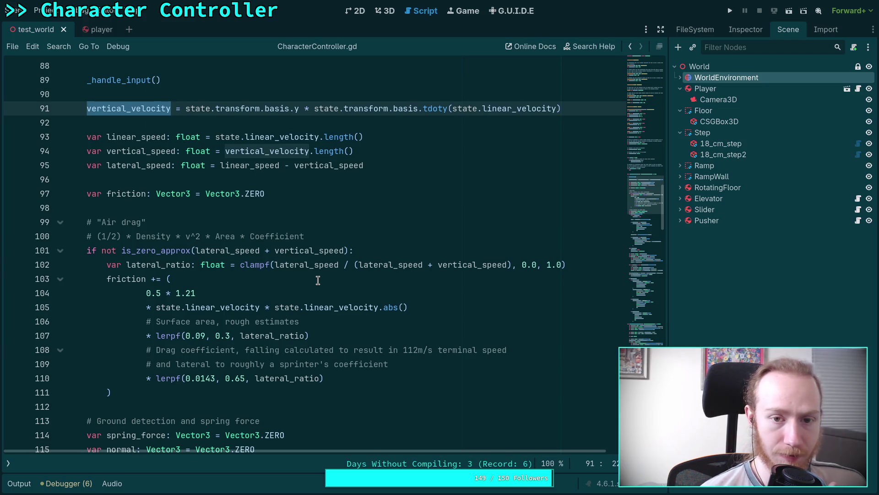
scroll(335, 282, up, 3)
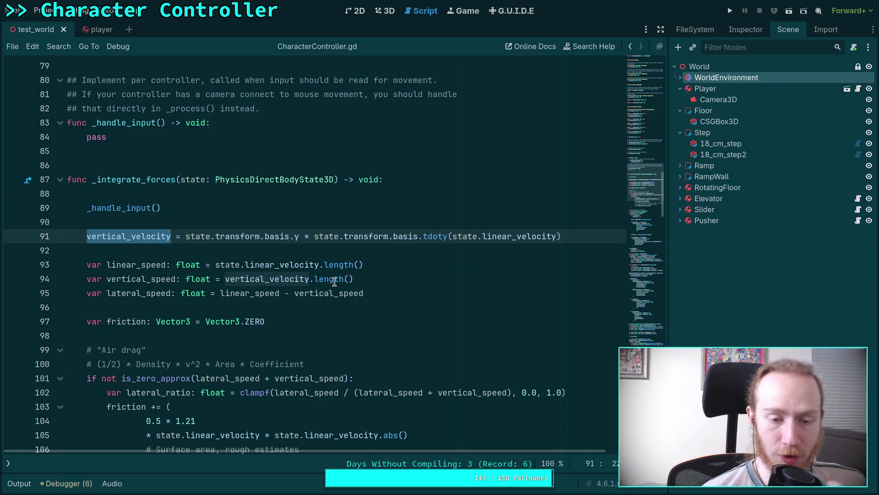
mouse_move(341, 268)
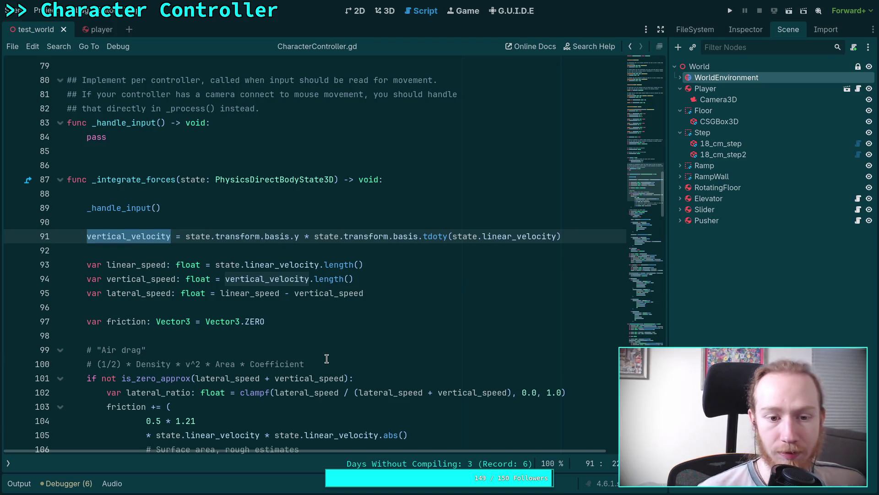
scroll(327, 355, down, 3)
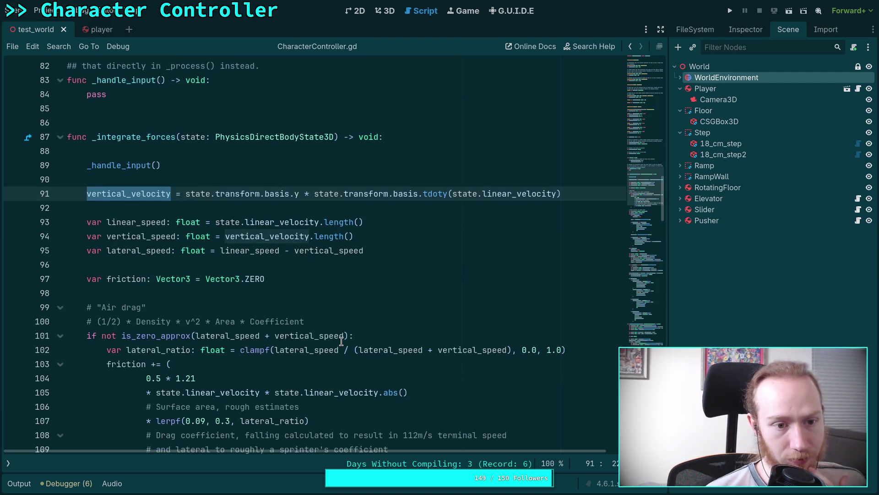
scroll(341, 341, down, 15)
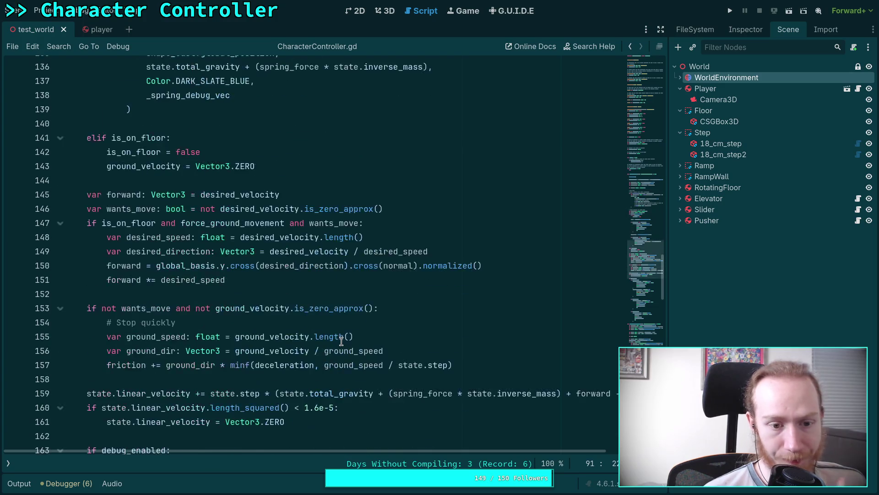
scroll(341, 341, down, 5)
scroll(226, 324, up, 17)
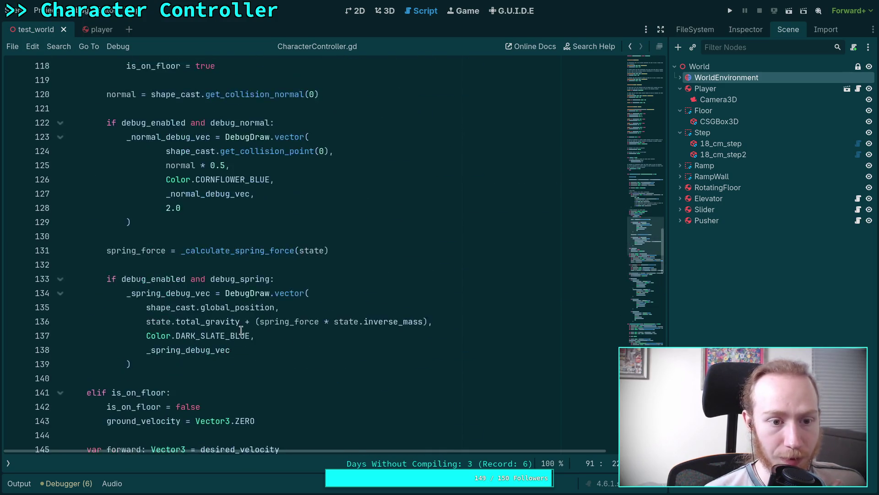
scroll(227, 324, up, 5)
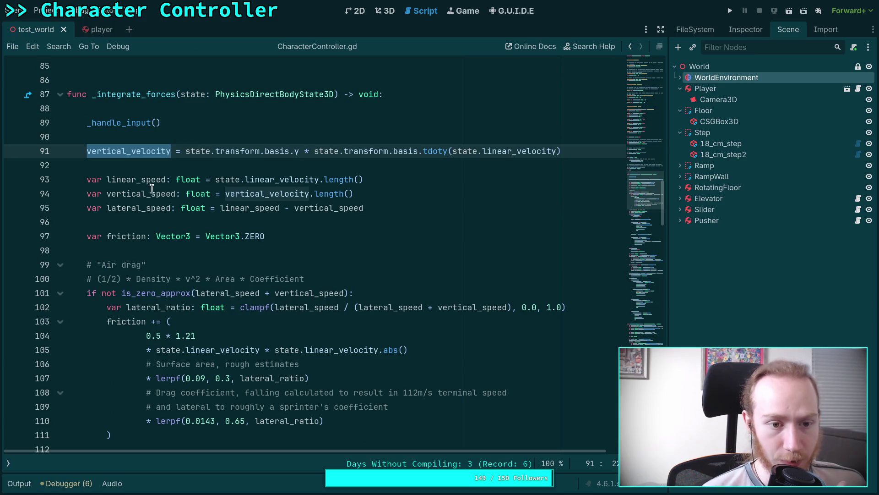
double_click(130, 189)
scroll(307, 299, down, 5)
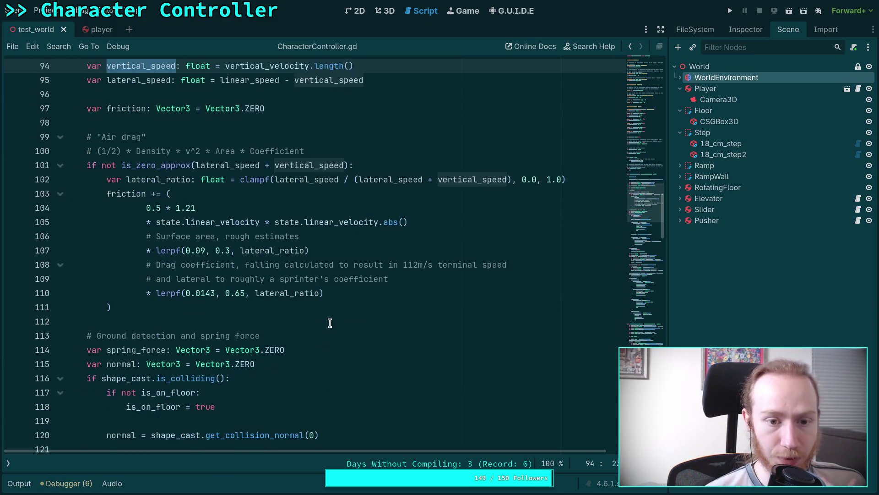
scroll(175, 191, up, 3)
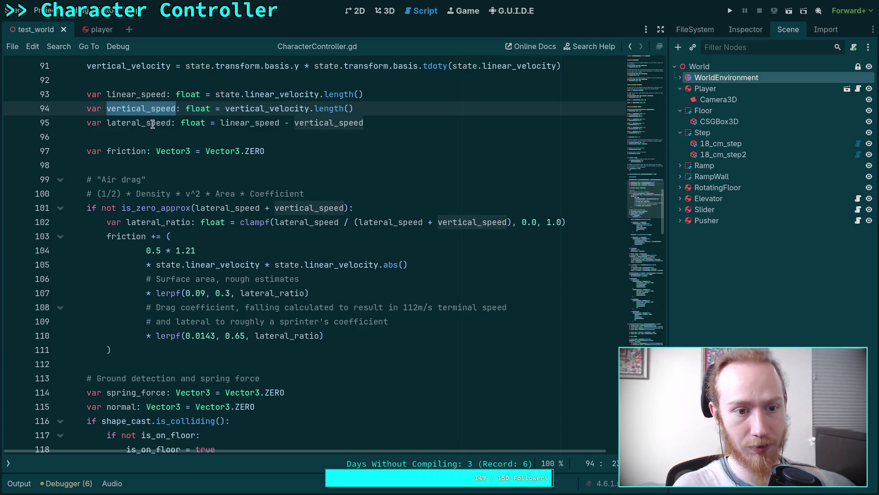
click(136, 108)
double_click(137, 122)
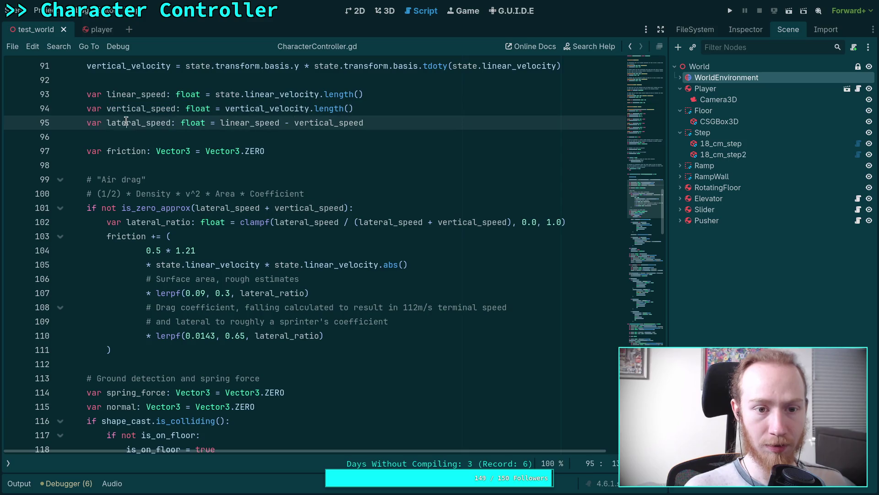
scroll(268, 255, down, 12)
scroll(269, 255, down, 12)
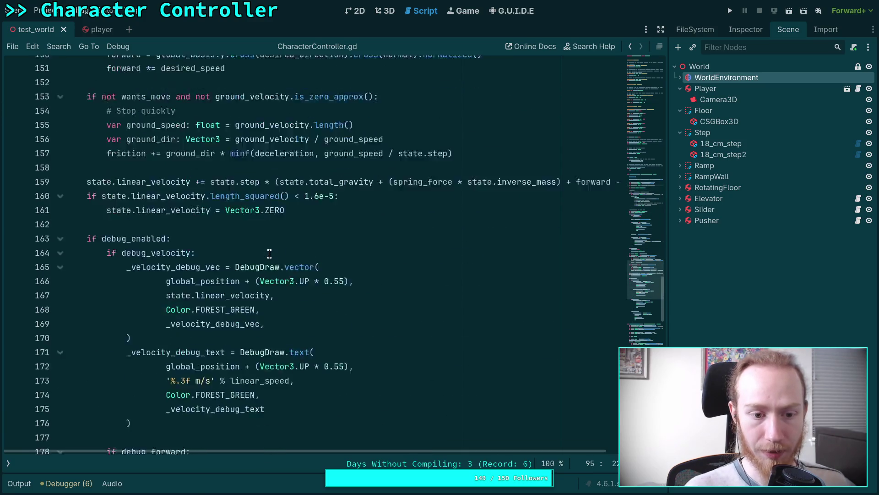
scroll(269, 254, up, 12)
scroll(270, 254, up, 13)
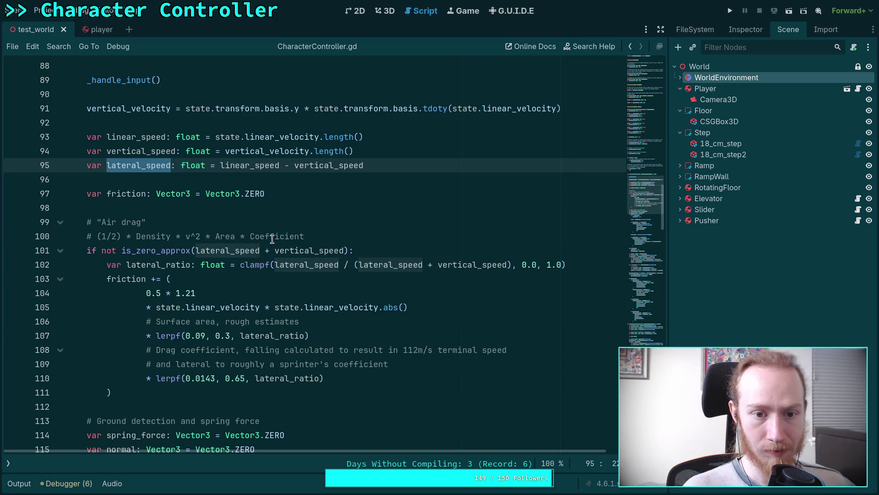
Move the linear_speed, vertical_speed and lateral_speed declarations below the air-drag comment with Alt+Down
mouse_move(102, 146)
mouse_down()
mouse_move(112, 166)
mouse_move(132, 165)
mouse_up()
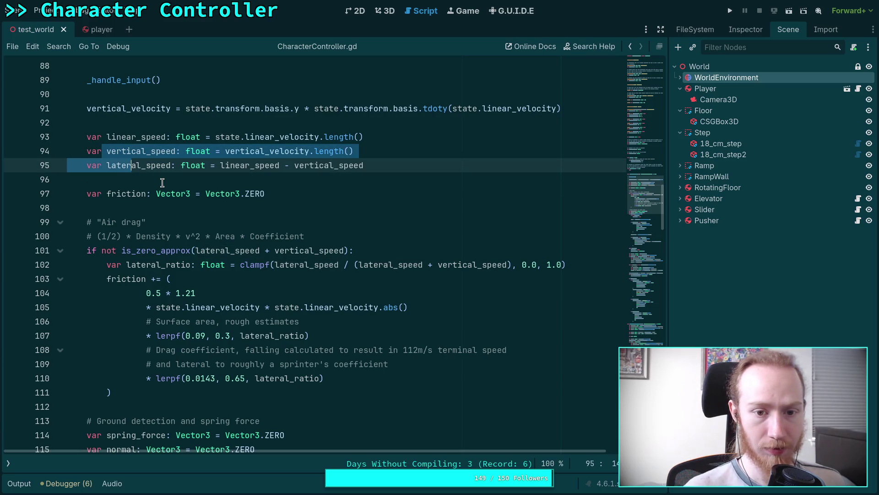
click(131, 137)
mouse_move(131, 137)
mouse_down()
mouse_move(364, 165)
mouse_move(131, 166)
mouse_up()
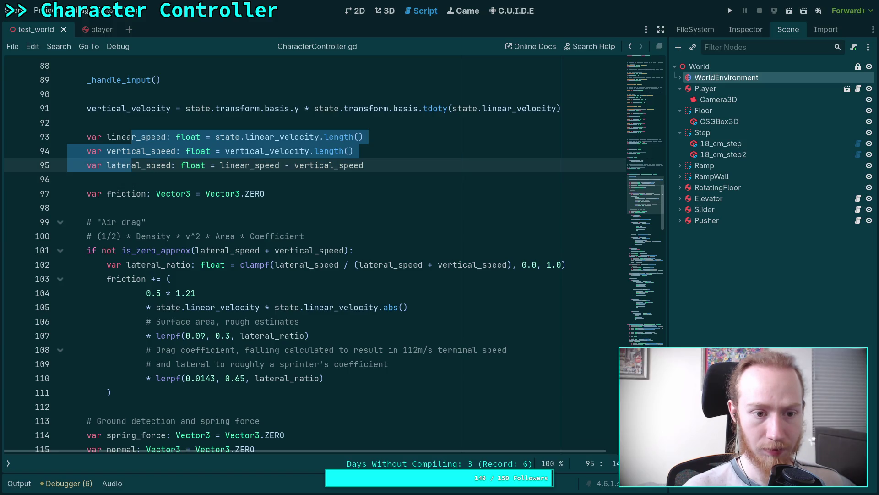
key(alt+Down)
key(alt+Down)
key(alt+Down)
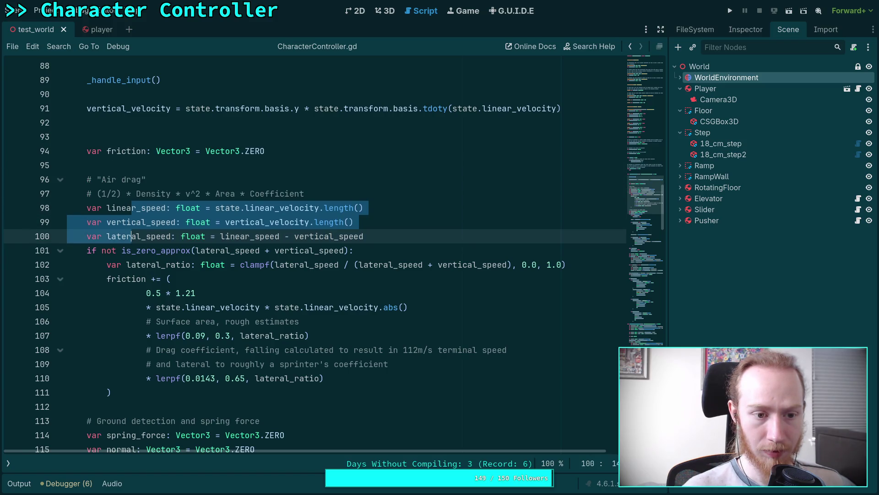
click(331, 193)
Move the linear_speed line back up, right after the vertical_velocity assignment
double_click(130, 208)
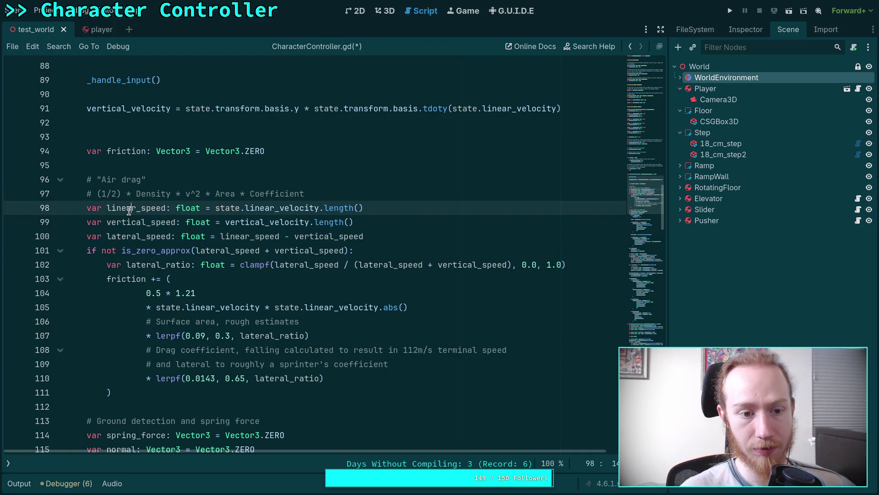
double_click(131, 224)
double_click(132, 236)
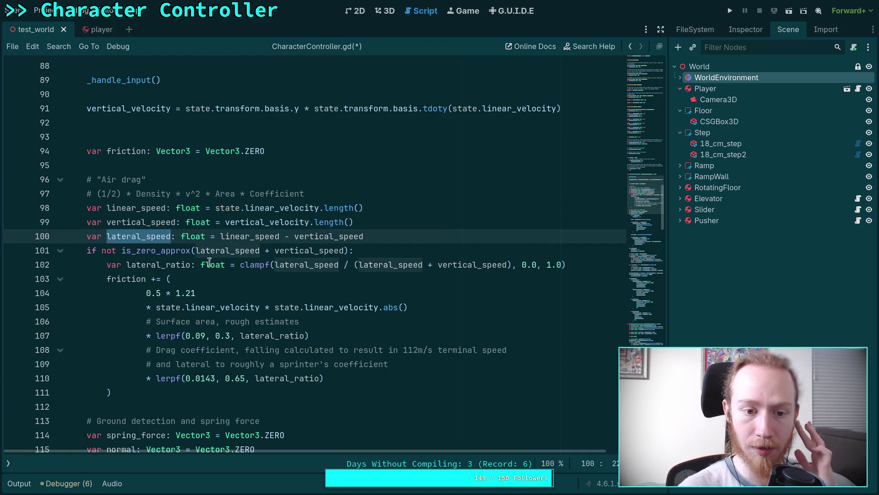
double_click(143, 208)
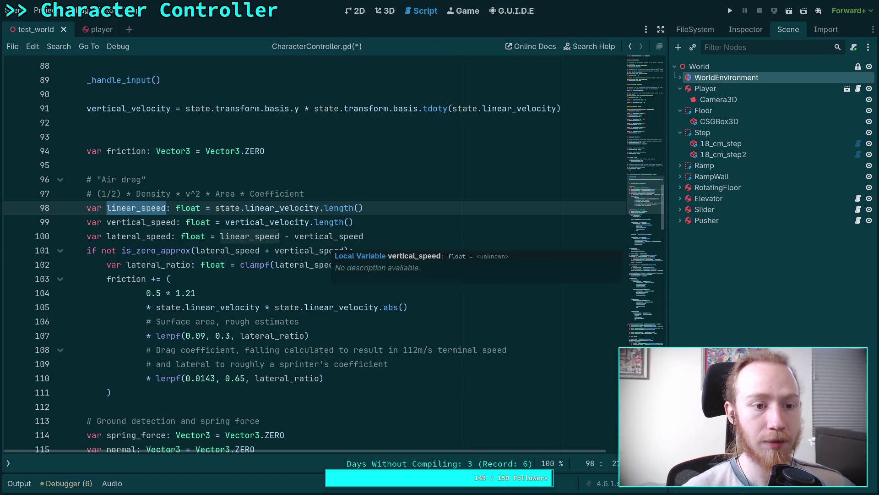
key(alt+Up)
key(alt+Up)
key(alt+Up)
key(alt+Up)
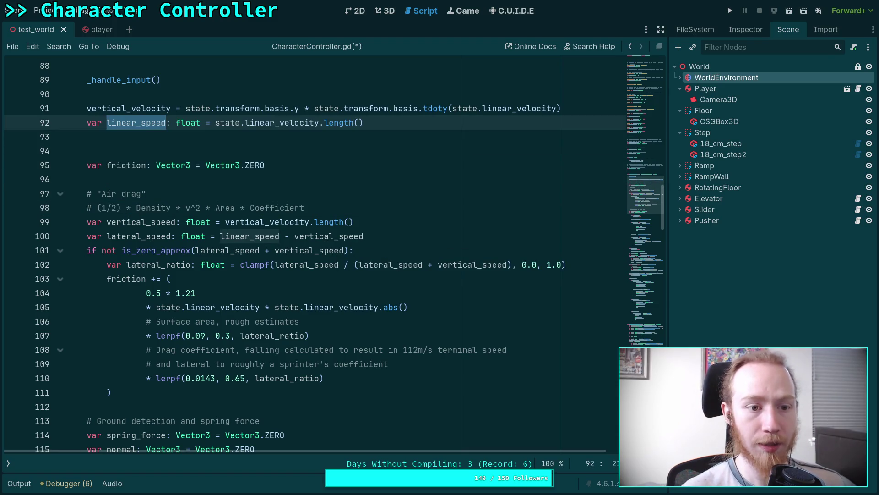
click(307, 194)
scroll(292, 251, up, 2)
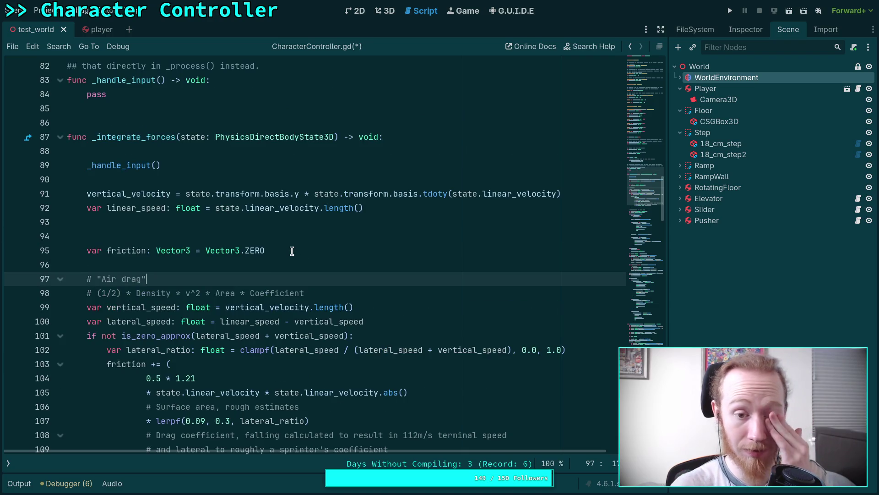
scroll(291, 252, up, 8)
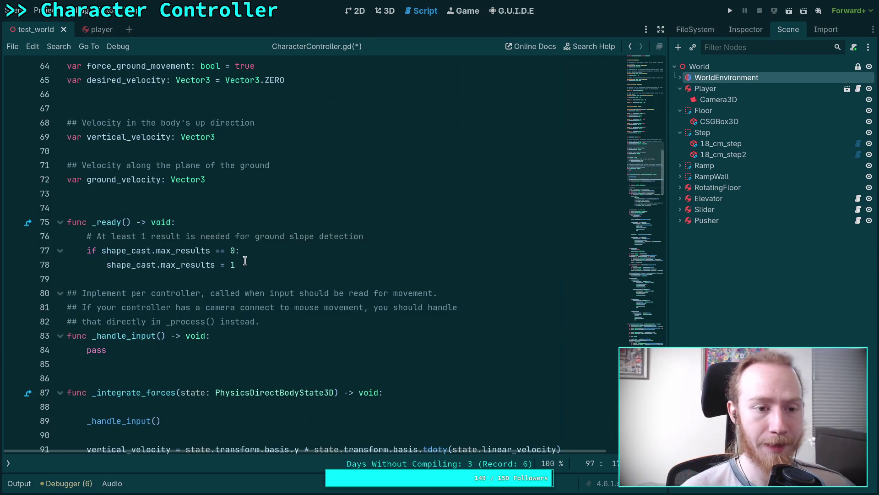
Declare a 'var linear_speed: float' member after vertical_velocity, documented '## The body's total speed'
click(255, 218)
key(Return)
key(Return)
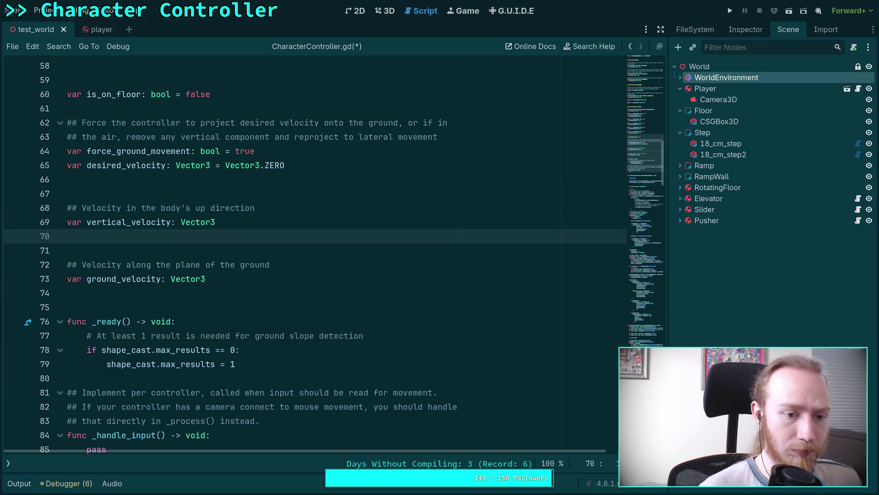
text(var linear_)
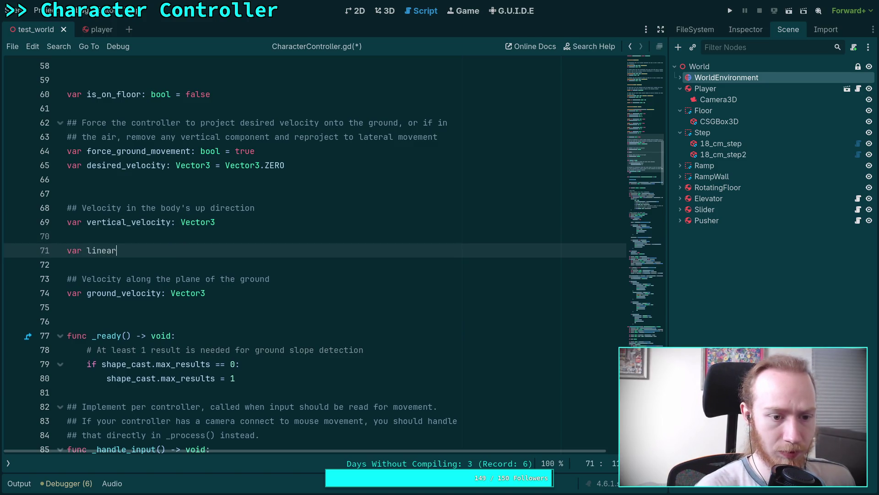
text(speed: Ve)
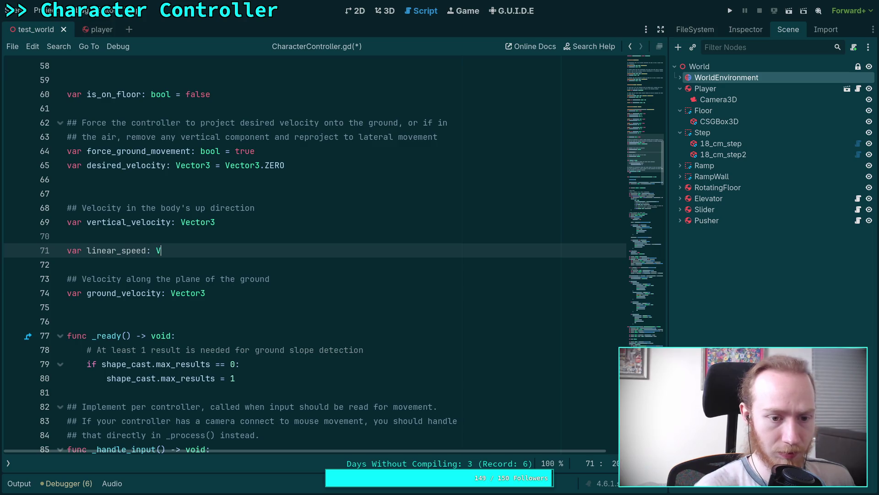
key(BackSpace)
key(BackSpace)
text(float)
click(66, 236)
key(Return)
text(## The)
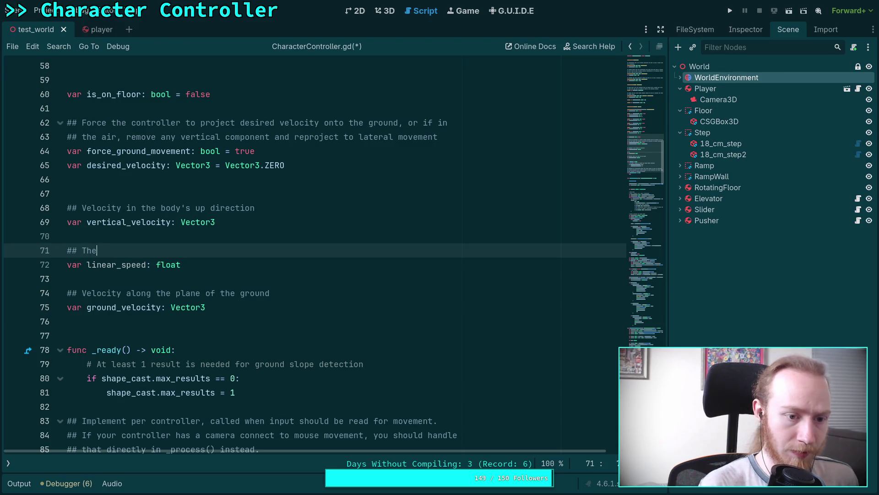
text( body's total )
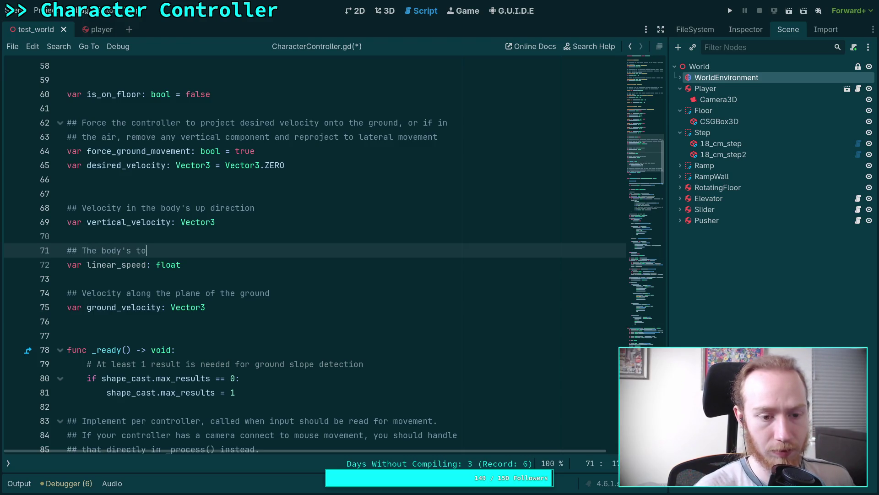
text(speed)
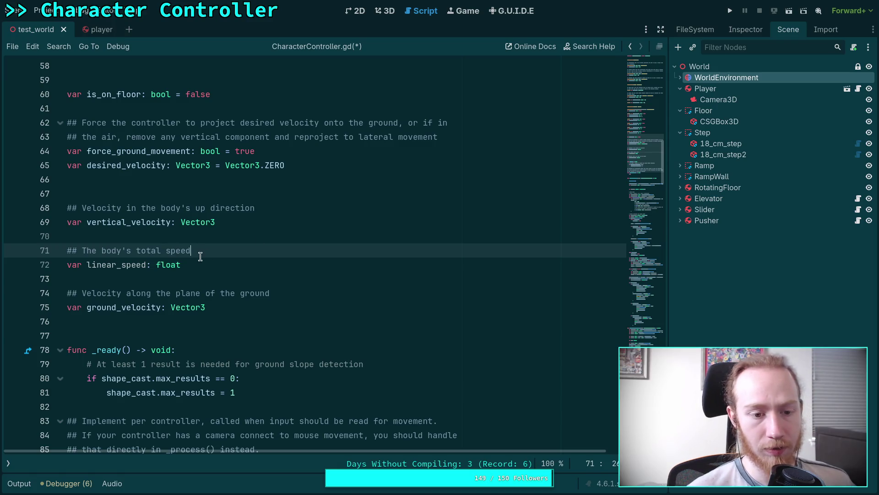
Strip var and ': float' from the linear_speed line in _integrate_forces and move it above vertical_velocity
scroll(255, 265, down, 10)
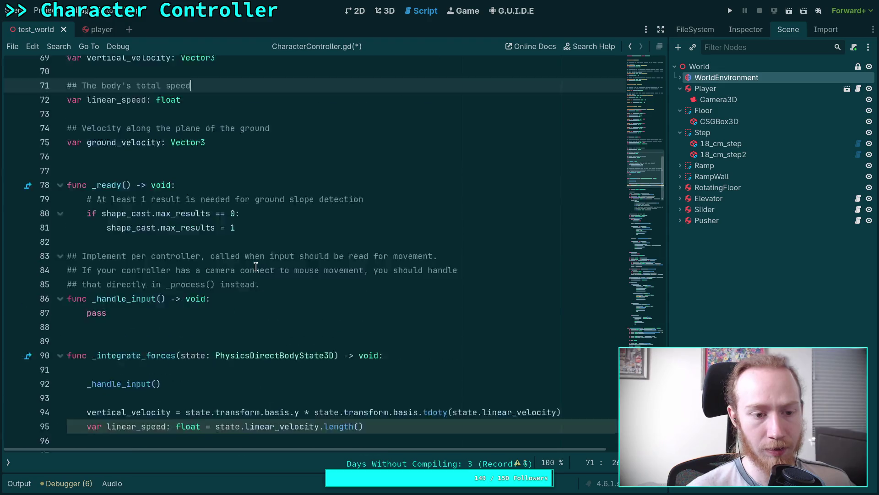
click(158, 178)
key(Up)
key(ctrl+shift+Left)
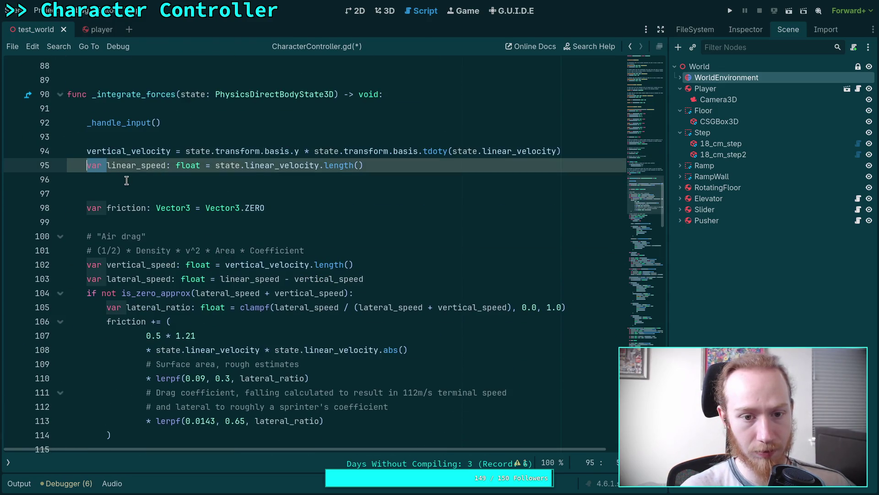
key(Delete)
key(Delete)
key(ctrl+Right)
key(ctrl+shift+Right)
key(BackSpace)
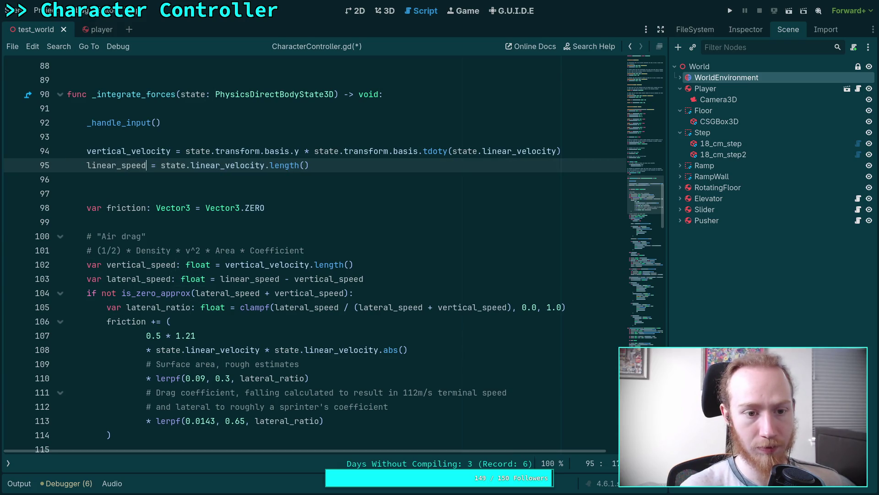
key(alt+Up)
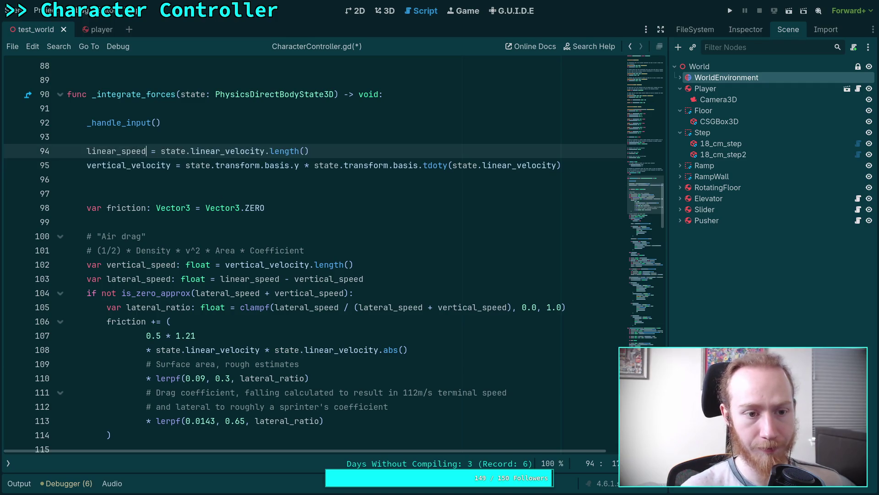
click(200, 182)
key(BackSpace)
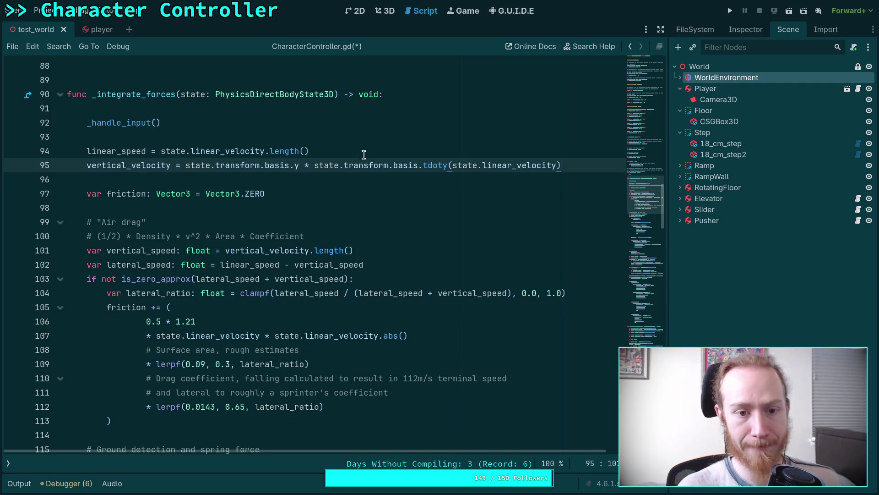
Check where linear_speed and vertical_speed are used in the script
double_click(136, 151)
scroll(148, 169, down, 2)
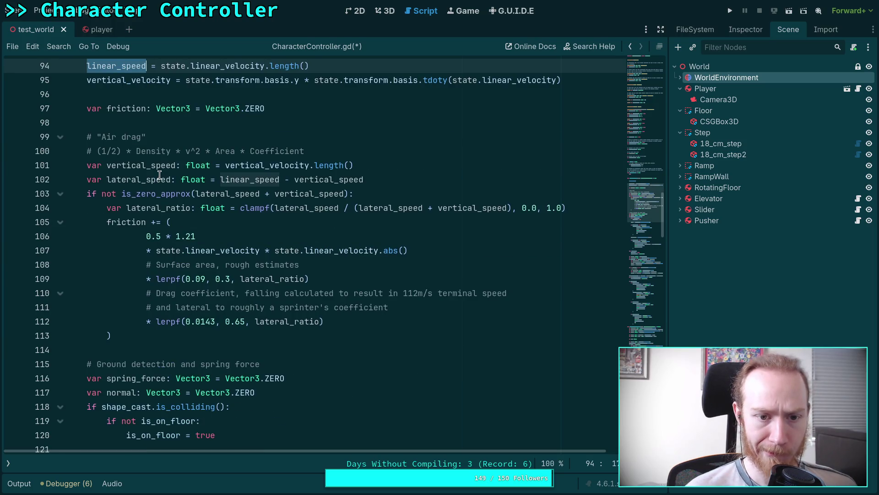
double_click(160, 166)
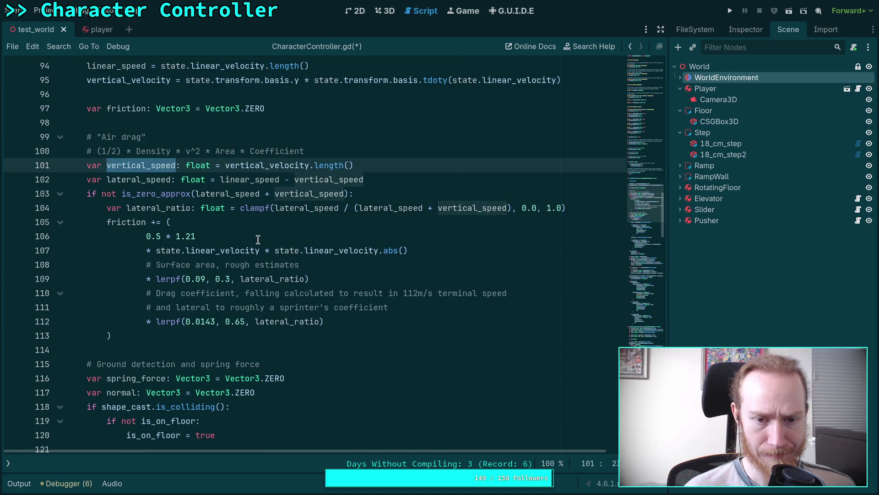
scroll(258, 233, up, 3)
scroll(238, 233, up, 9)
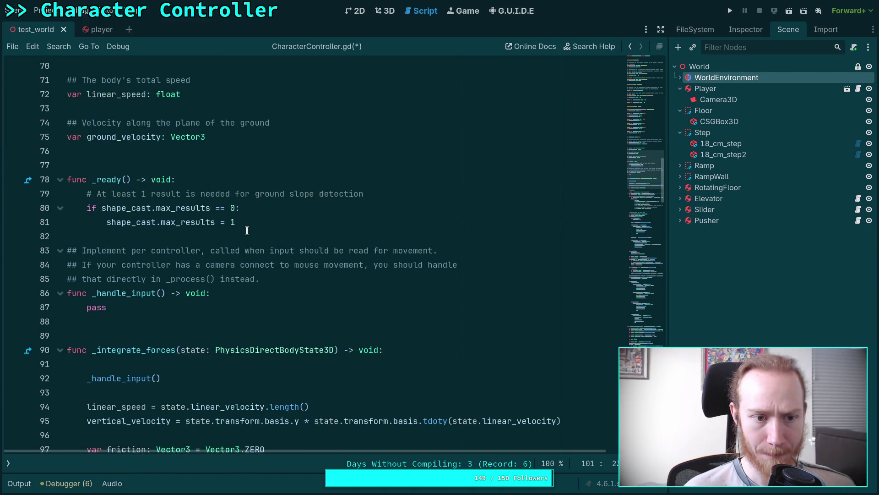
click(277, 221)
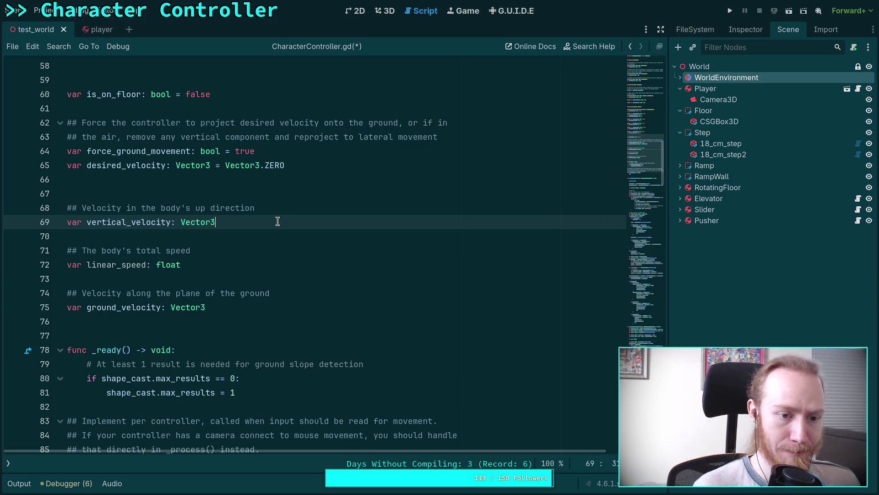
Move the documented linear_speed member up above the vertical_velocity member
key(Down)
key(Down)
key(Down)
key(shift+Up)
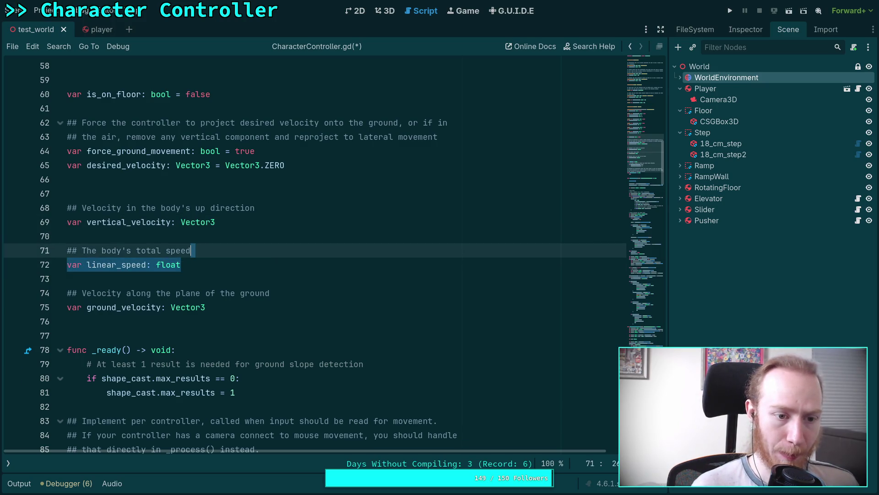
key(alt+Up)
key(alt+Up)
key(alt+Up)
key(alt+Up)
key(Down)
key(Down)
key(Down)
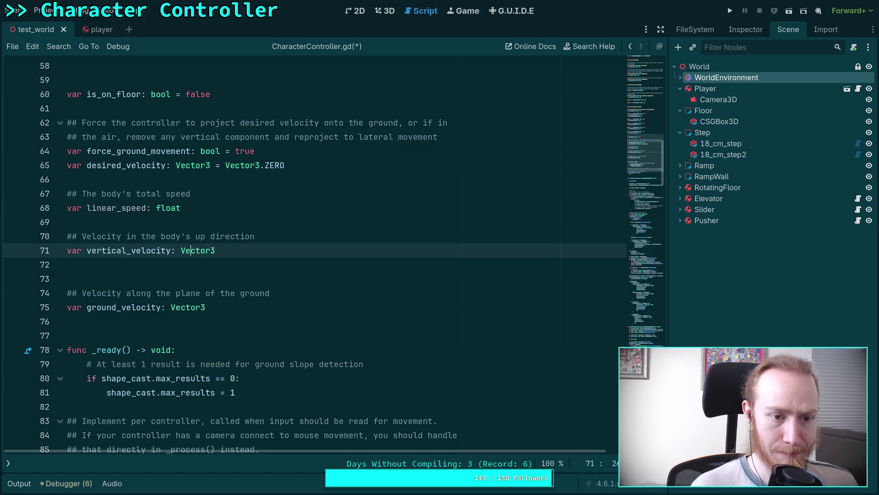
key(Up)
key(Up)
key(Up)
key(Up)
key(Up)
key(Down)
key(Down)
key(Down)
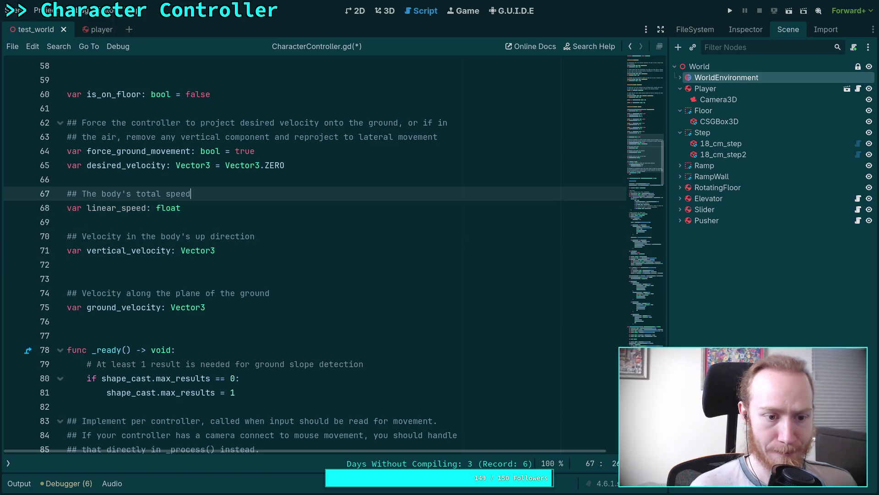
Add '## Speed in the body's up direction' and 'var vertical_speed: float' after vertical_velocity
key(Return)
text(## )
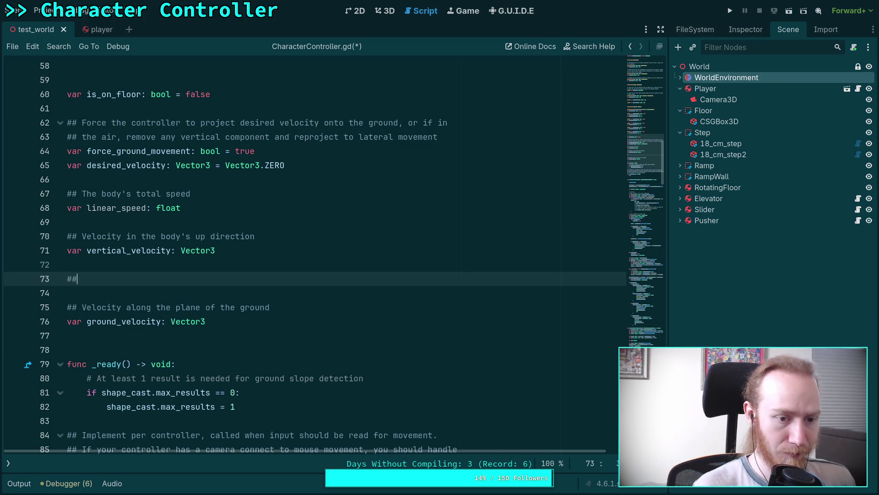
text(Sp)
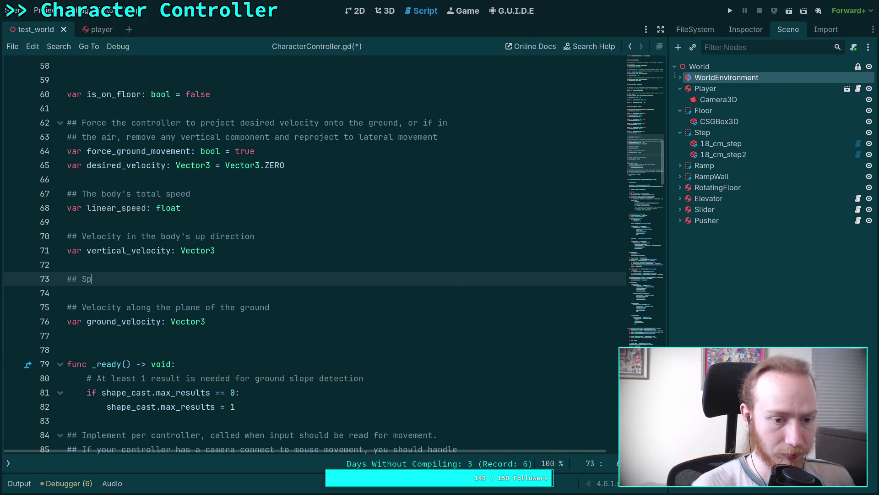
text(eed in the bod)
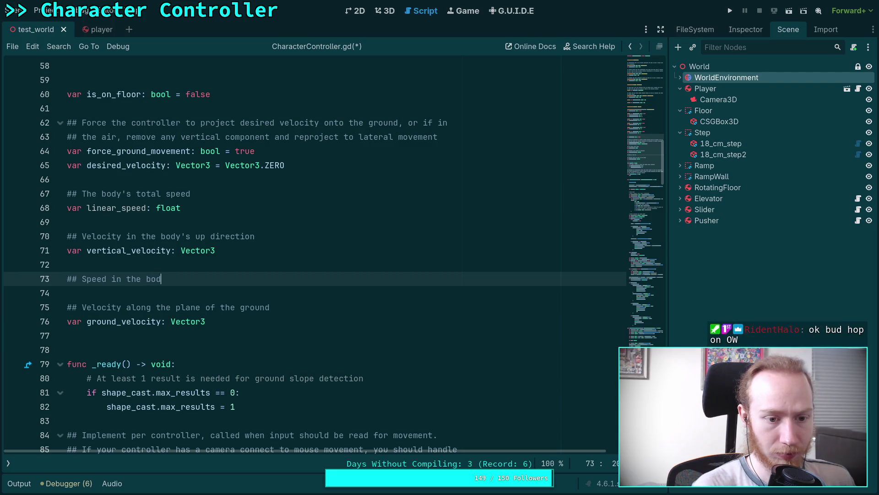
text(y's up direction)
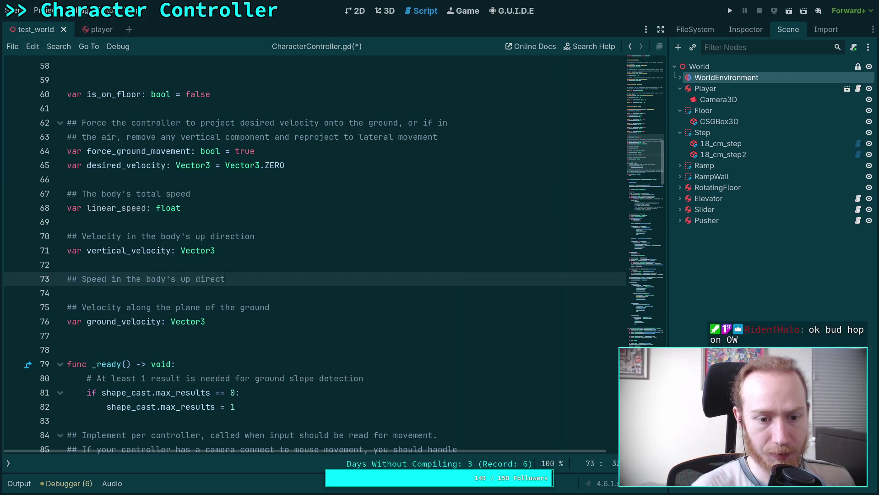
key(Return)
text(var vertical_sp)
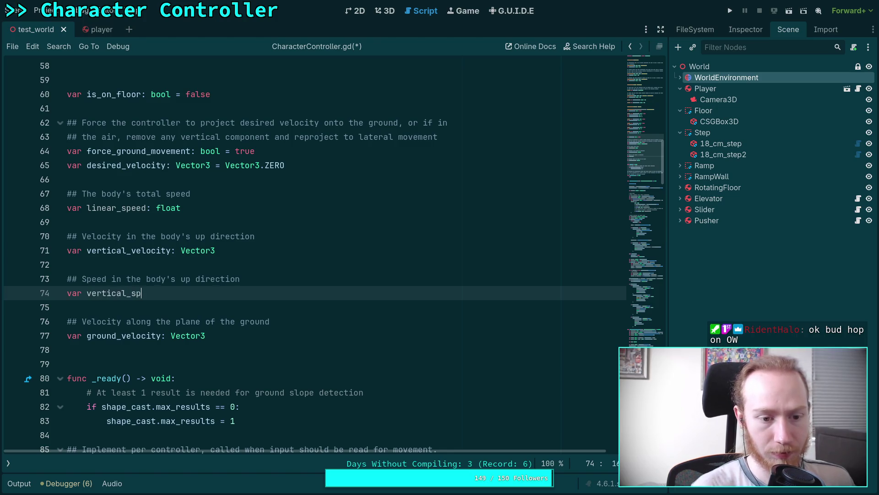
text(eed:)
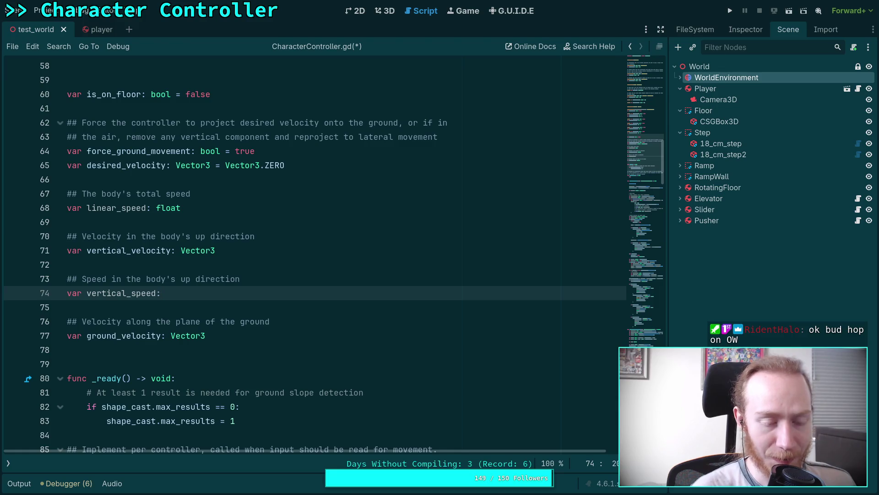
text( flot)
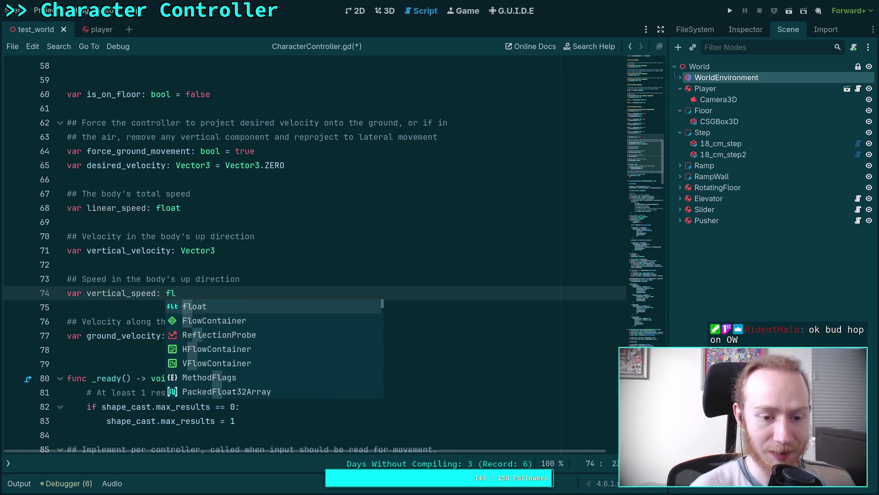
key(BackSpace)
text(at)
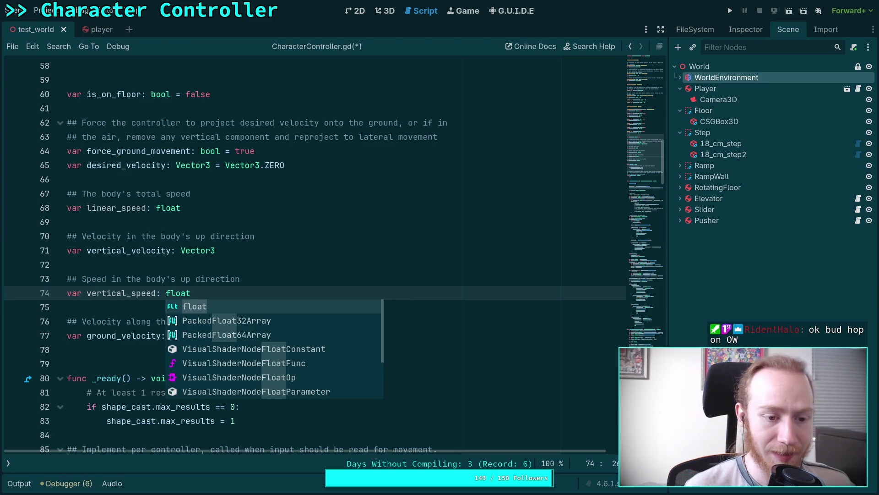
click(279, 207)
scroll(280, 207, down, 13)
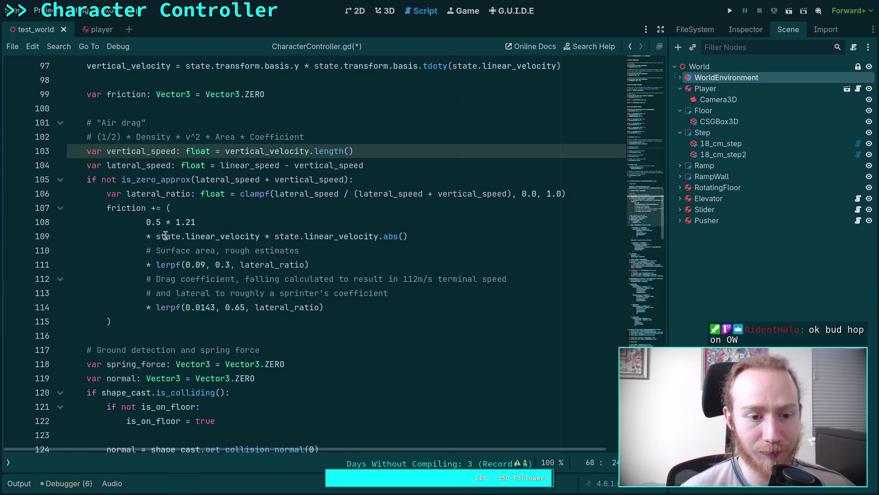
Remove var and the float annotation from vertical_speed and move it under vertical_velocity
double_click(98, 150)
key(Delete)
key(Delete)
drag(156, 150, 195, 151)
key(BackSpace)
scroll(271, 208, up, 3)
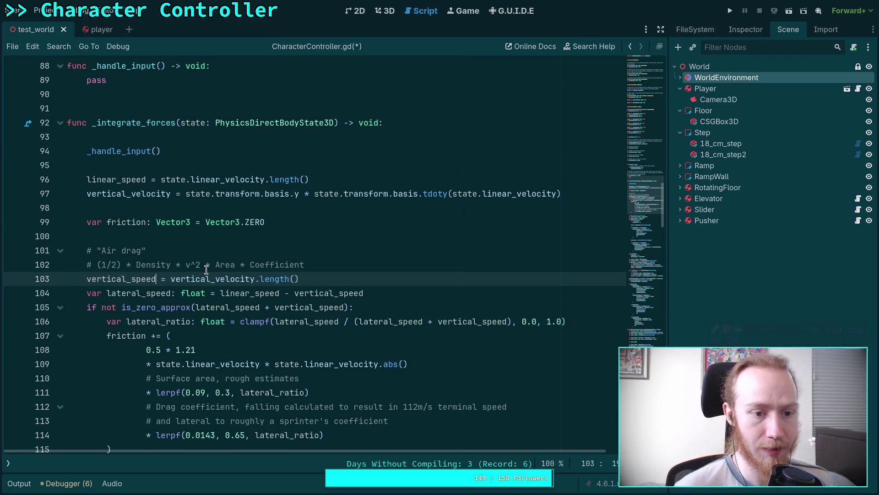
key(alt+Up)
key(alt+Up)
key(alt+Up)
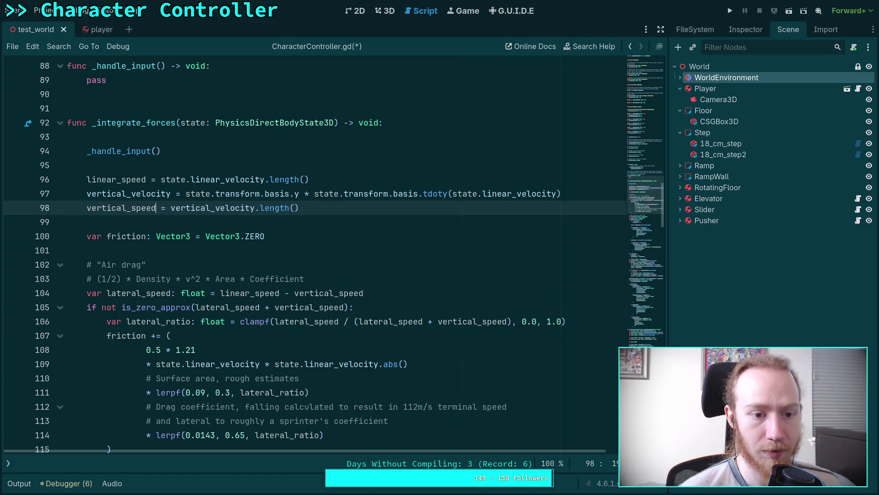
Move the lateral_speed line under vertical_speed and remove its var and float annotation
key(Up)
key(Up)
key(Down)
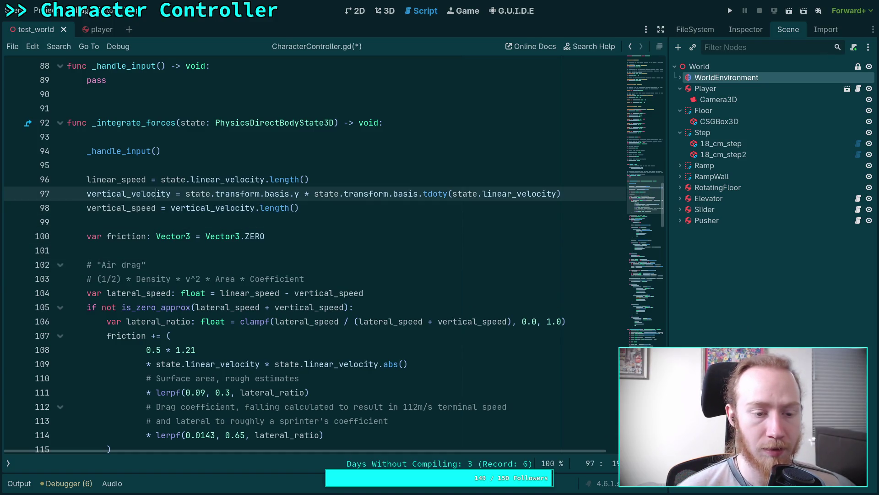
key(Down)
key(Down)
key(Down)
key(alt+Up)
key(alt+Up)
key(alt+Up)
key(alt+Up)
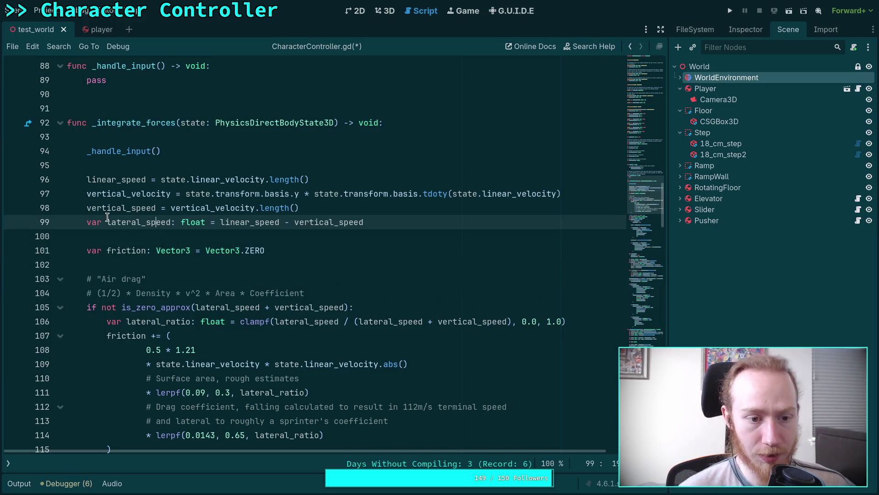
drag(105, 223, 87, 222)
key(BackSpace)
drag(151, 222, 186, 223)
key(BackSpace)
scroll(211, 229, up, 9)
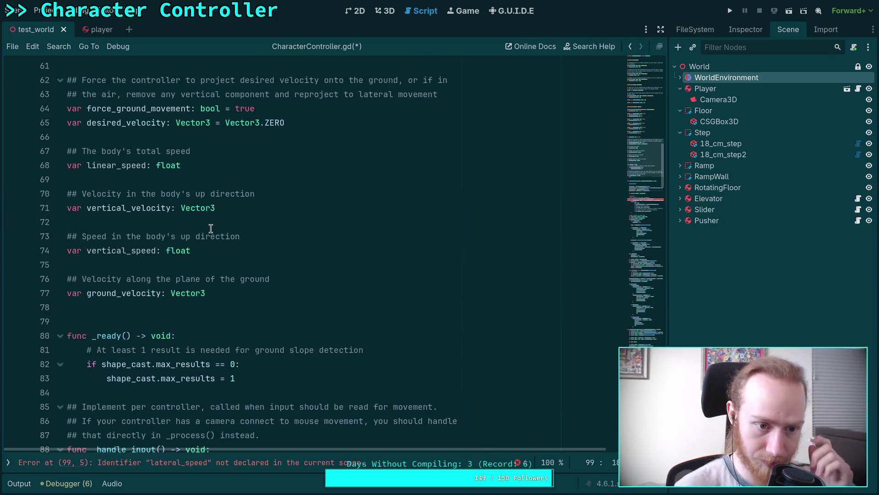
scroll(278, 274, down, 6)
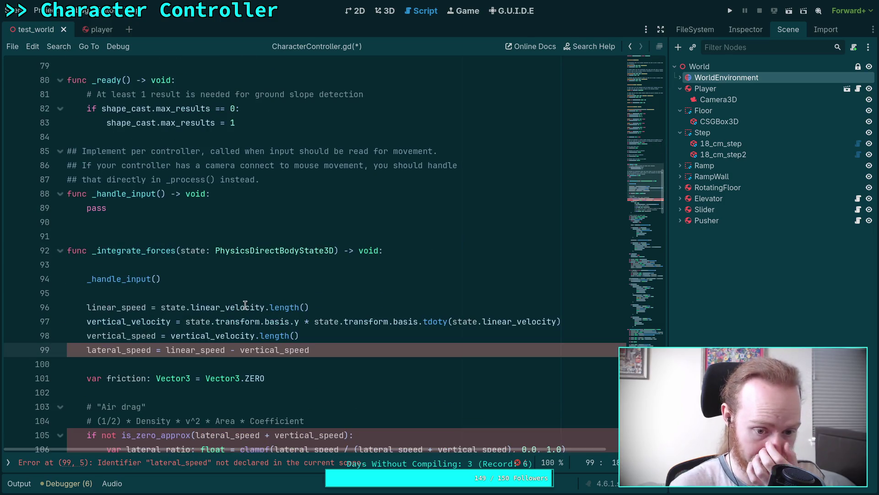
scroll(245, 305, up, 5)
scroll(231, 223, up, 1)
click(292, 261)
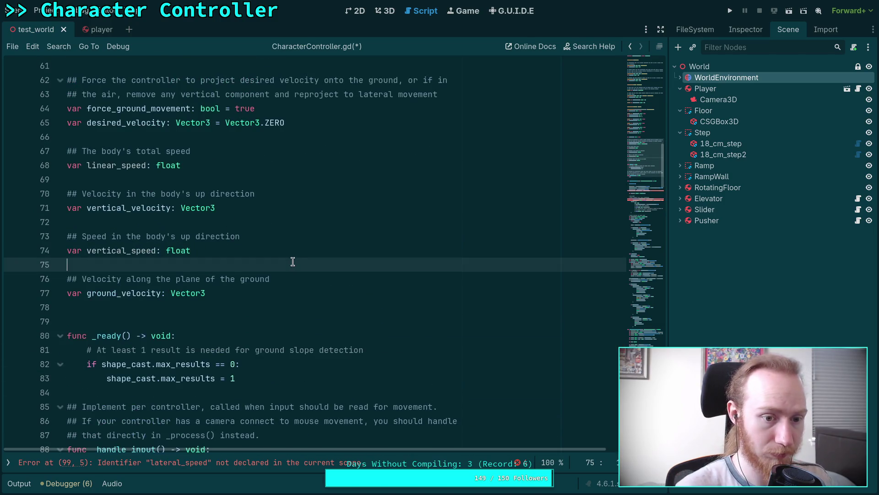
Write a doc comment describing lateral speed as equivalent to linear_speed - vertical_speed
key(Return)
key(Return)
key(Up)
text(#)
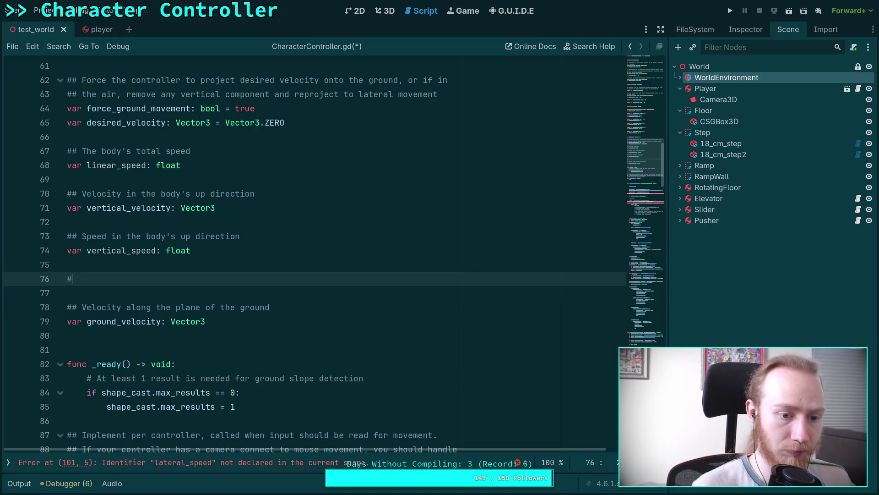
text(# Speed )
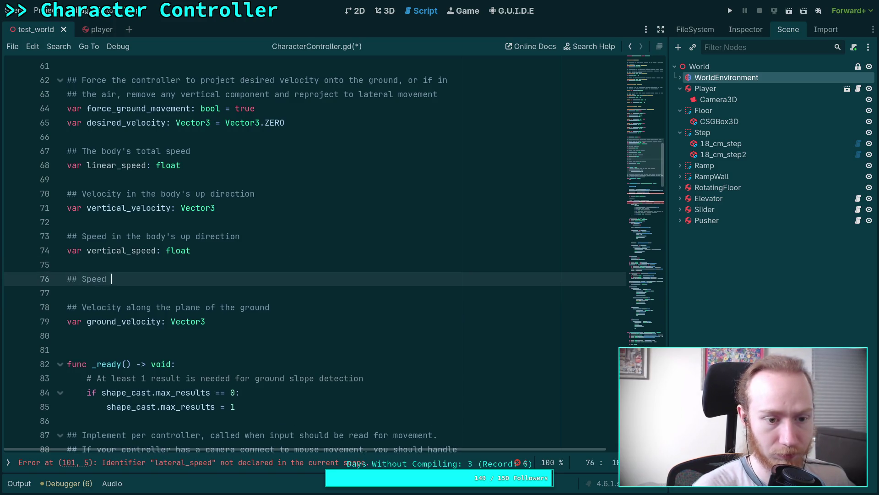
text(in the latuar)
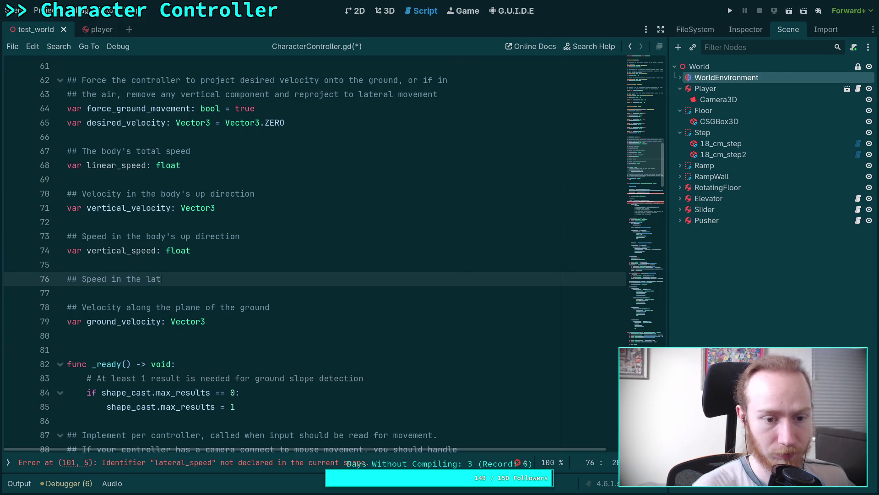
key(BackSpace)
key(BackSpace)
key(BackSpace)
text(eral)
key(BackSpace)
key(BackSpace)
key(BackSpace)
text(body)
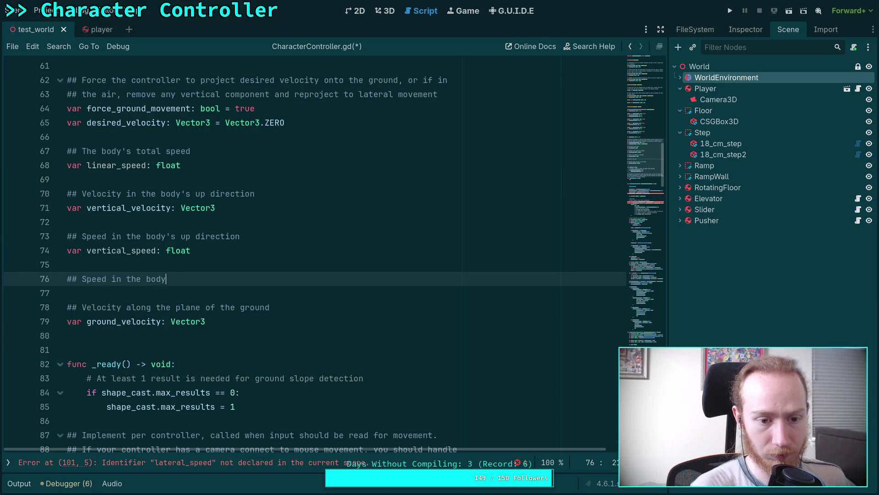
text( lateral direction,equ)
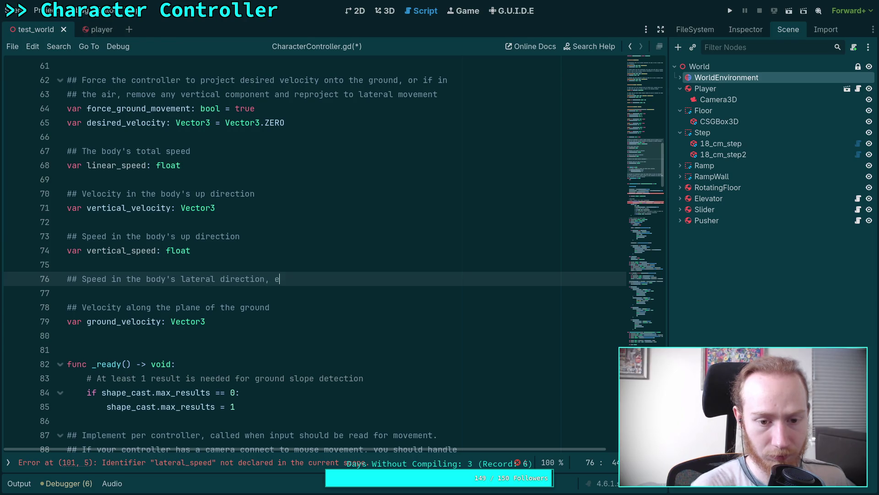
text(valent )
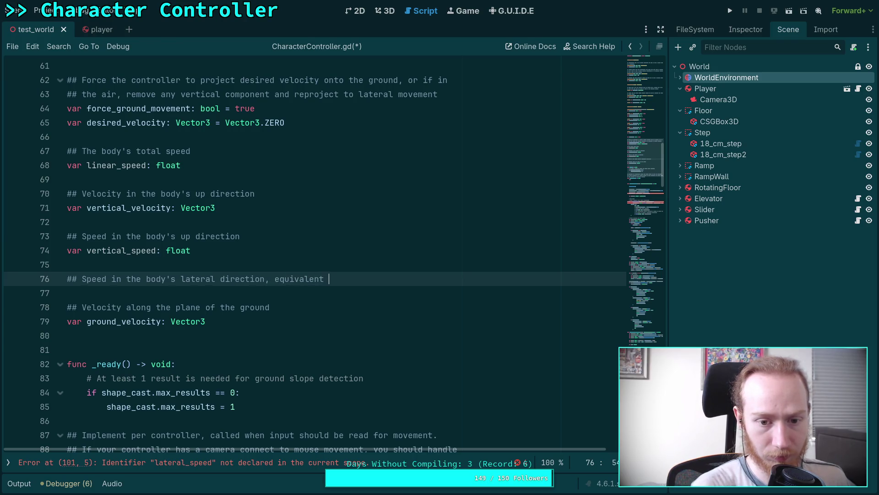
text(to l)
text(line)
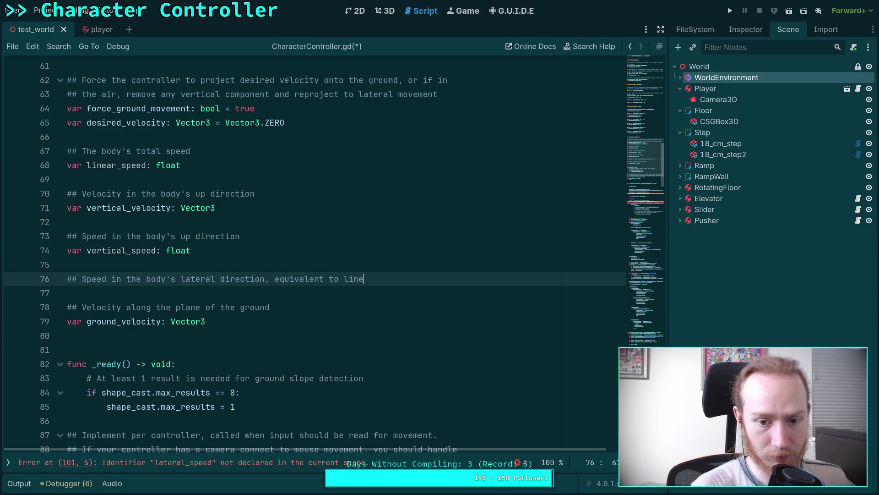
text(ar_p)
key(BackSpace)
text(speed - vertical sp)
key(BackSpace)
key(BackSpace)
key(BackSpace)
text(_speed)
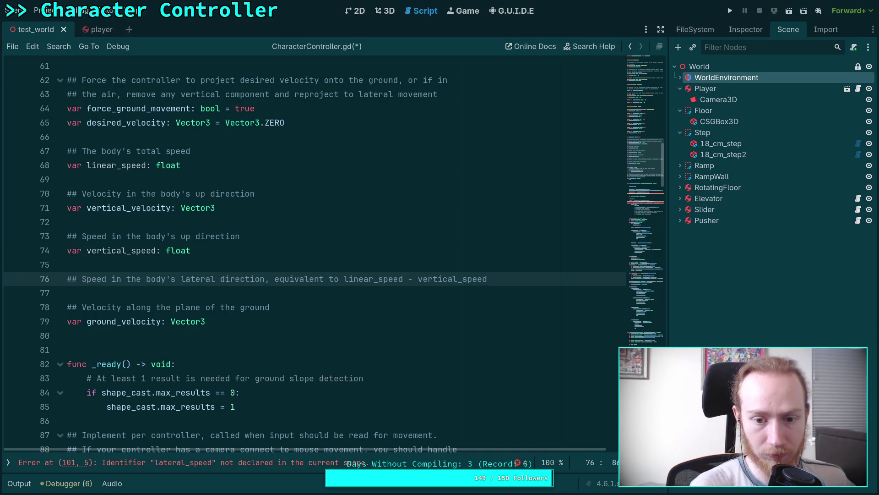
Declare 'var lateral_speed: float' under the comment and save CharacterController.gd
key(Return)
text(var latura)
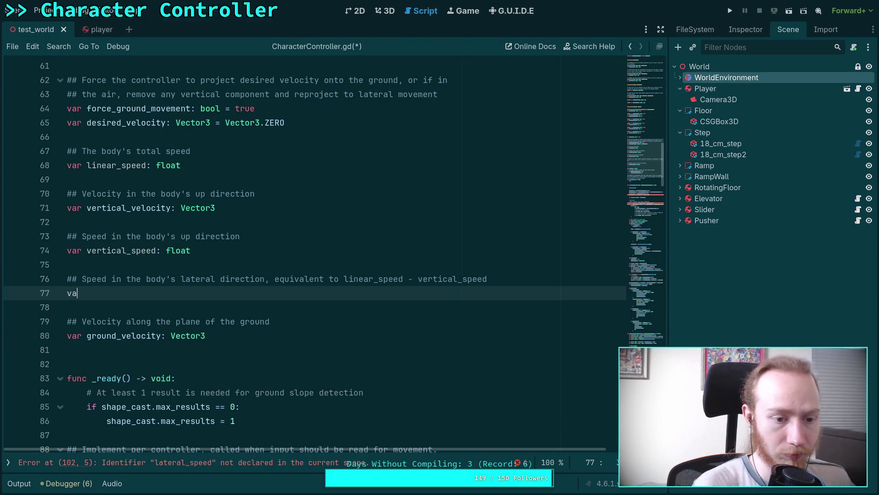
key(BackSpace)
key(BackSpace)
key(BackSpace)
text(eral_speed: )
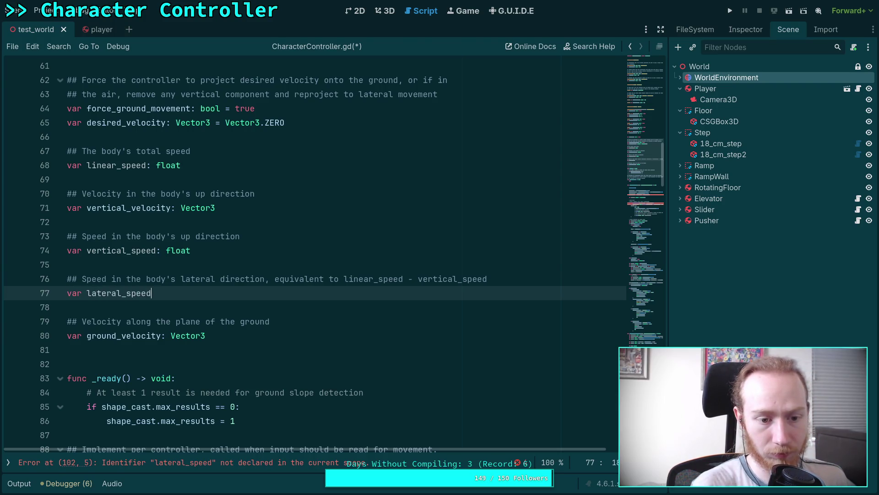
text(float)
key(ctrl+s)
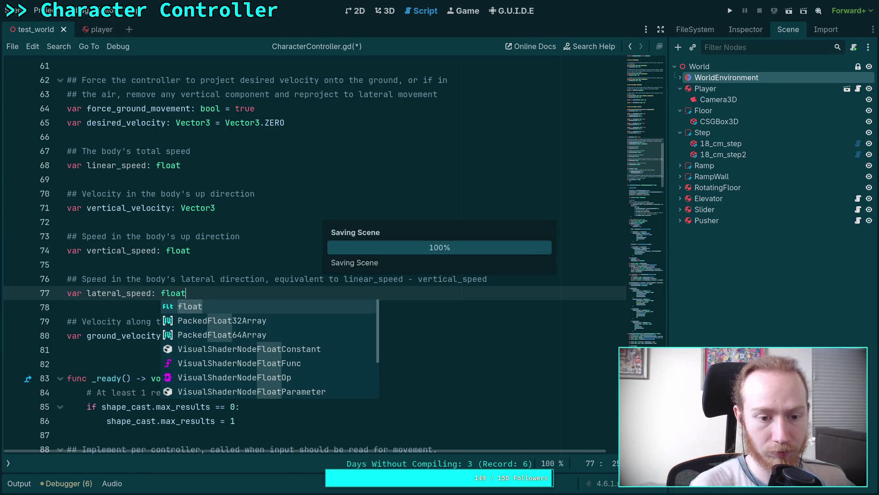
scroll(190, 193, down, 10)
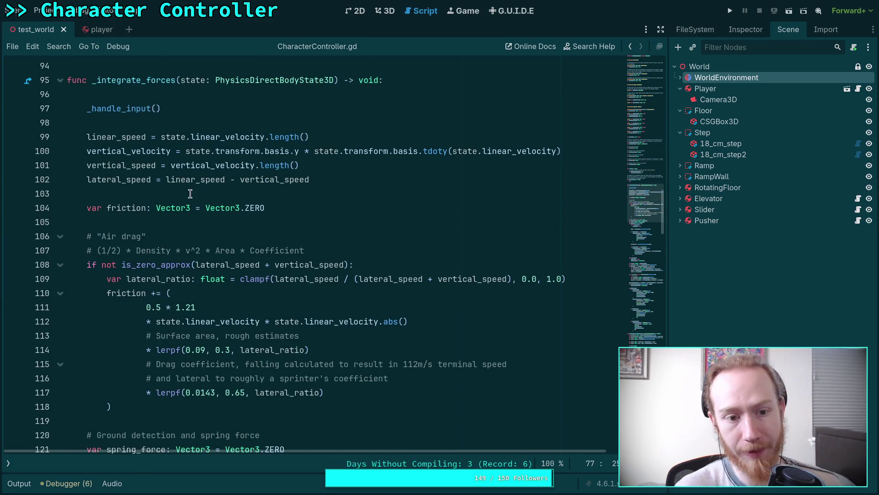
click(190, 193)
scroll(149, 197, down, 2)
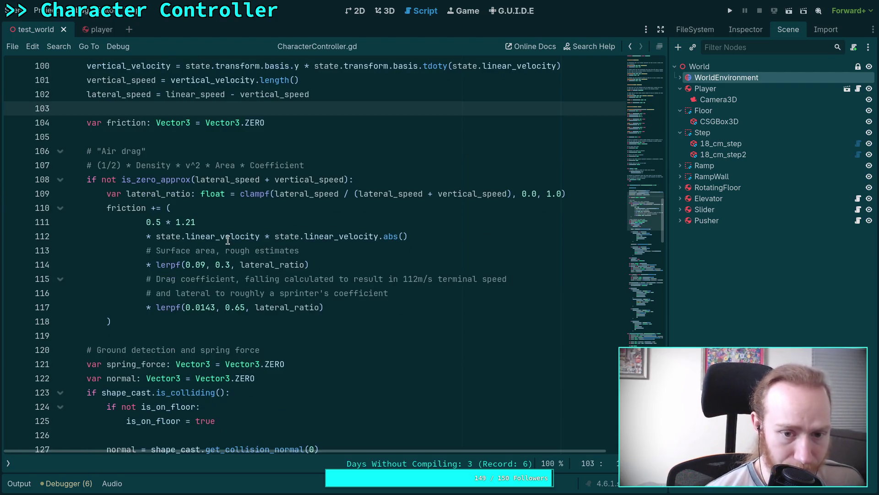
scroll(354, 277, down, 1)
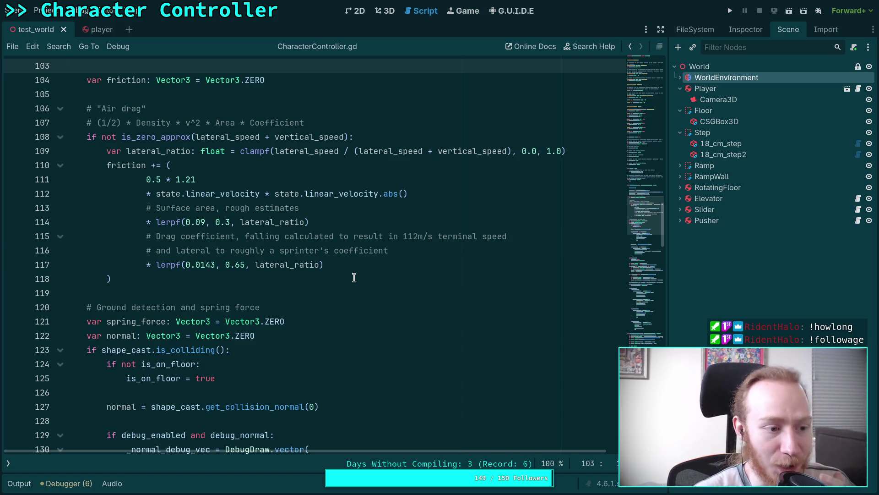
click(225, 291)
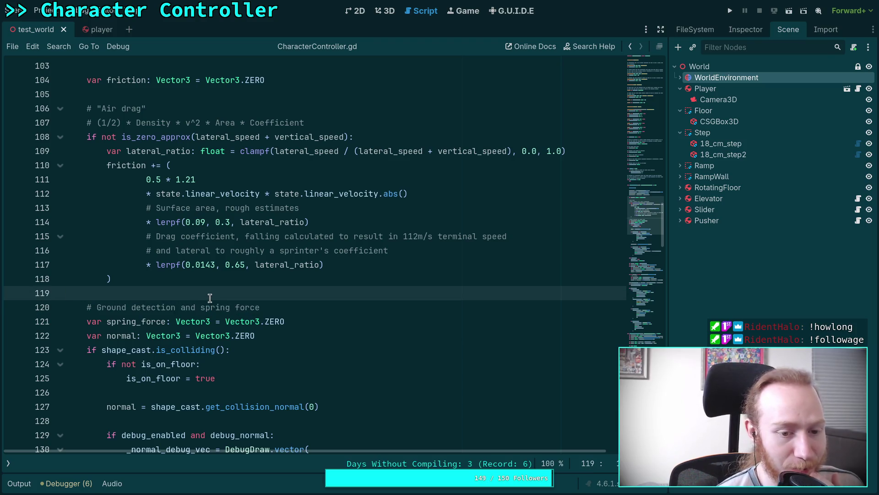
scroll(212, 295, up, 3)
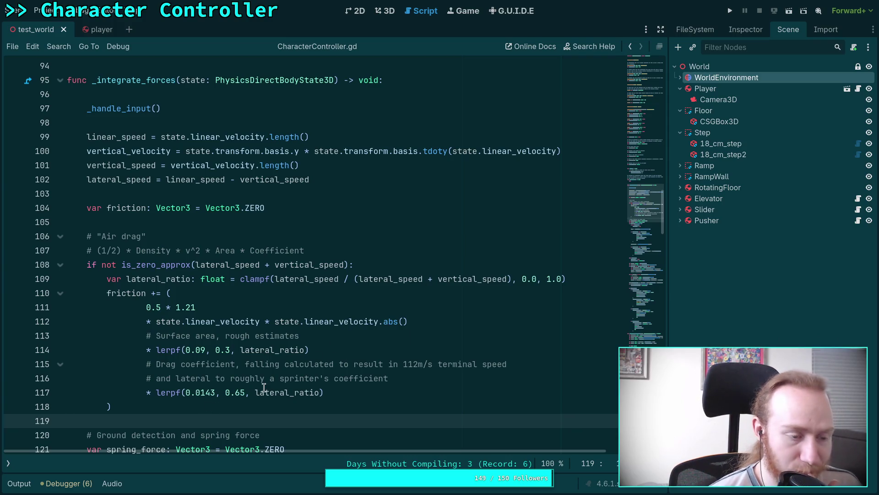
scroll(286, 382, down, 2)
scroll(283, 366, down, 1)
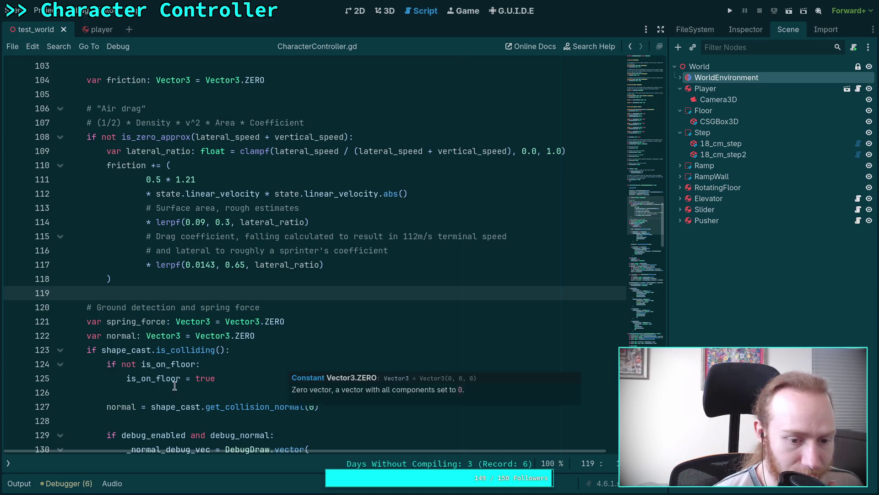
click(169, 390)
scroll(173, 384, up, 2)
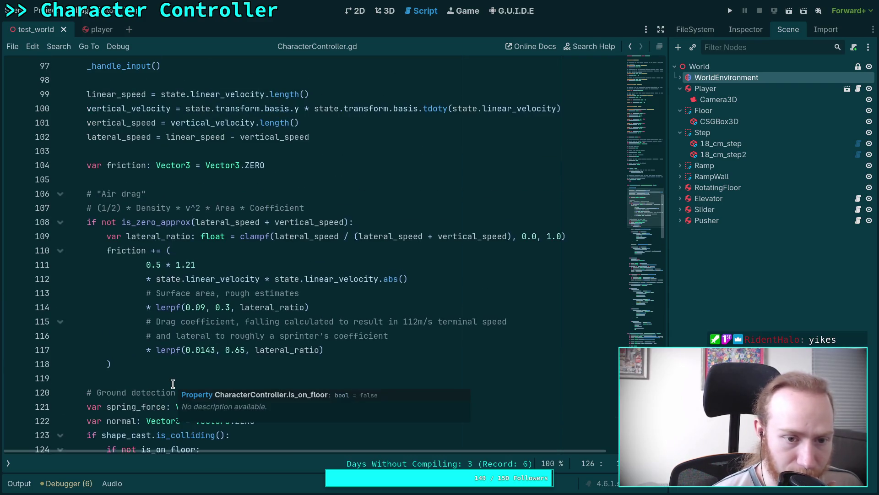